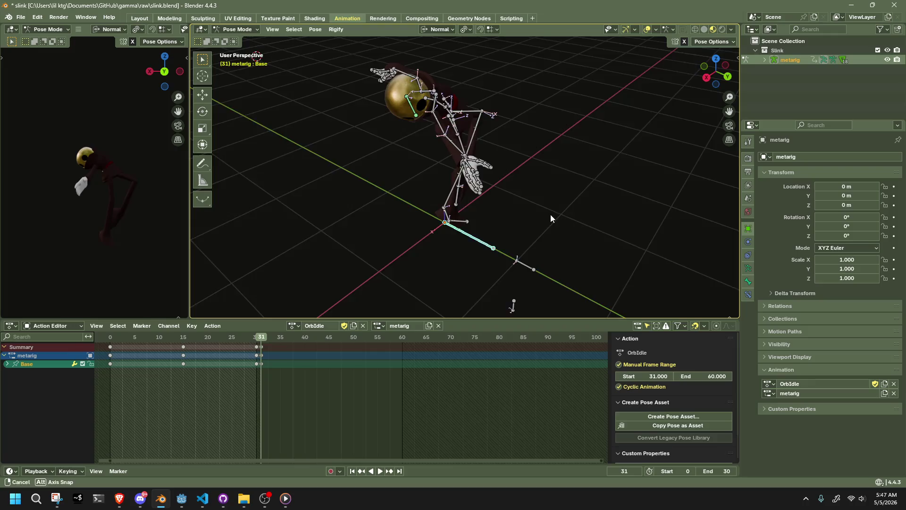
From a right side view, pull forearm.R down so the right hand swings beside the body
mouse_move(550, 215)
middle_mouse_down()
mouse_move(542, 214)
mouse_move(547, 231)
mouse_move(609, 229)
mouse_move(632, 119)
middle_mouse_up()
left_click(715, 71)
left_click(497, 221)
left_click(719, 74)
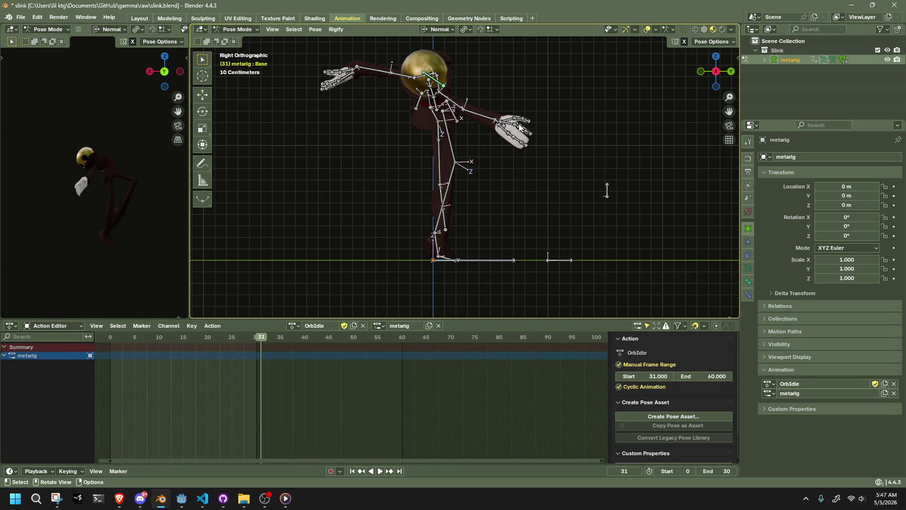
left_click_drag(486, 122, 451, 156)
left_click_drag(606, 189, 453, 163)
middle_click_drag(453, 163, 370, 186)
Rotate upper_arm.R on its Y axis and lower forearm.R again with the chain following
left_click(437, 97)
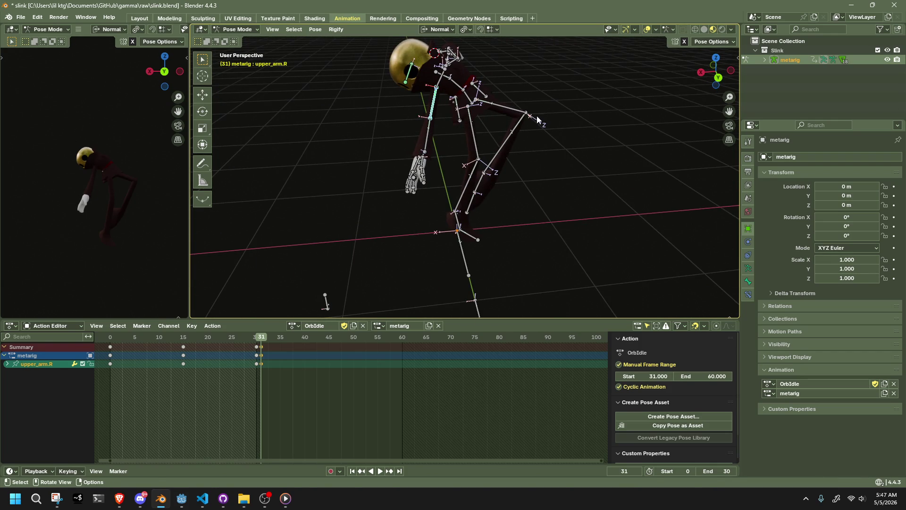
key("r")
key("y")
key("y")
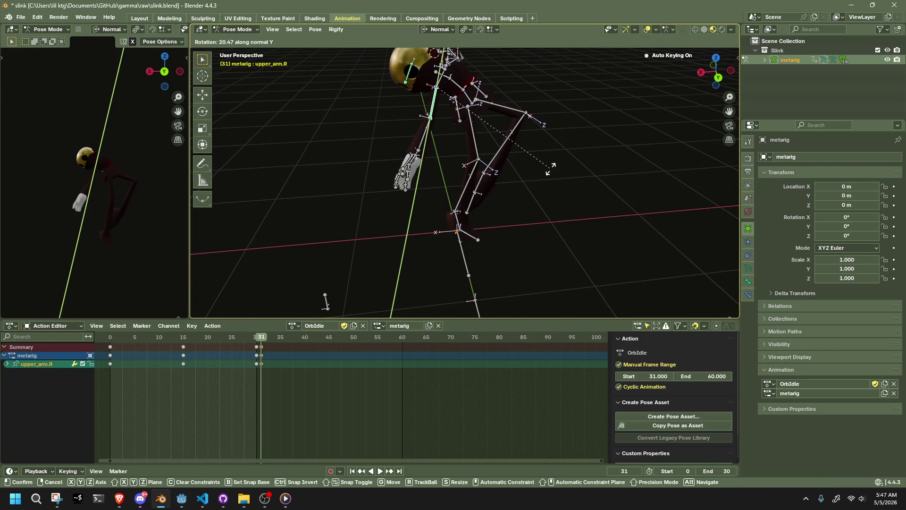
left_click(481, 226)
left_click(718, 76)
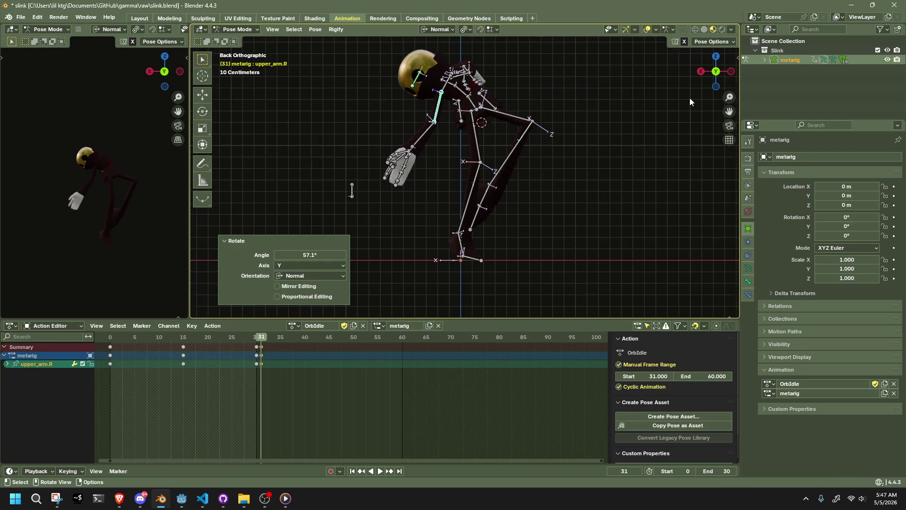
left_click(420, 146)
key("g")
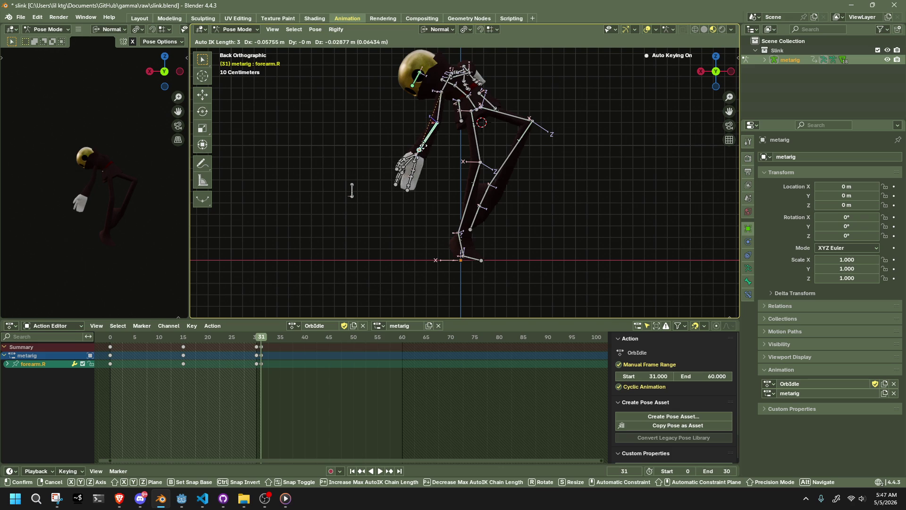
left_click(428, 150)
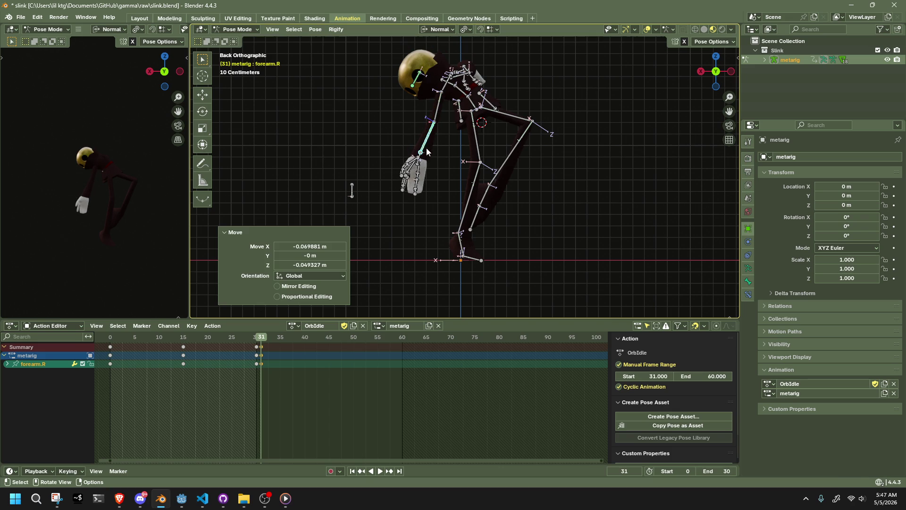
Move the Chest bone forward so the torso leans, keyed on frame 31
left_click(446, 83)
key("g")
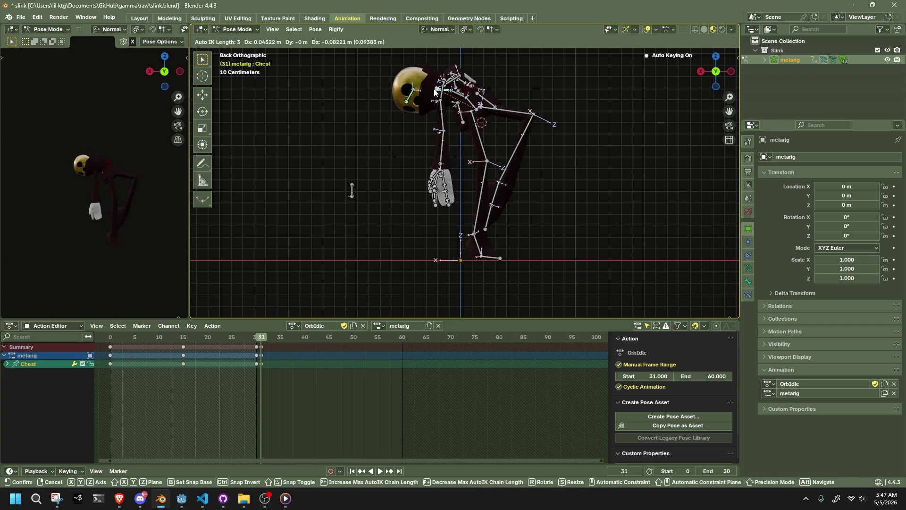
key("Escape")
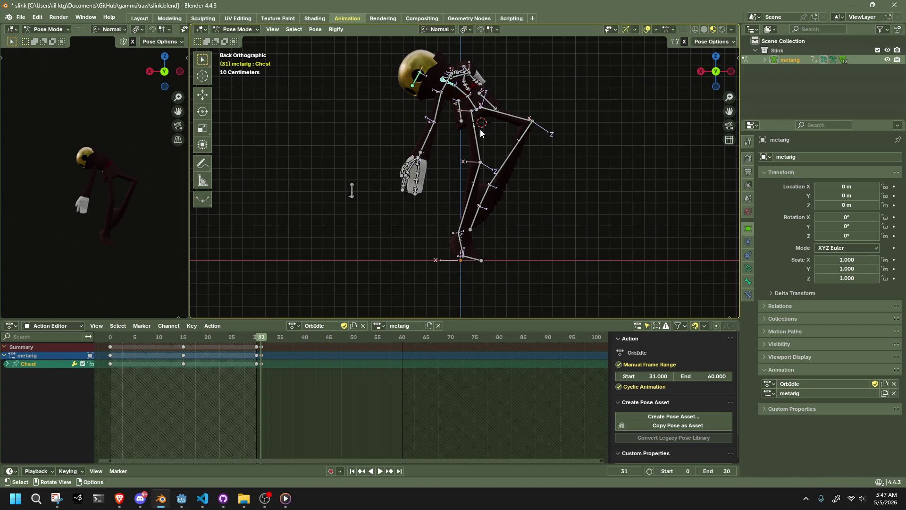
key("g")
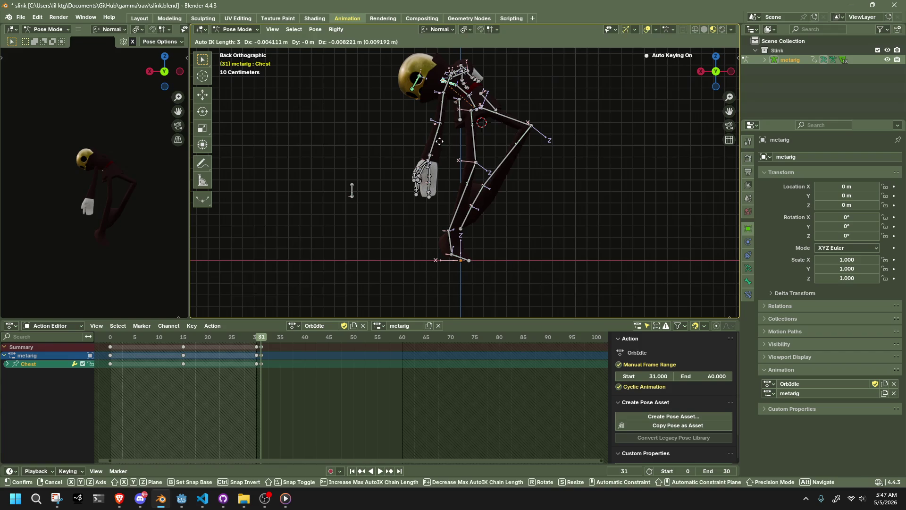
left_click(440, 141)
Move the right thumb tip bone thumb.03.R into place and begin rotating it
left_click(415, 174)
mouse_move(416, 174)
middle_mouse_down()
mouse_move(560, 128)
mouse_move(557, 107)
mouse_move(536, 146)
mouse_move(595, 175)
middle_mouse_up()
key("g")
left_click(560, 95)
scroll(536, 147, "up", 3)
key("r")
Rotate thumb.03.R on its X axis and nudge its position to curl the right thumb
key("x")
key("x")
left_click(600, 167)
key("g")
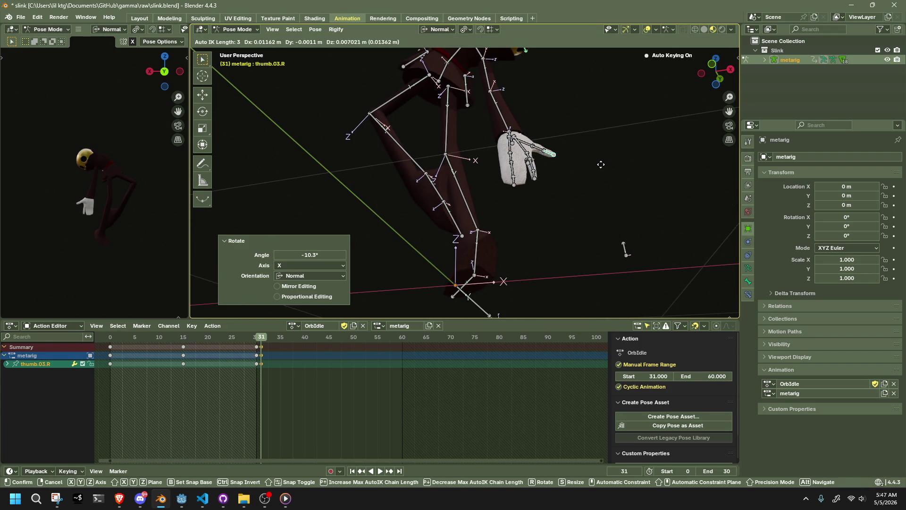
left_click(601, 161)
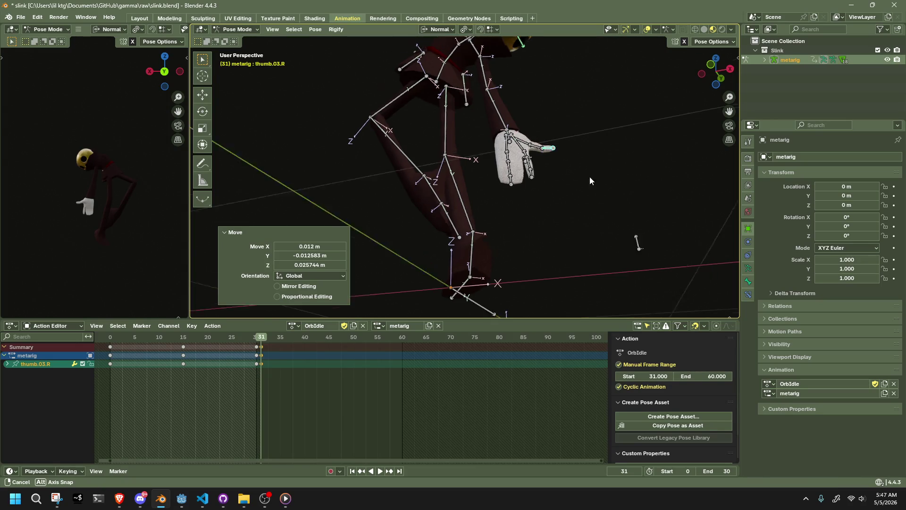
middle_click_drag(600, 160, 591, 117)
left_click(714, 74)
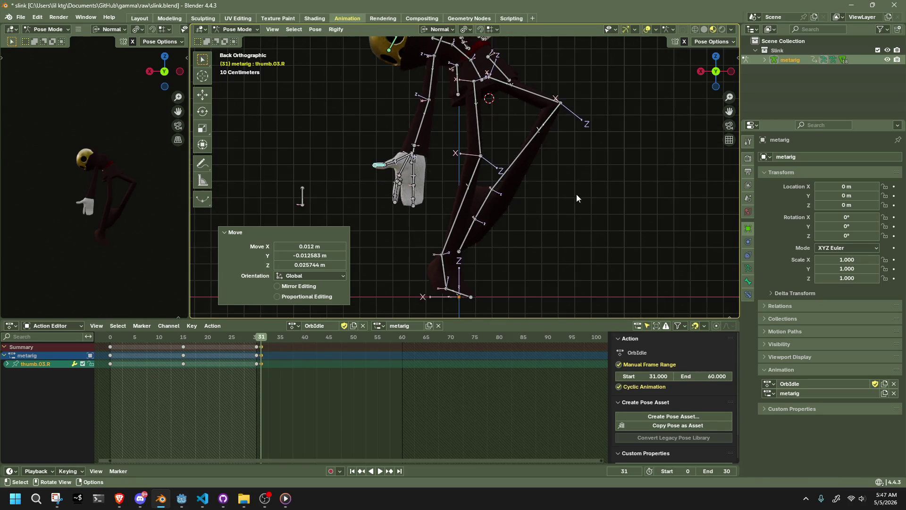
scroll(535, 199, "up", 3)
middle_click_drag(535, 199, 489, 141)
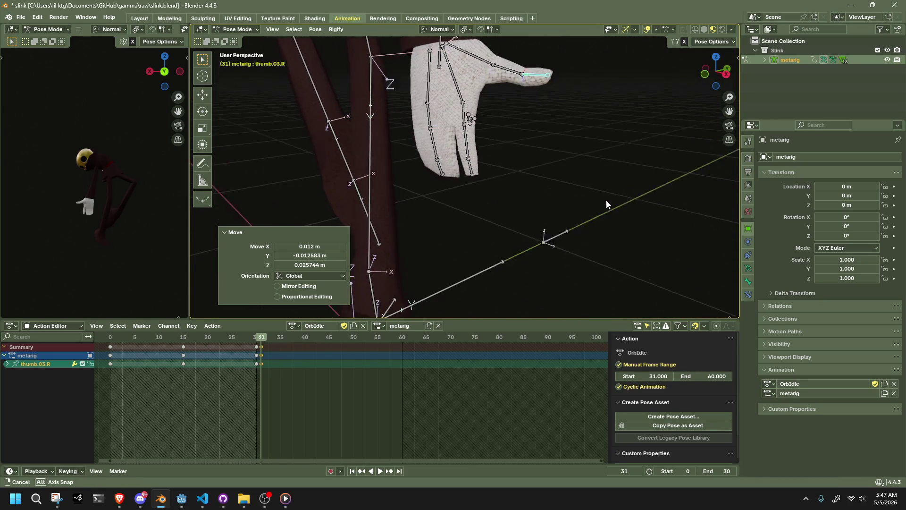
Select the index and ring finger chains and rotate them on X to curl the fingers
left_click(473, 117)
left_click(433, 122, "shift")
key("ctrl+l")
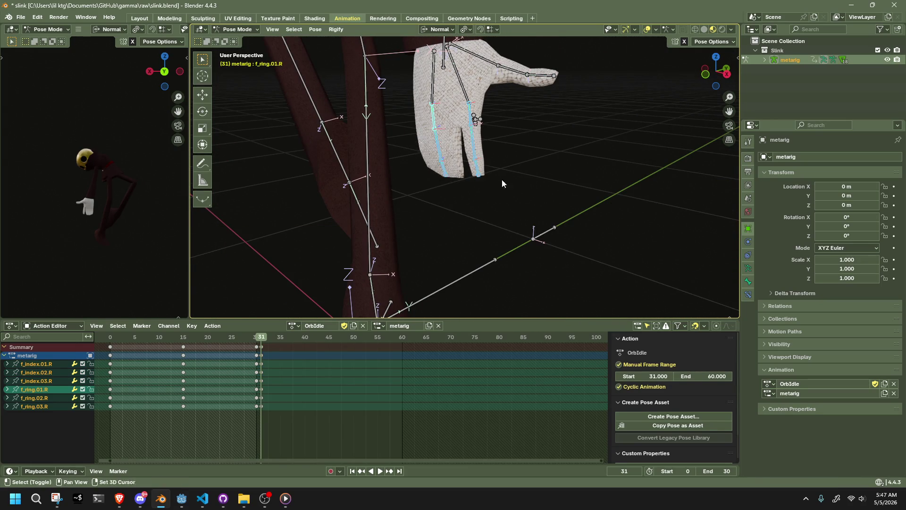
middle_click_drag(422, 148, 536, 182)
key("r")
key("x")
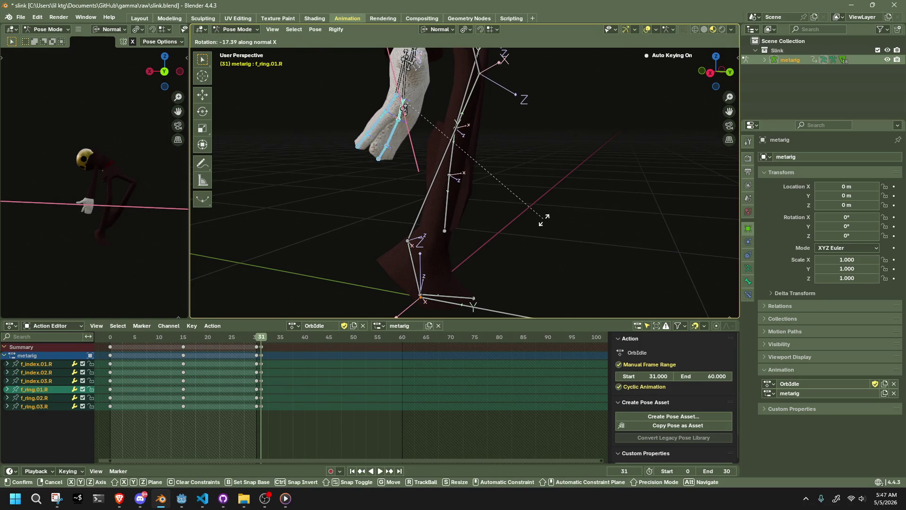
left_click(541, 223)
mouse_move(542, 223)
middle_mouse_down()
mouse_move(554, 226)
mouse_move(433, 201)
mouse_move(472, 187)
mouse_move(447, 146)
middle_mouse_up()
left_click(413, 197)
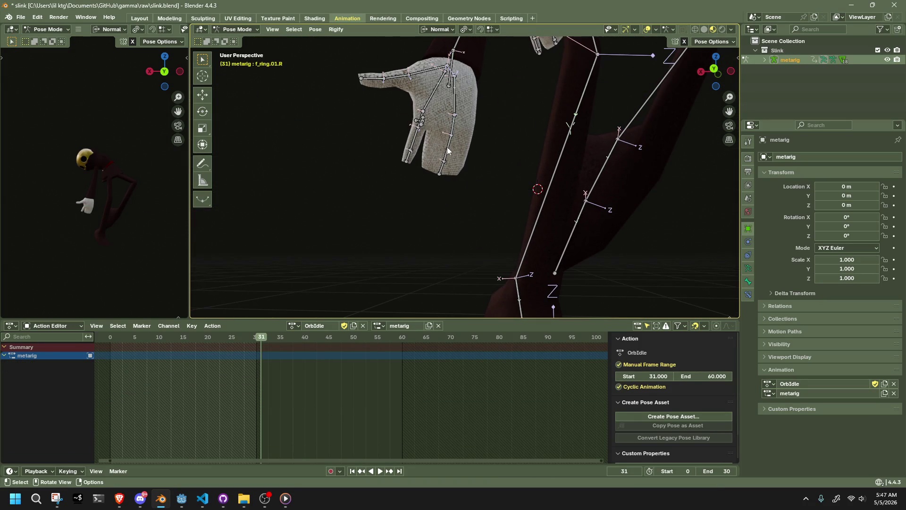
Rotate the whole ring finger chain on Z to spread it into a relaxed pose
left_click(411, 150)
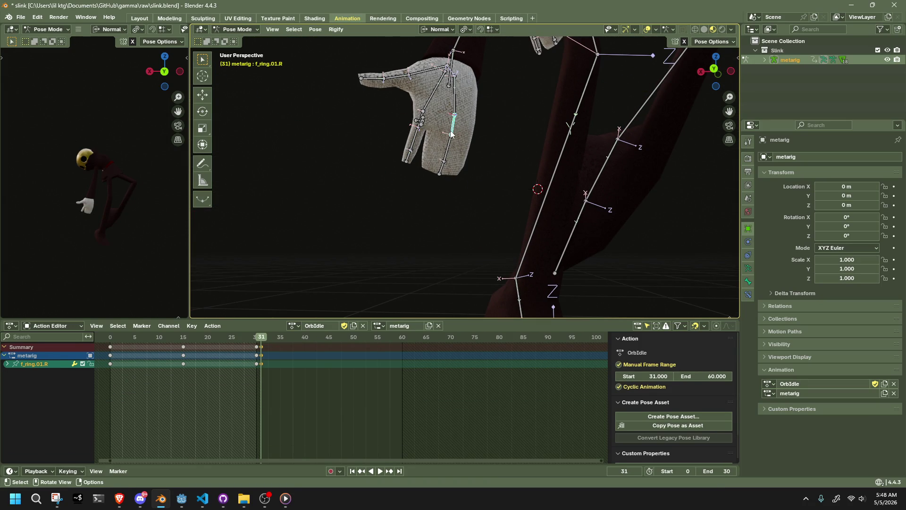
left_click(456, 170, "ctrl")
key("r")
key("z")
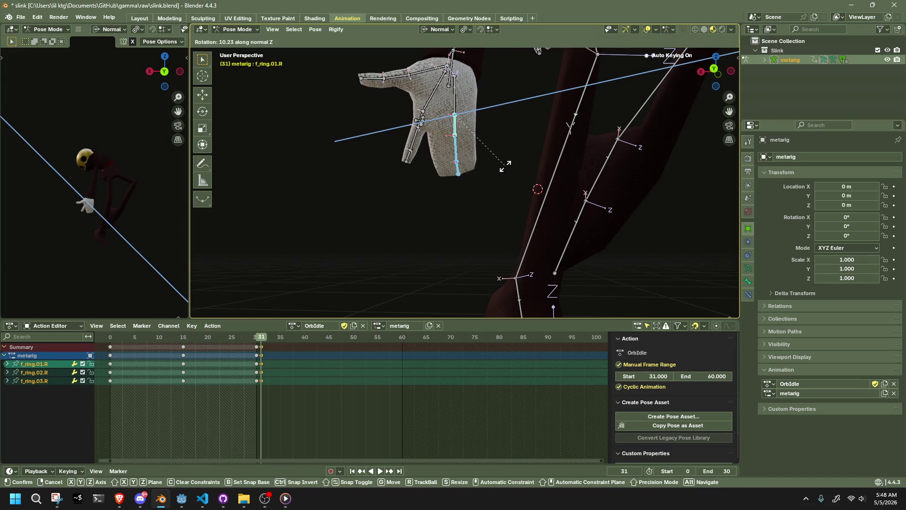
left_click(505, 165)
left_click(496, 196)
scroll(496, 195, "down", 10)
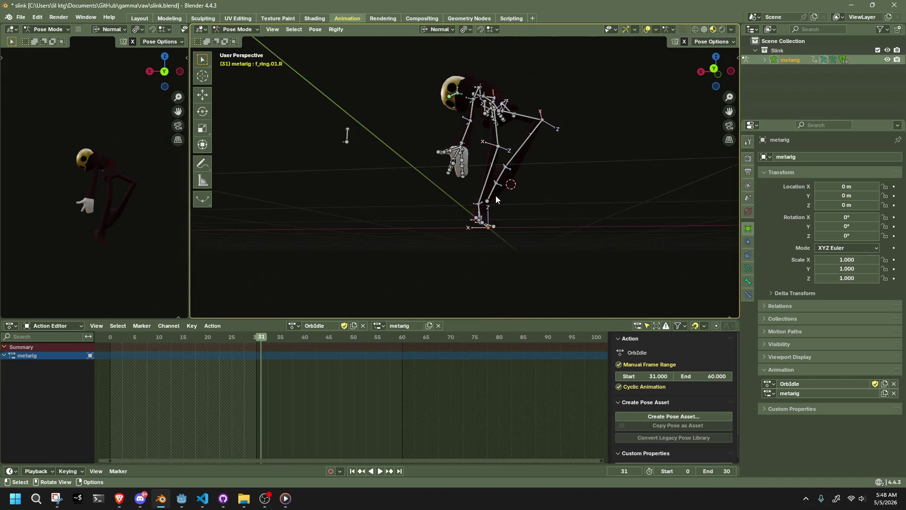
mouse_move(496, 197)
middle_mouse_down()
mouse_move(608, 237)
mouse_move(539, 259)
middle_mouse_up()
Box-select the left hand bones and rotate them on X, then on Z, to curl the hand
left_click_drag(578, 229, 420, 105)
middle_click_drag(496, 178, 491, 127)
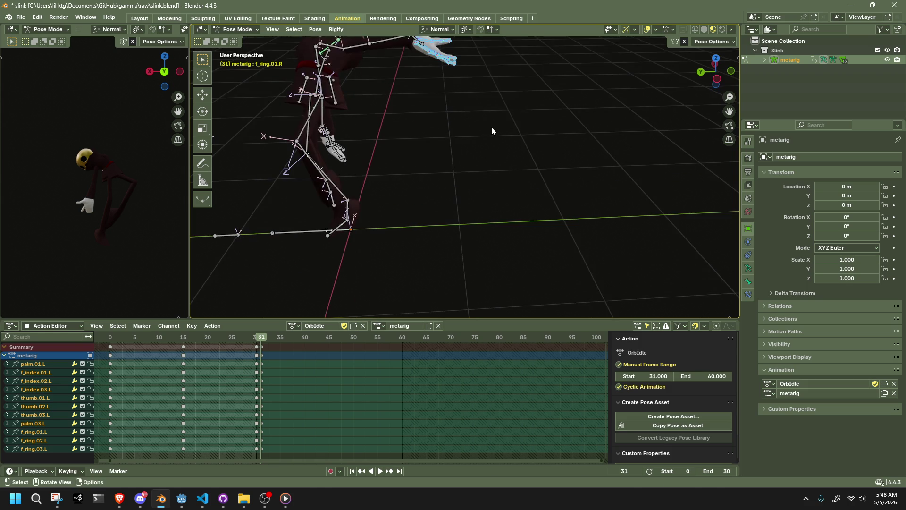
key("r")
key("x")
key("x")
left_click(481, 158)
mouse_move(481, 157)
middle_mouse_down()
mouse_move(524, 186)
mouse_move(450, 242)
middle_mouse_up()
key("r")
key("z")
key("z")
left_click(536, 180)
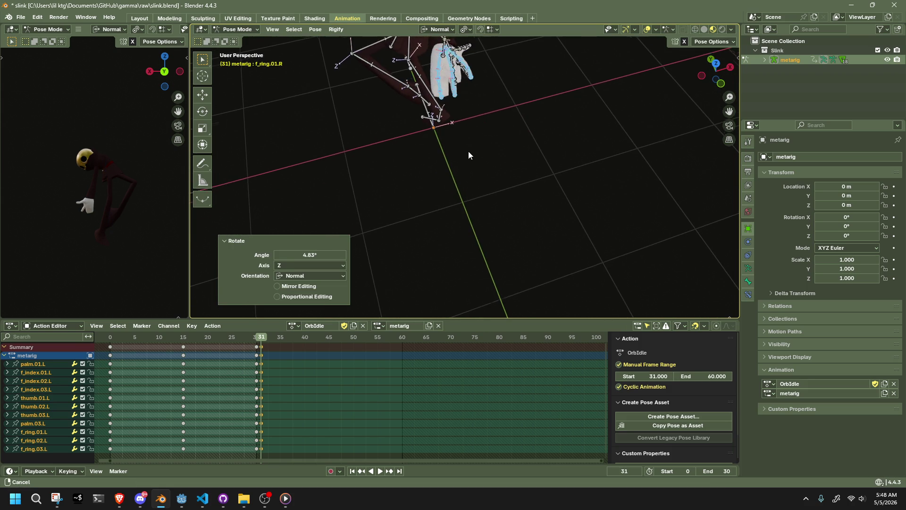
Rotate thumb.02.L/03.L and the left ring finger bones on Z to relax them
left_click(484, 214)
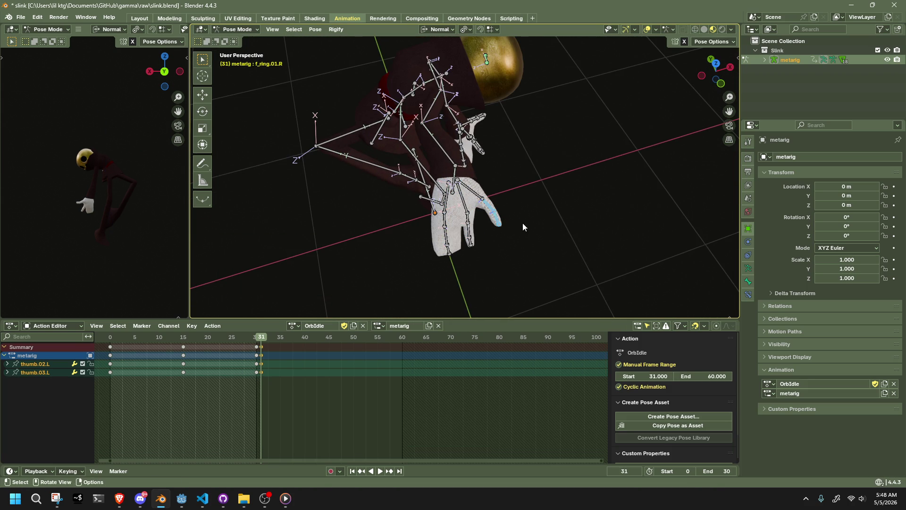
key("r")
key("z")
key("z")
left_click(537, 219)
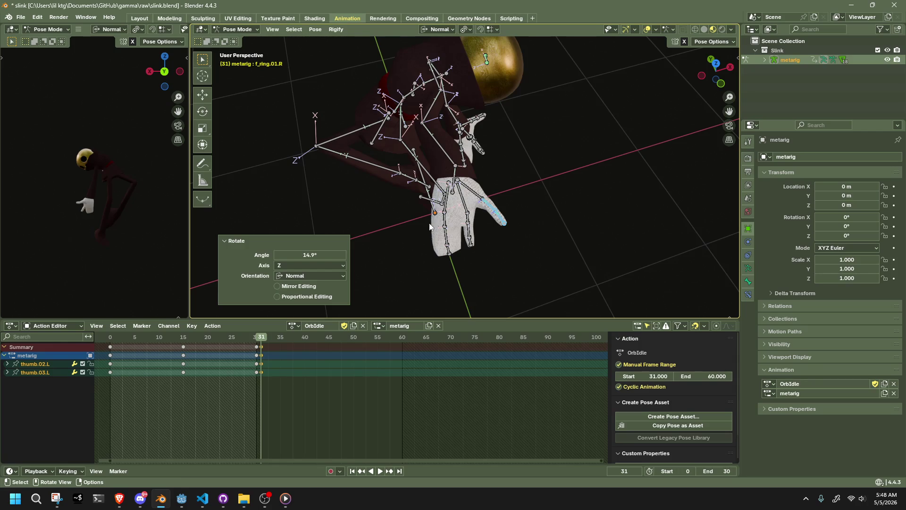
left_click_drag(456, 267, 455, 264)
key("r")
key("z")
key("z")
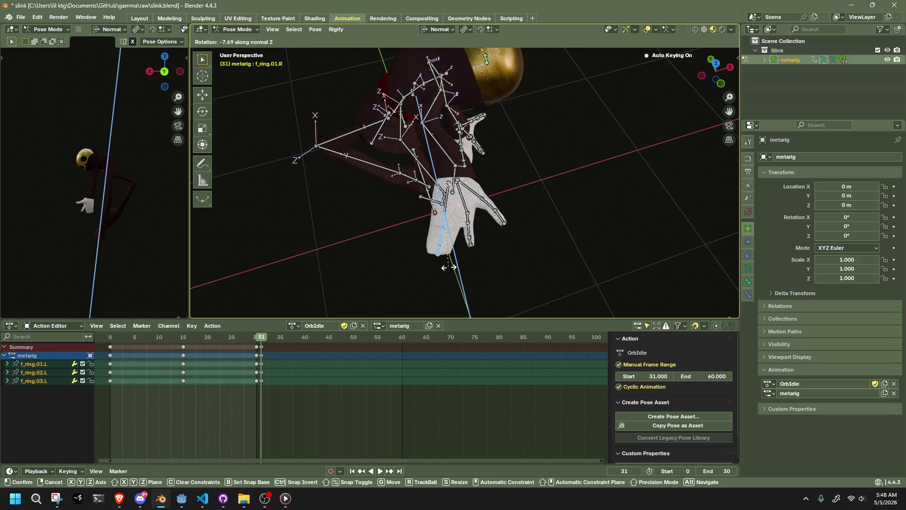
left_click(481, 268)
left_click(517, 270)
mouse_move(517, 270)
middle_mouse_down()
mouse_move(683, 191)
mouse_move(410, 186)
mouse_move(479, 153)
mouse_move(287, 185)
mouse_move(226, 174)
mouse_move(735, 174)
mouse_move(582, 180)
mouse_move(451, 204)
mouse_move(297, 206)
middle_mouse_up()
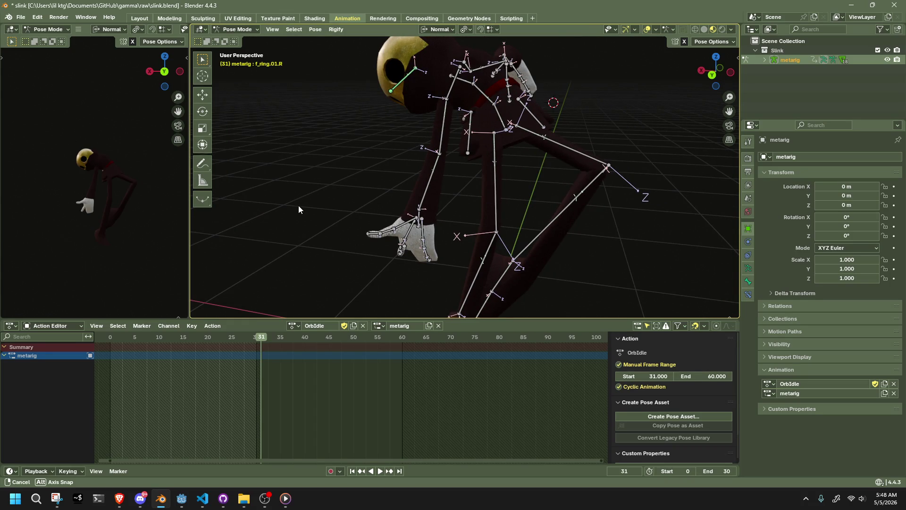
Select all bones, copy the pose and paste its mirrored copy onto the rig
mouse_move(298, 205)
middle_mouse_down()
mouse_move(398, 207)
mouse_move(312, 223)
mouse_move(196, 206)
mouse_move(326, 220)
mouse_move(329, 183)
mouse_move(347, 181)
middle_mouse_up()
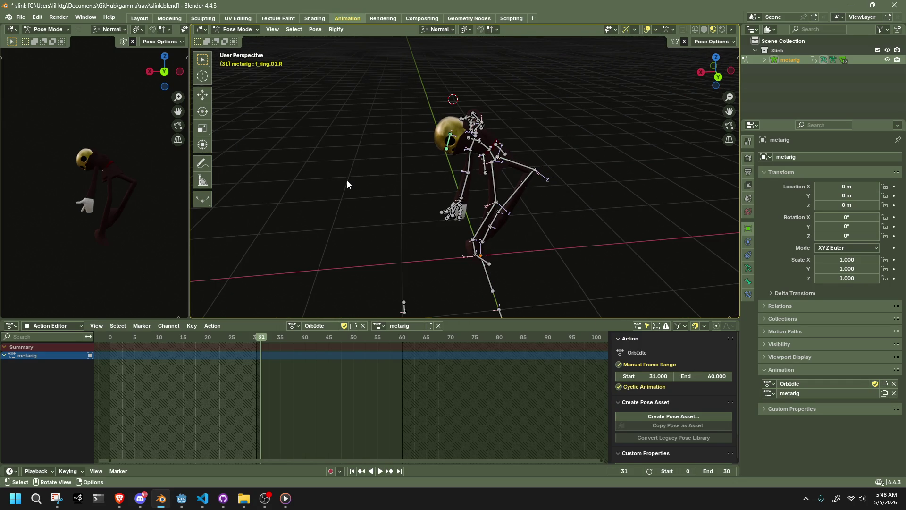
key("a")
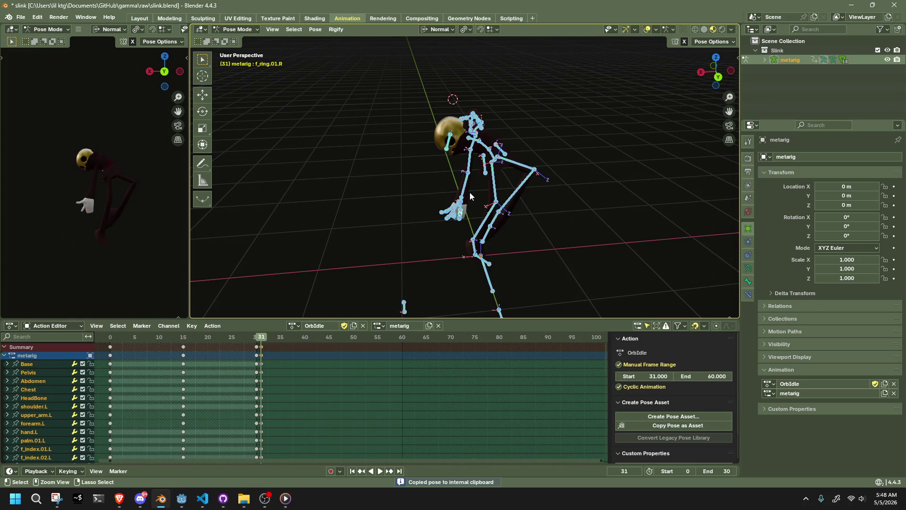
right_click(437, 214)
left_click(391, 259)
mouse_move(484, 239)
middle_mouse_down()
mouse_move(539, 213)
mouse_move(326, 188)
middle_mouse_up()
key("alt+a")
Orbit around the rig and check the frame-31 pose from the back view
middle_click_drag(387, 210, 605, 228)
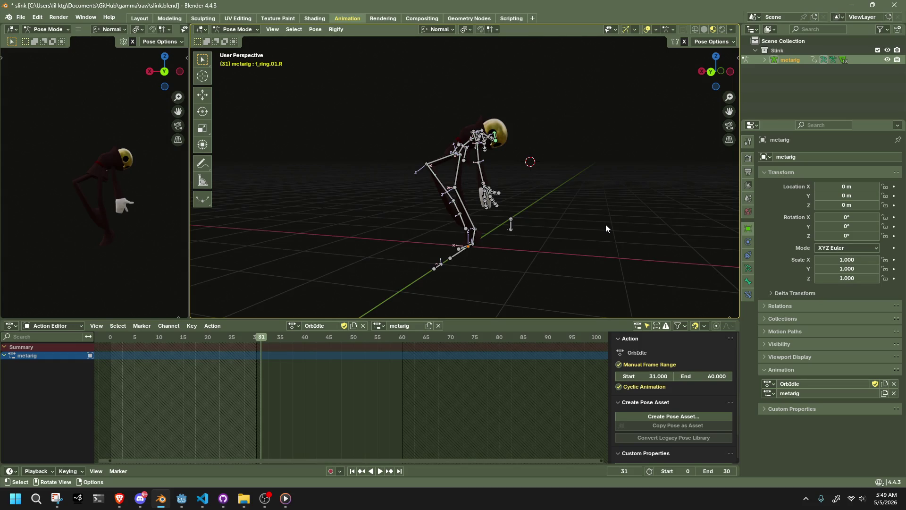
middle_click_drag(606, 225, 271, 221)
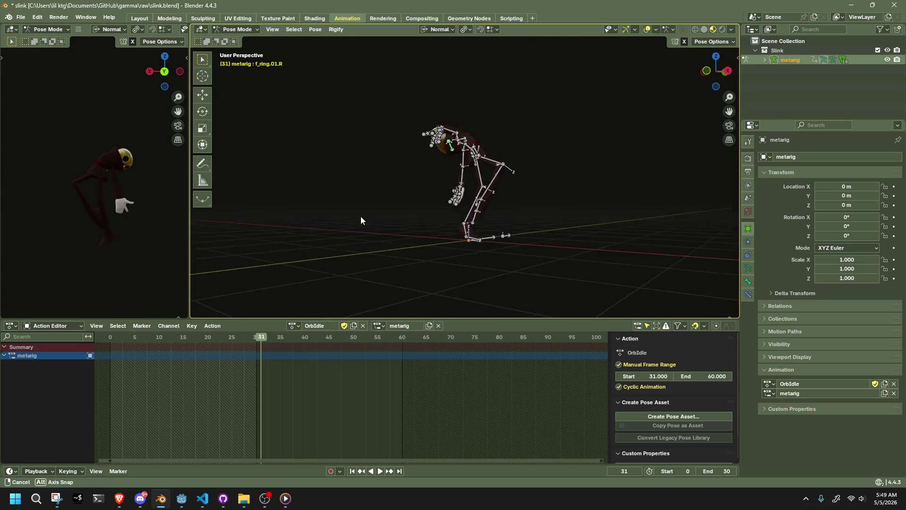
middle_click_drag(271, 222, 692, 162)
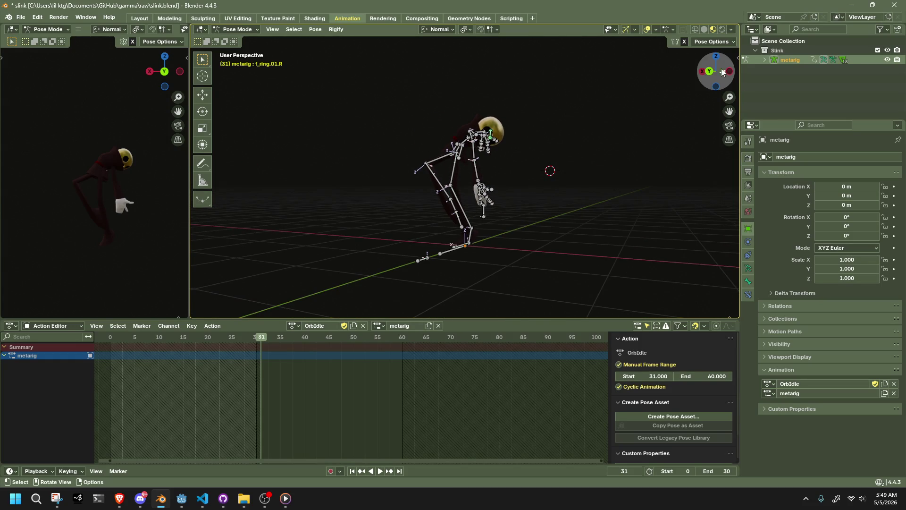
left_click(715, 72)
mouse_move(546, 170)
middle_mouse_down()
mouse_move(602, 180)
mouse_move(496, 182)
mouse_move(367, 156)
mouse_move(277, 165)
mouse_move(404, 201)
mouse_move(478, 198)
mouse_move(473, 178)
middle_mouse_up()
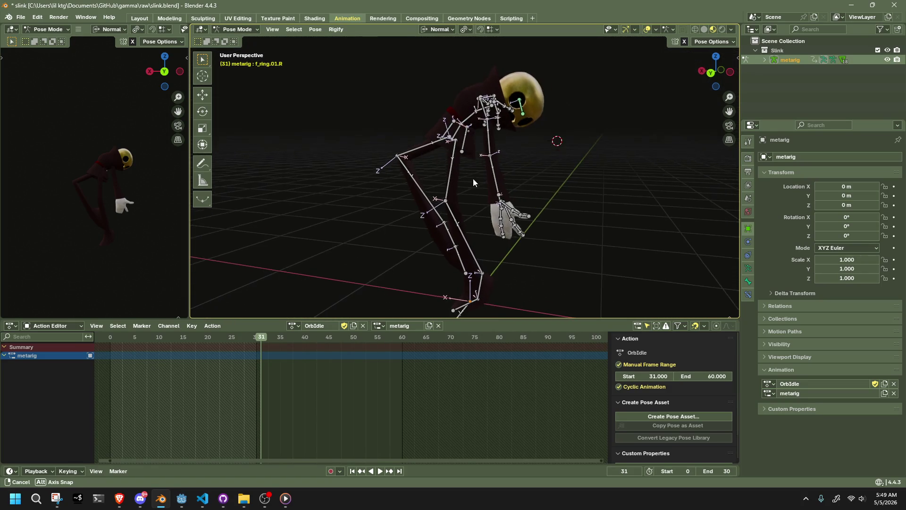
left_click(716, 72)
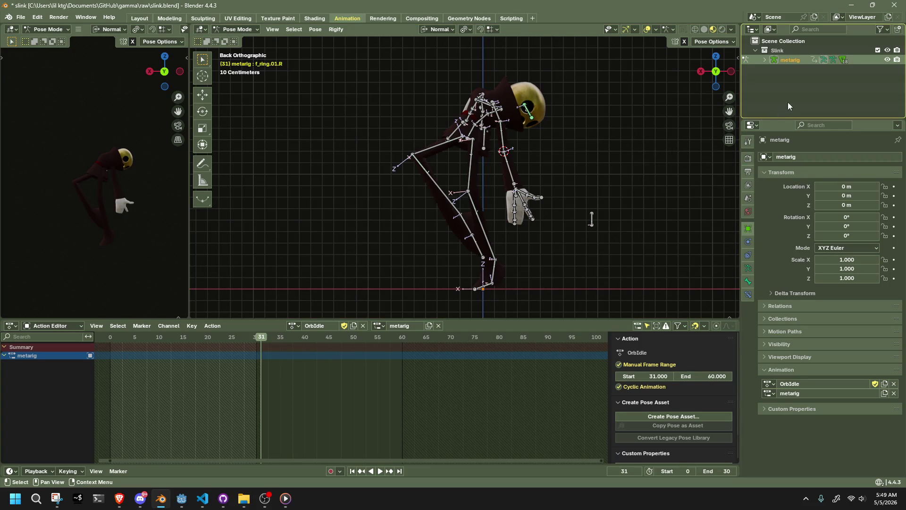
mouse_move(600, 151)
middle_mouse_down()
mouse_move(658, 190)
mouse_move(635, 196)
mouse_move(537, 172)
middle_mouse_up()
Reveal the hidden dress bones briefly, then hide them again leaving only the body rig
key("alt+h")
left_click(593, 189)
key("ctrl+z")
key("ctrl+z")
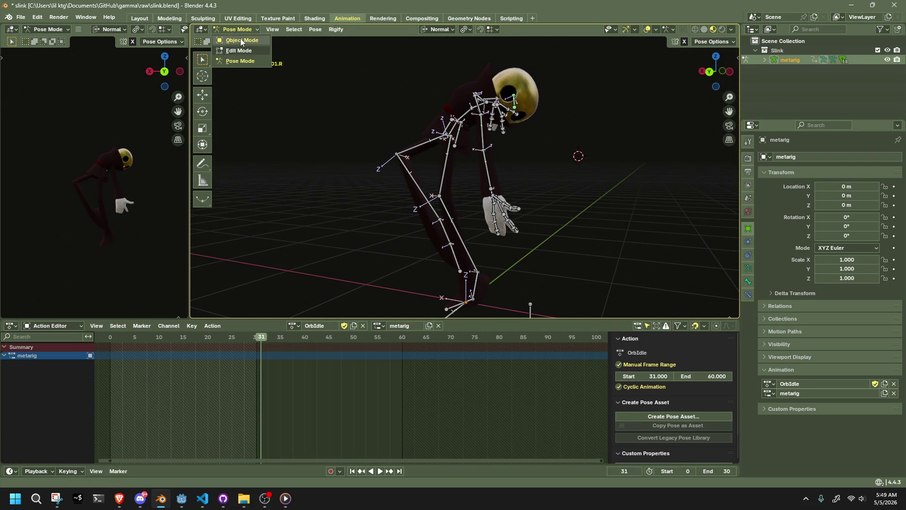
Unhide the dress mesh in Object Mode and the dress bones in Pose Mode
left_click(240, 39)
key("alt+h")
left_click(308, 180)
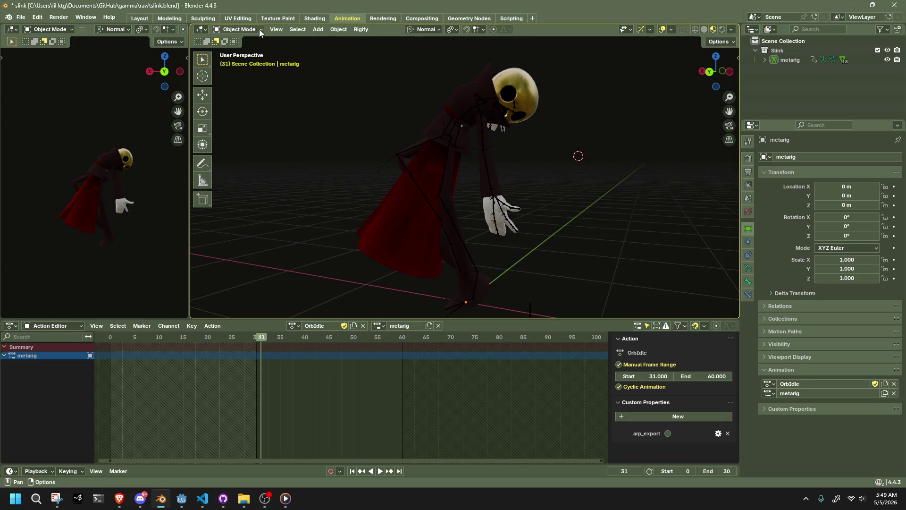
left_click(260, 60)
key("alt+h")
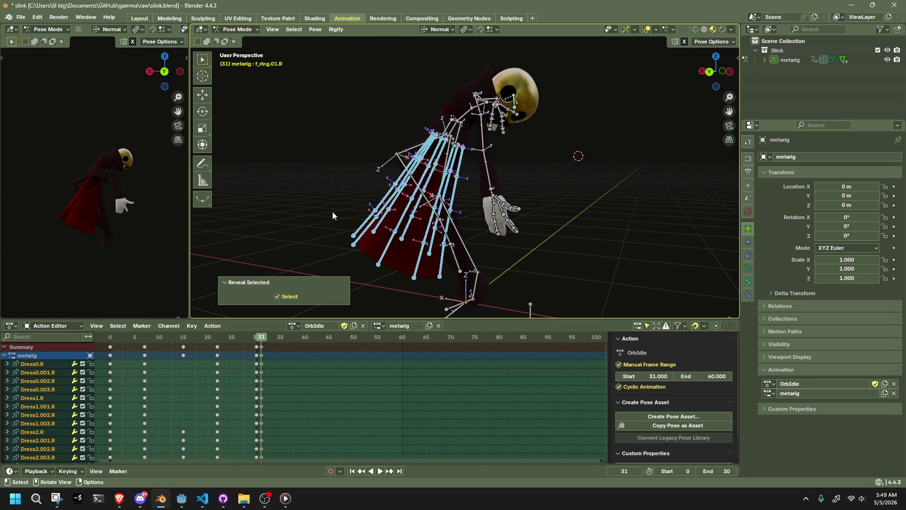
left_click(315, 206)
middle_click_drag(315, 205, 397, 171)
Hide the right and left leg bones so they no longer clutter the dress rig
left_click(423, 152)
left_click(440, 181, "shift")
key("h")
left_click(491, 241)
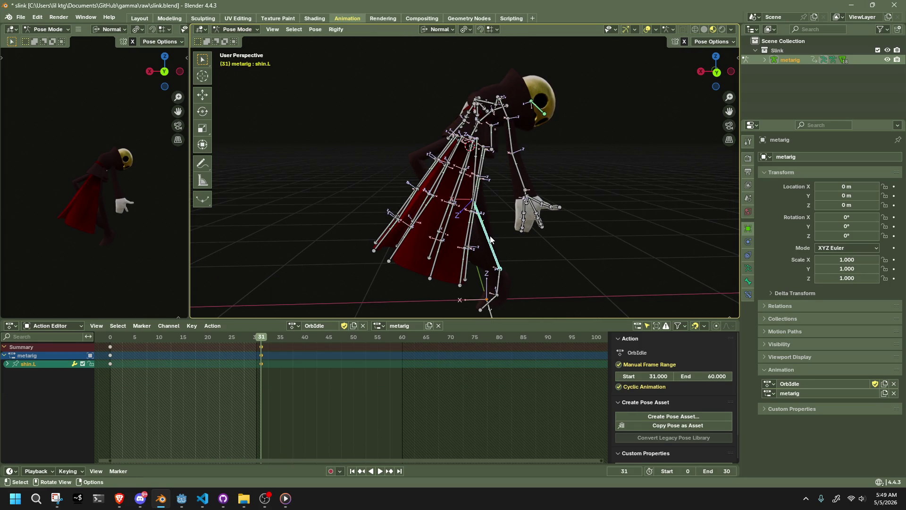
left_click(491, 241, "shift")
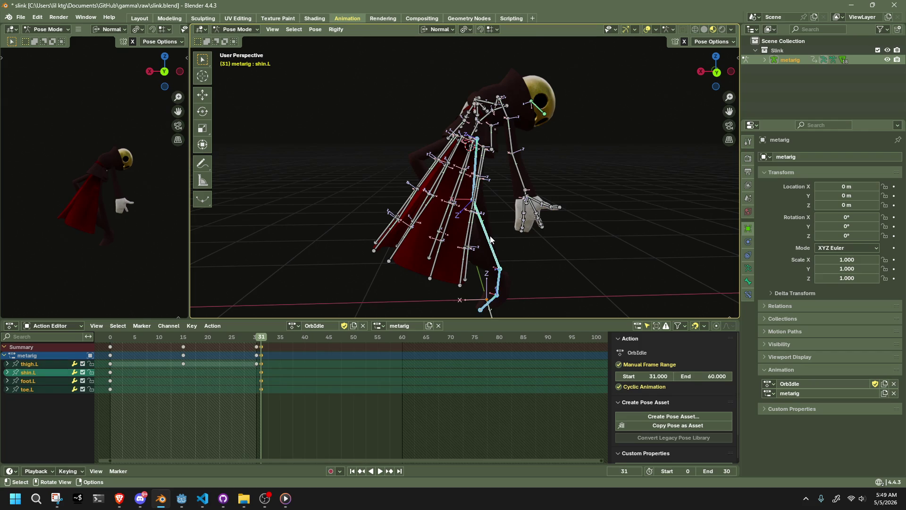
key("h")
Box-select the arm and hand bones and hide them, leaving the dress rig alone
mouse_move(489, 236)
middle_mouse_down()
mouse_move(533, 239)
mouse_move(574, 255)
middle_mouse_up()
left_click_drag(583, 259, 503, 152)
key("h")
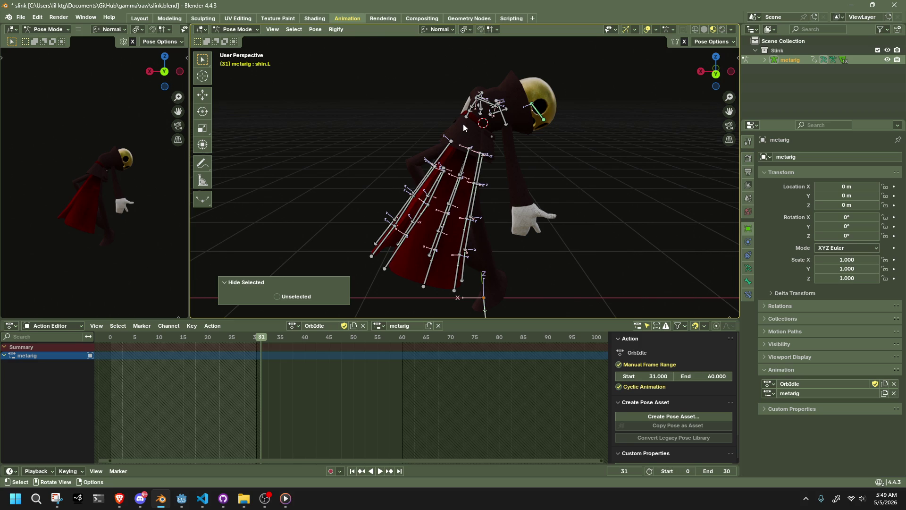
Keep the arm bones hidden and hide the head and neck bones as well
key("ctrl+z")
key("ctrl+shift+z")
middle_click_drag(459, 167, 460, 93)
left_click_drag(460, 94, 522, 125)
key("h")
mouse_move(522, 126)
middle_mouse_down()
mouse_move(592, 161)
mouse_move(617, 159)
mouse_move(605, 136)
mouse_move(544, 164)
mouse_move(486, 175)
mouse_move(496, 178)
middle_mouse_up()
scroll(545, 164, "up", 3)
scroll(419, 172, "up", 2)
Lift the Dress0.001.R bone, then rotate the whole Dress0.R chain about its X axis
mouse_move(418, 172)
middle_mouse_down()
mouse_move(463, 171)
mouse_move(471, 160)
mouse_move(428, 170)
mouse_move(430, 181)
middle_mouse_up()
left_click(409, 174)
key("g")
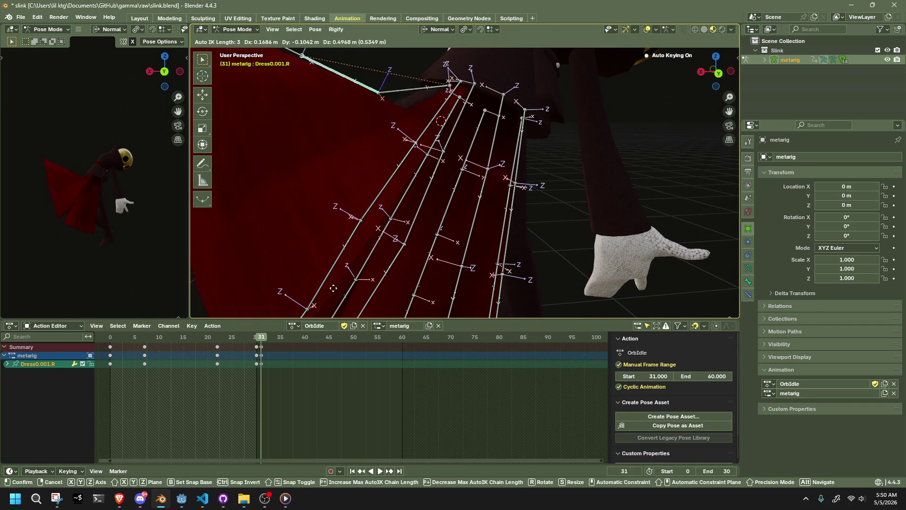
left_click(376, 284)
left_click(408, 169)
mouse_move(407, 169)
middle_mouse_down()
mouse_move(501, 172)
mouse_move(514, 154)
middle_mouse_up()
mouse_move(546, 108)
middle_mouse_down()
mouse_move(574, 193)
mouse_move(496, 191)
middle_mouse_up()
key("ctrl+l")
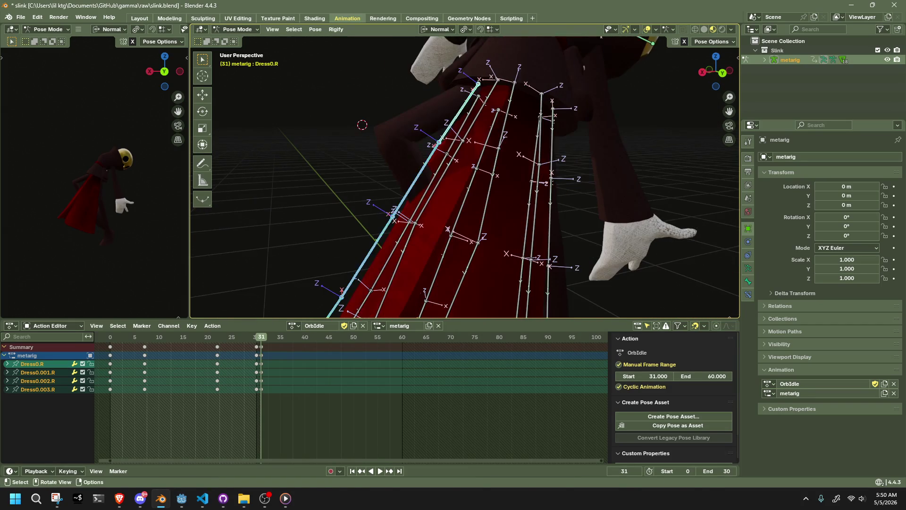
key("r")
key("x")
Reposition the Dress1.001.R bone twice, the second time from the Back Orthographic view
left_click(437, 177)
scroll(432, 177, "down", 3)
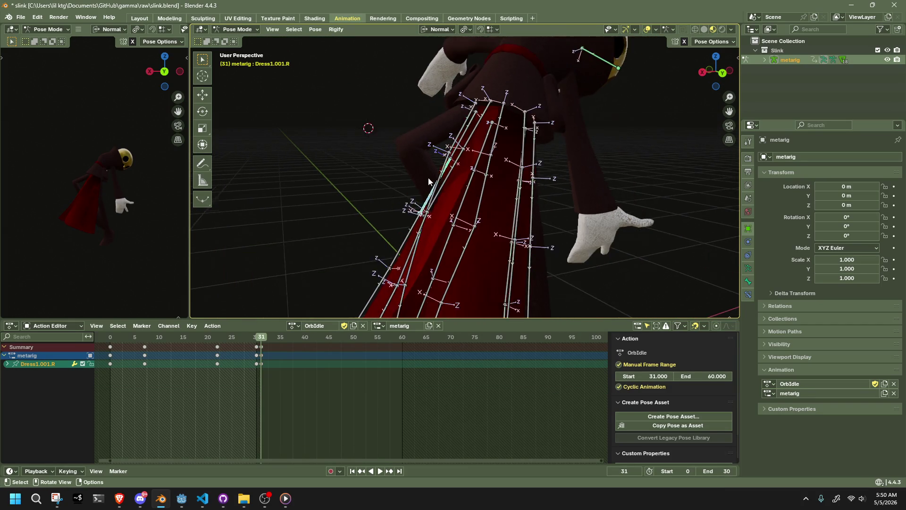
middle_click_drag(471, 199, 438, 199)
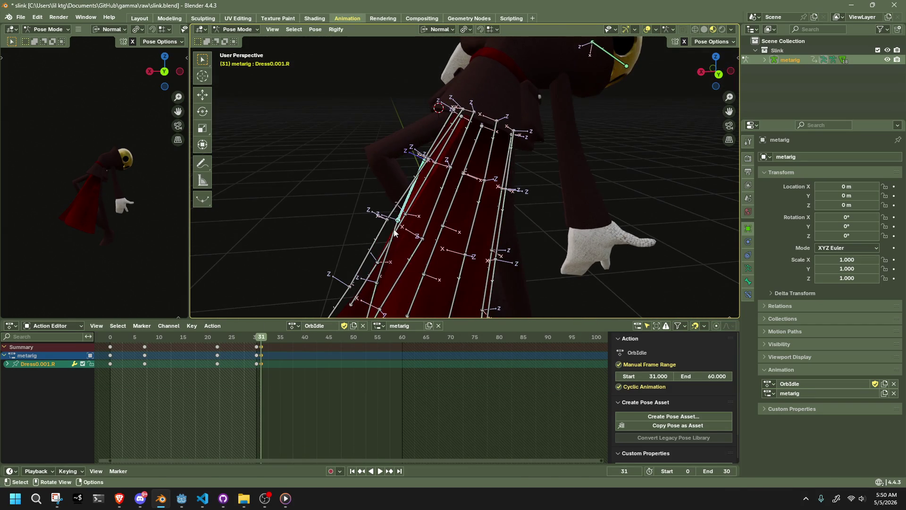
key("g")
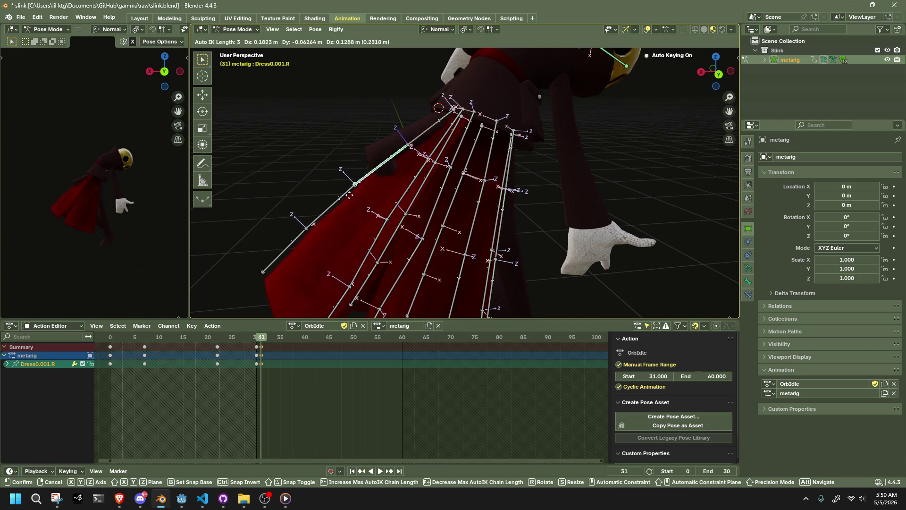
left_click(395, 225)
left_click(720, 75)
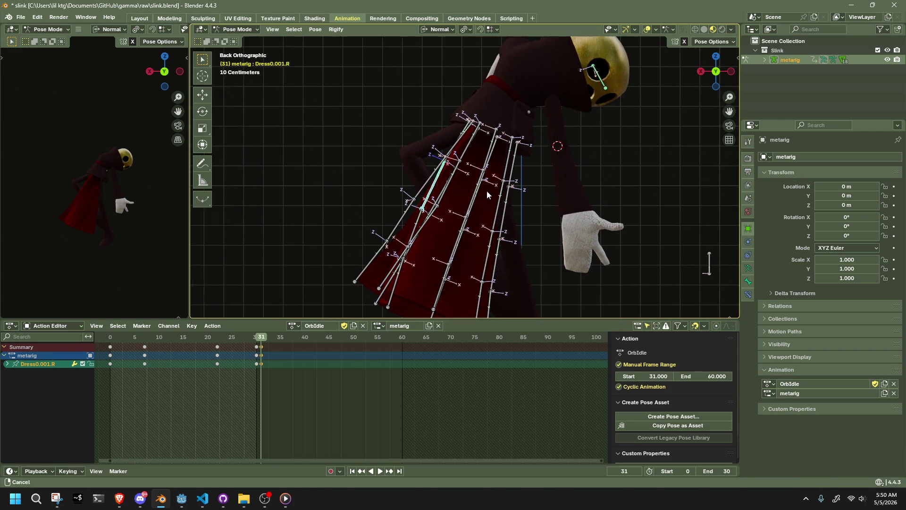
key("g")
left_click(484, 156)
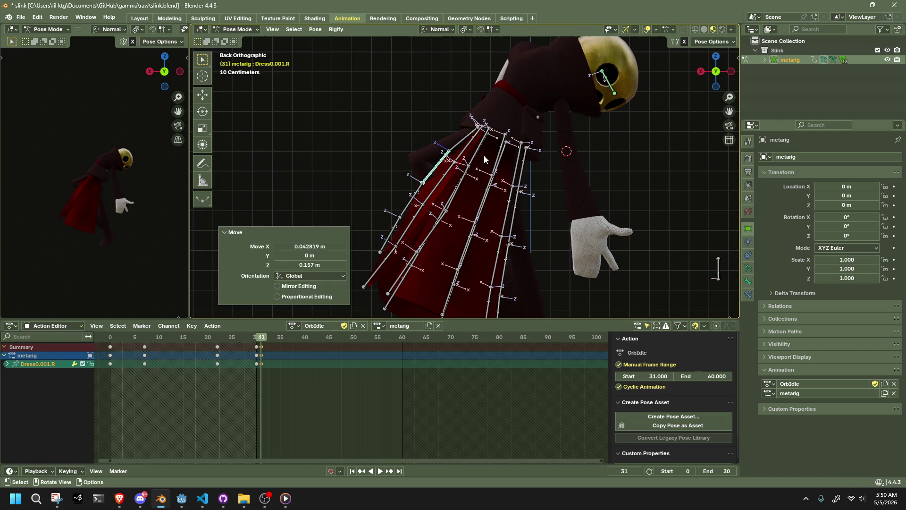
mouse_move(460, 156)
middle_mouse_down()
mouse_move(500, 171)
mouse_move(735, 85)
middle_mouse_up()
Flare the Dress0.R bone outward with an X rotation and add a small Z twist
left_click(510, 170)
left_click(731, 70)
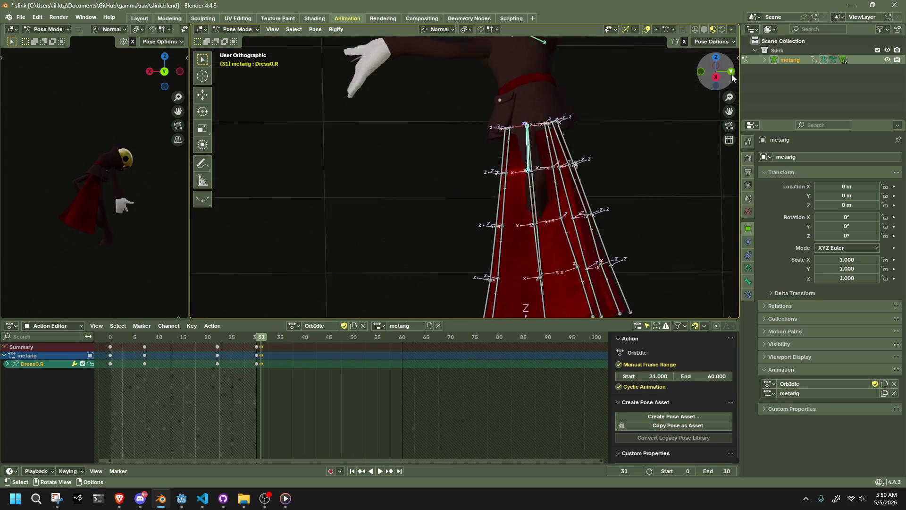
key("r")
key("x")
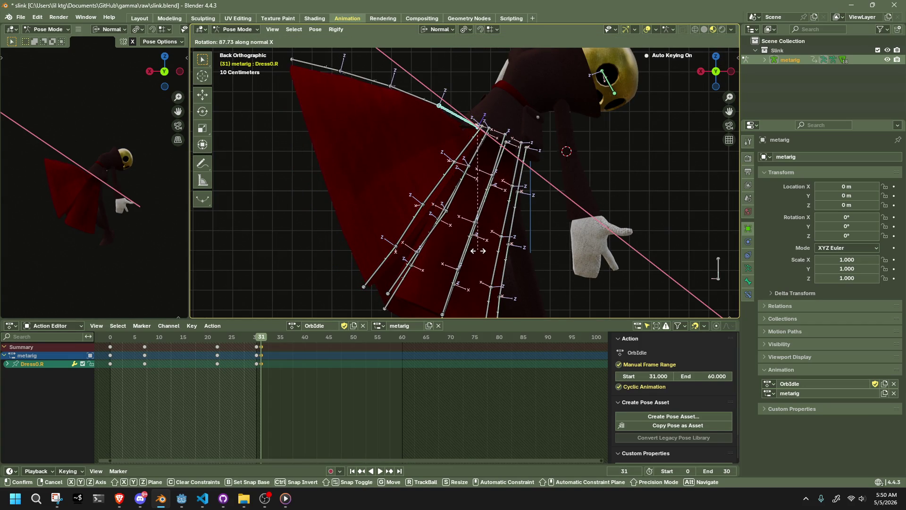
left_click(525, 236)
mouse_move(525, 235)
middle_mouse_down()
mouse_move(578, 247)
mouse_move(586, 261)
mouse_move(648, 178)
middle_mouse_up()
key("r")
key("z")
left_click(610, 244)
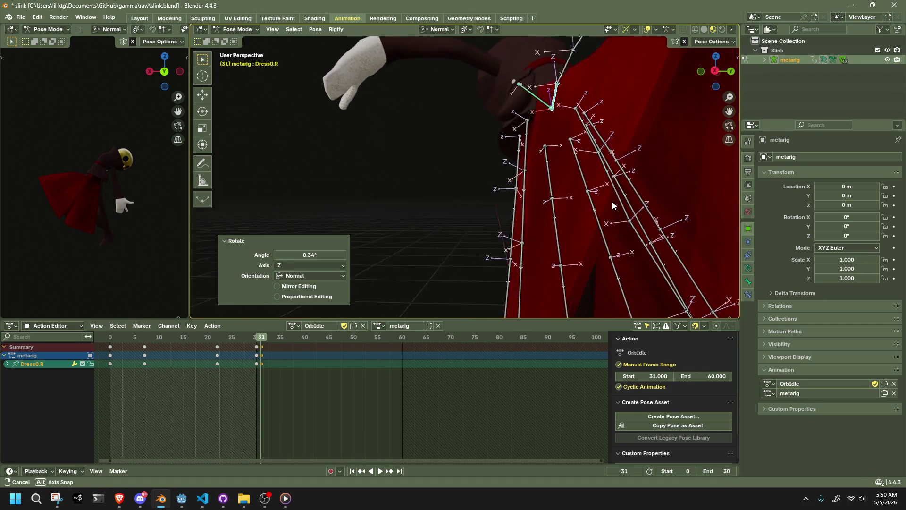
Move Dress0.001.R (keying frame 31), then rotate Dress0.003.R and pull its tip outward
mouse_move(647, 177)
middle_mouse_down()
mouse_move(567, 226)
mouse_move(605, 150)
middle_mouse_up()
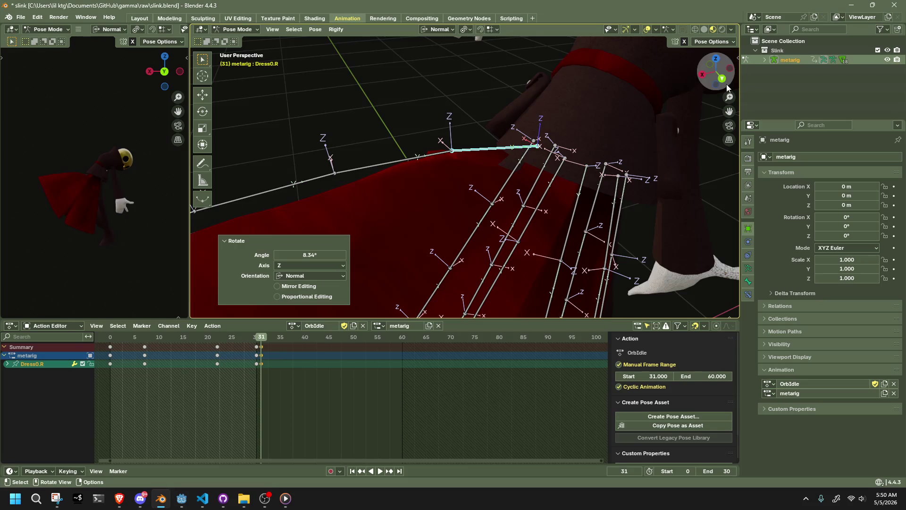
left_click(723, 80)
left_click(370, 102)
key("g")
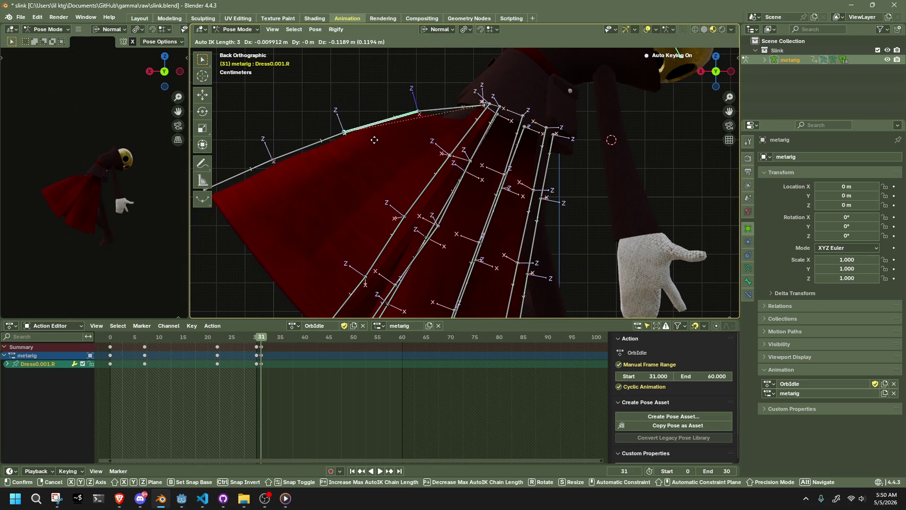
left_click(373, 140)
left_click(249, 177)
key("r")
left_click(257, 184)
key("g")
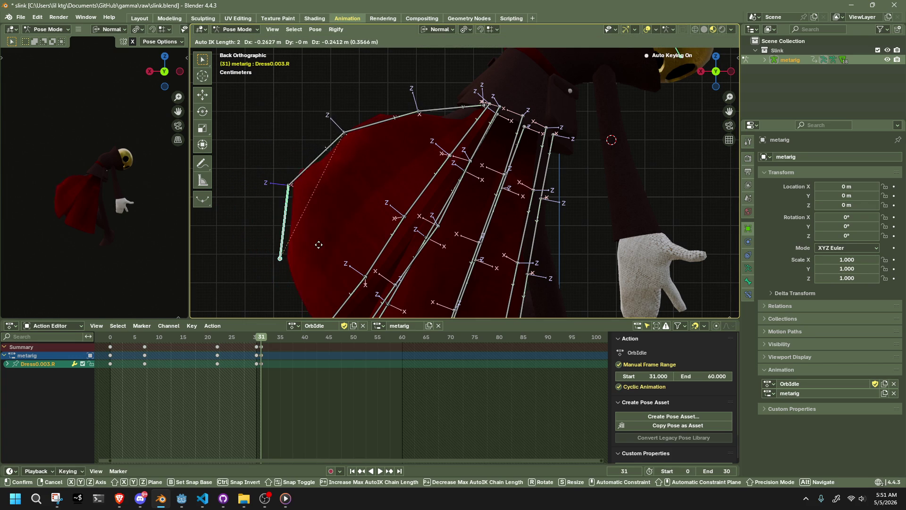
left_click(360, 261)
Nudge the right tip again from behind, then start dragging Dress2.003.L outward
mouse_move(361, 261)
middle_mouse_down()
mouse_move(621, 207)
mouse_move(499, 149)
mouse_move(515, 157)
middle_mouse_up()
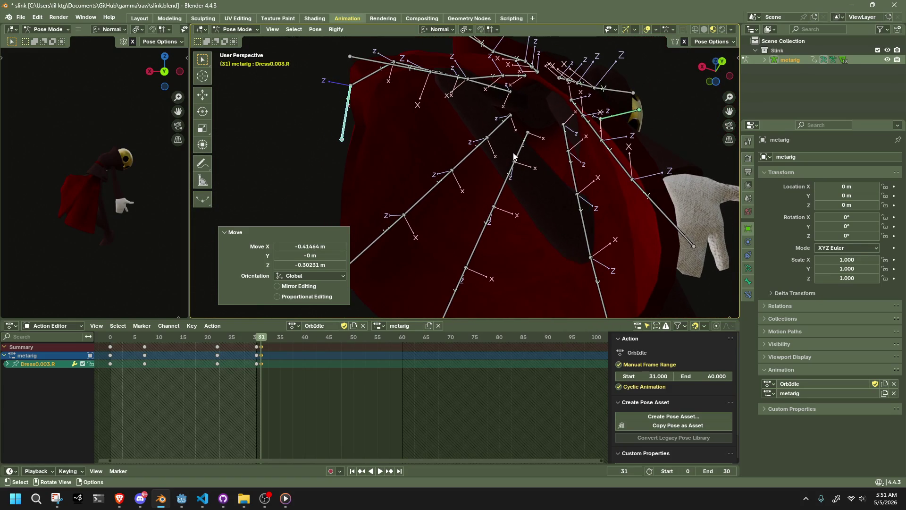
left_click(721, 62)
key("g")
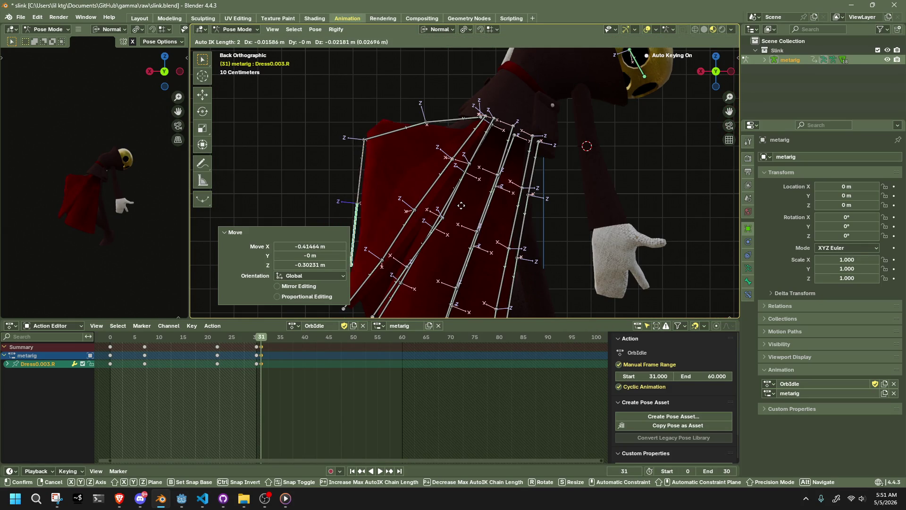
left_click(474, 218)
middle_click_drag(473, 218, 535, 160)
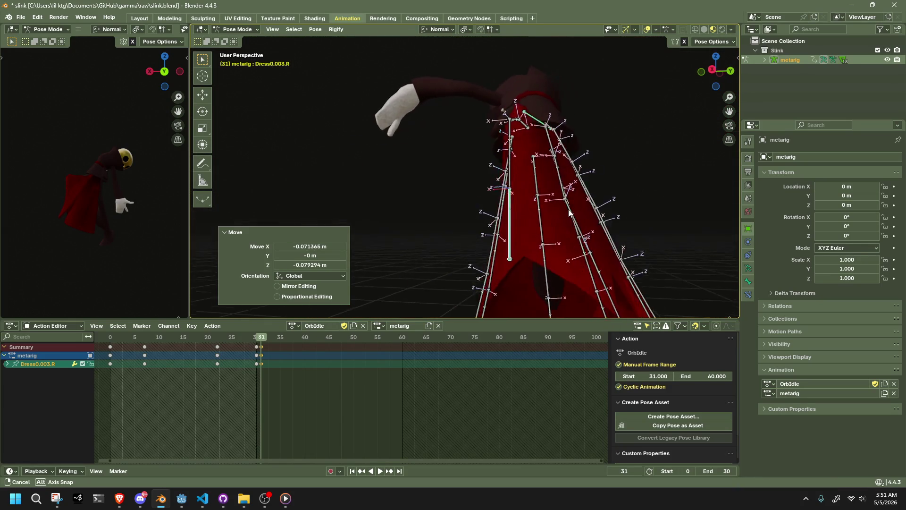
mouse_move(535, 160)
middle_mouse_down()
mouse_move(519, 234)
mouse_move(490, 195)
mouse_move(432, 239)
mouse_move(473, 252)
middle_mouse_up()
left_click(474, 253)
left_click(713, 75)
key("g")
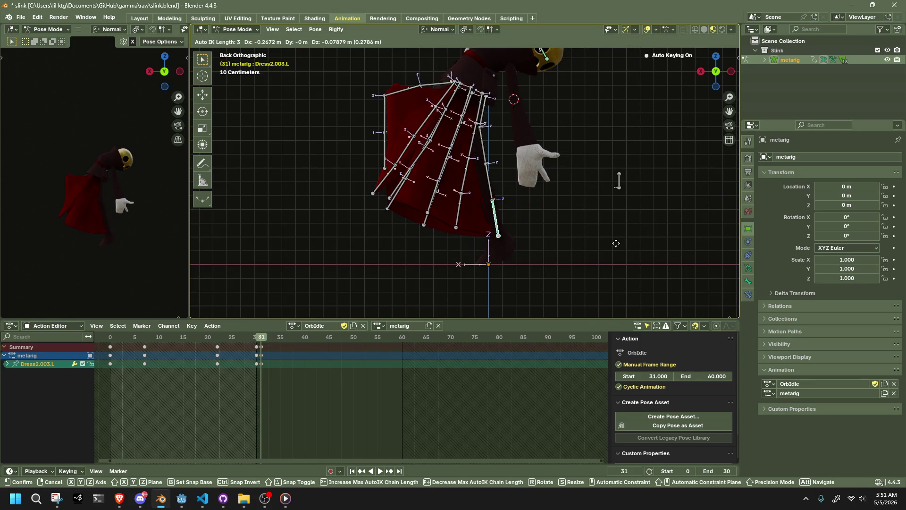
Set down Dress2.003.L and move the Dress1.003.L tip outward
left_click(648, 228)
mouse_move(648, 228)
middle_mouse_down()
mouse_move(476, 212)
mouse_move(485, 234)
mouse_move(302, 245)
mouse_move(389, 237)
middle_mouse_up()
key("g")
left_click(286, 242)
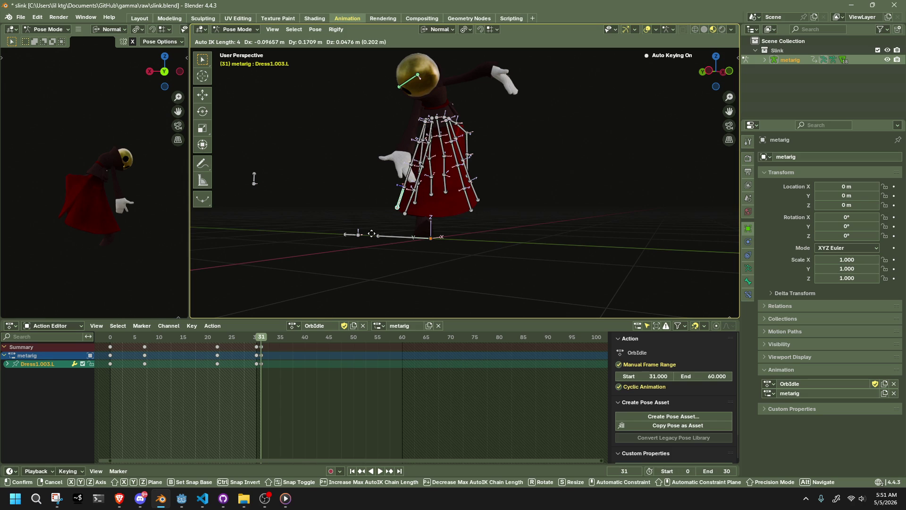
left_click(369, 232)
mouse_move(368, 230)
middle_mouse_down()
mouse_move(511, 245)
mouse_move(531, 225)
mouse_move(641, 187)
mouse_move(631, 260)
mouse_move(556, 249)
mouse_move(397, 202)
mouse_move(425, 221)
mouse_move(405, 227)
middle_mouse_up()
Shift the HeadLookAtBone target and move Dress1.003.L further out
left_click(530, 237)
left_click(427, 222)
key("g")
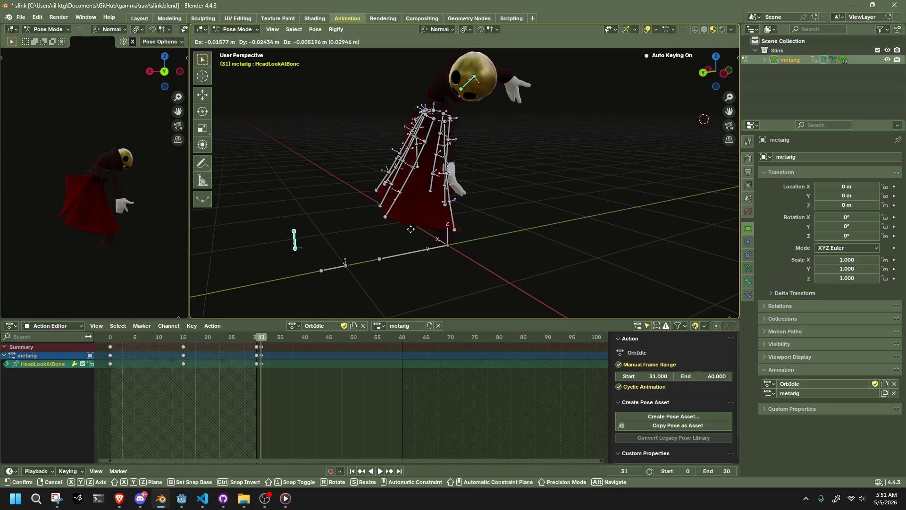
left_click(412, 229)
left_click(390, 218)
key("g")
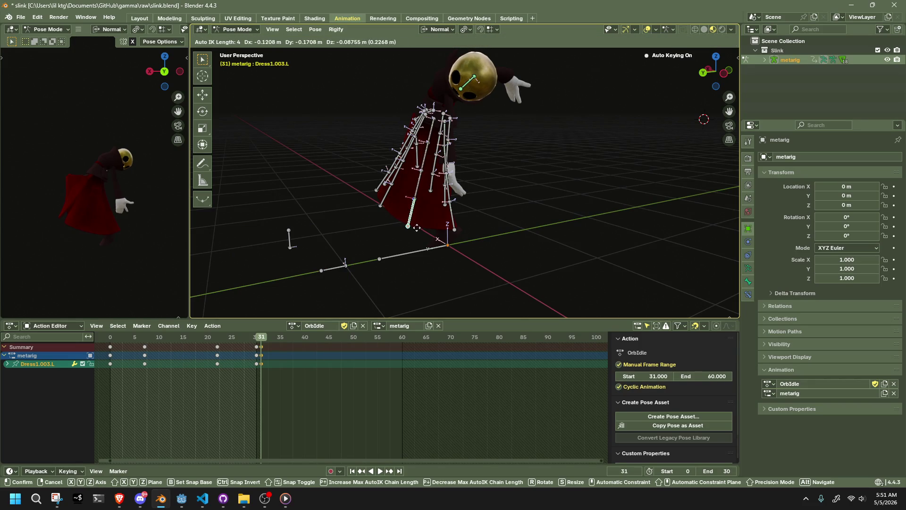
left_click(432, 230)
Pull the Dress0.003.L and Dress4.003.L tips outward to spread the dress
mouse_move(432, 230)
middle_mouse_down()
mouse_move(541, 222)
mouse_move(648, 159)
middle_mouse_up()
scroll(387, 224, "up", 5)
scroll(388, 223, "down", 5)
middle_click_drag(404, 232, 419, 229)
left_click(418, 201)
key("g")
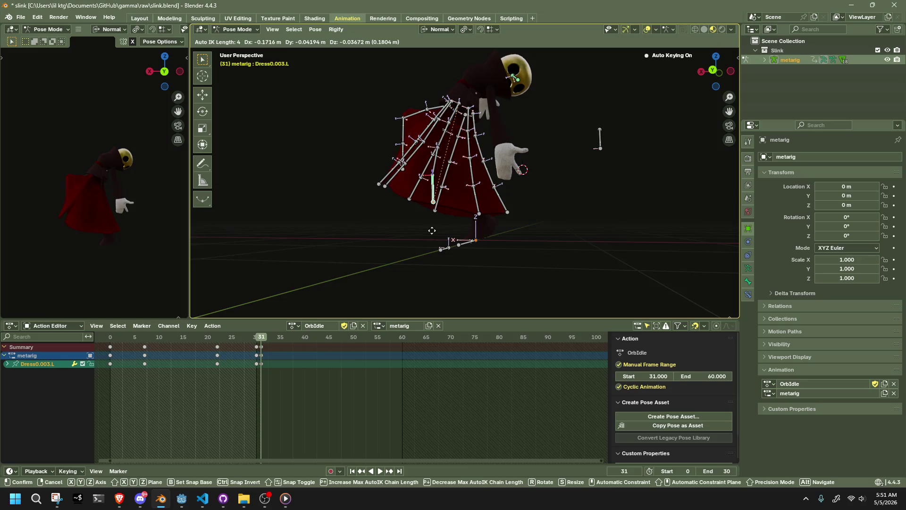
left_click(452, 236)
mouse_move(452, 236)
middle_mouse_down()
mouse_move(469, 253)
mouse_move(401, 212)
middle_mouse_up()
left_click(401, 212)
key("g")
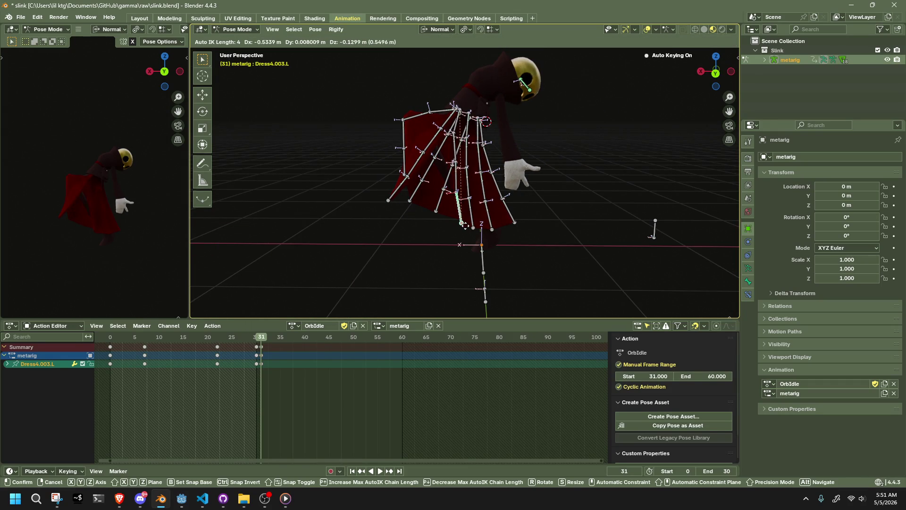
left_click(462, 224)
Toggle the dress bones hidden and visible again, then move one more dress bone
middle_click_drag(462, 224, 546, 207)
scroll(639, 210, "up", 3)
mouse_move(640, 211)
middle_mouse_down()
mouse_move(536, 258)
mouse_move(463, 239)
mouse_move(404, 258)
mouse_move(460, 206)
mouse_move(464, 216)
mouse_move(541, 216)
mouse_move(553, 154)
middle_mouse_up()
key("h")
key("alt+h")
left_click(461, 203)
key("g")
left_click(479, 220)
scroll(553, 153, "up", 3)
scroll(483, 145, "up", 3)
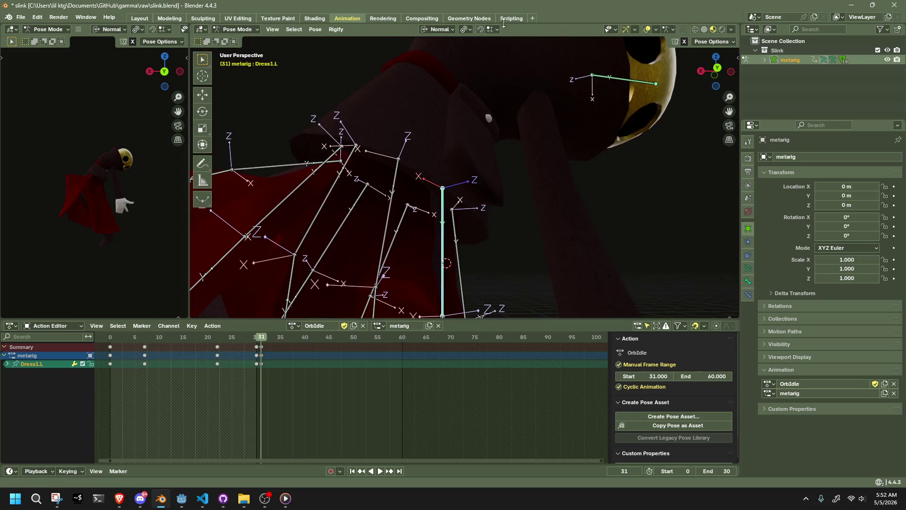
Slide the Dress1.L bone along X and rotate it about its X axis
middle_click_drag(504, 281, 511, 257)
key("g")
key("x")
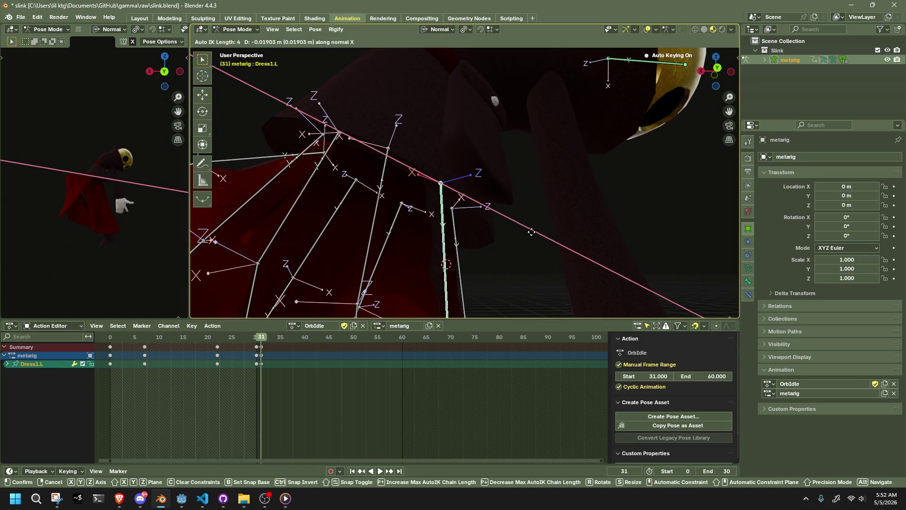
left_click(692, 68)
scroll(522, 209, "down", 3)
scroll(496, 219, "down", 3)
scroll(490, 237, "down", 2)
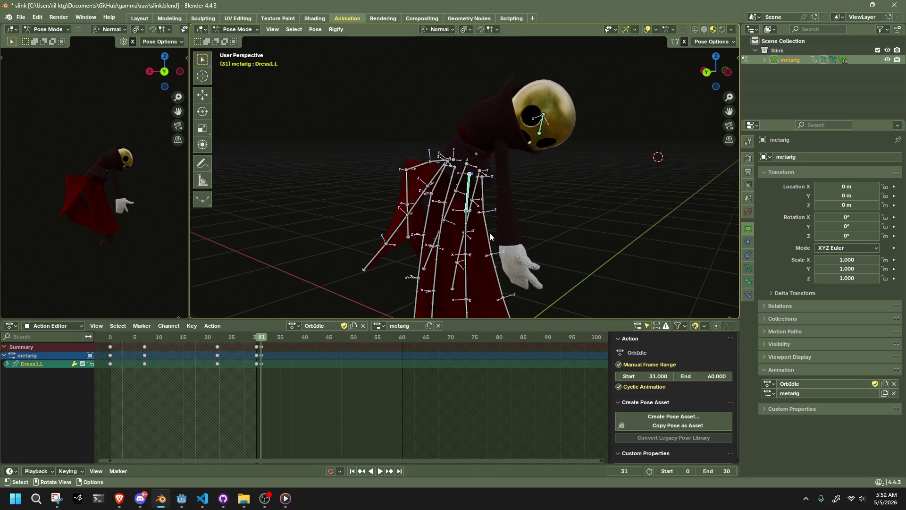
key("r")
key("x")
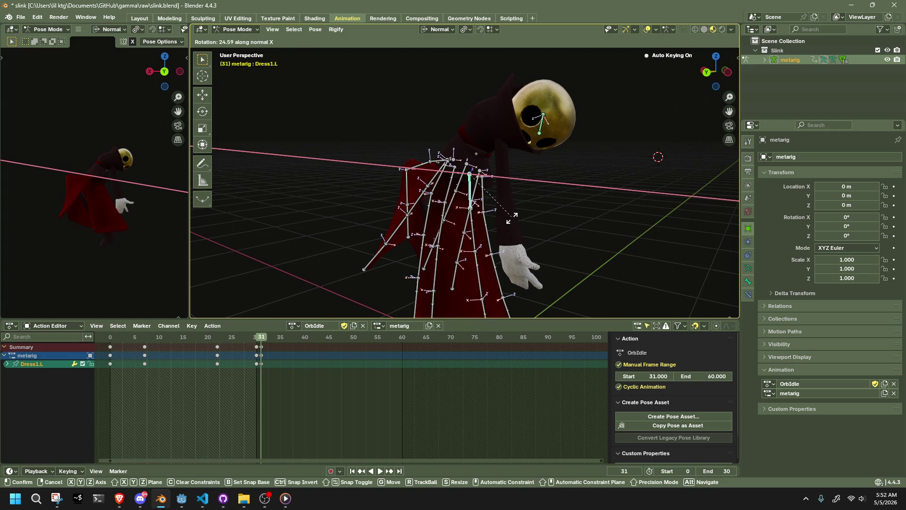
left_click(511, 216)
scroll(516, 224, "up", 2)
scroll(516, 224, "up", 2)
scroll(580, 198, "up", 2)
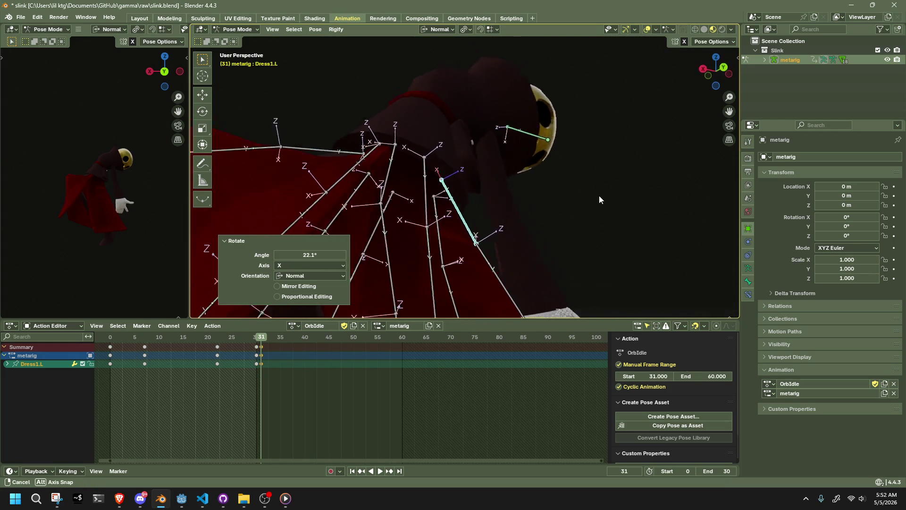
scroll(599, 196, "down", 5)
Swing Dress4.R and Dress4.001.R with X-axis rotations from a side view
mouse_move(609, 215)
middle_mouse_down()
mouse_move(559, 248)
mouse_move(500, 263)
mouse_move(542, 259)
mouse_move(557, 240)
mouse_move(484, 249)
middle_mouse_up()
scroll(425, 254, "up", 2)
scroll(453, 188, "up", 3)
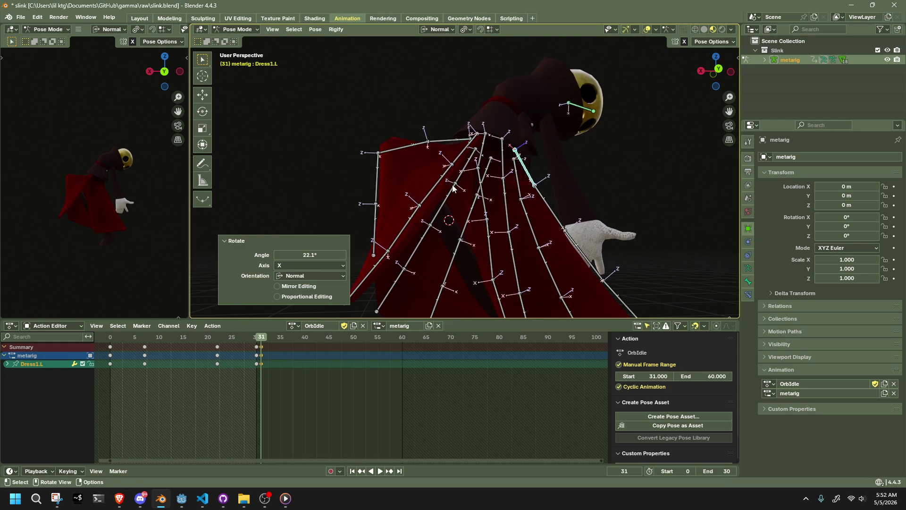
left_click(418, 176)
middle_click_drag(418, 176, 458, 189)
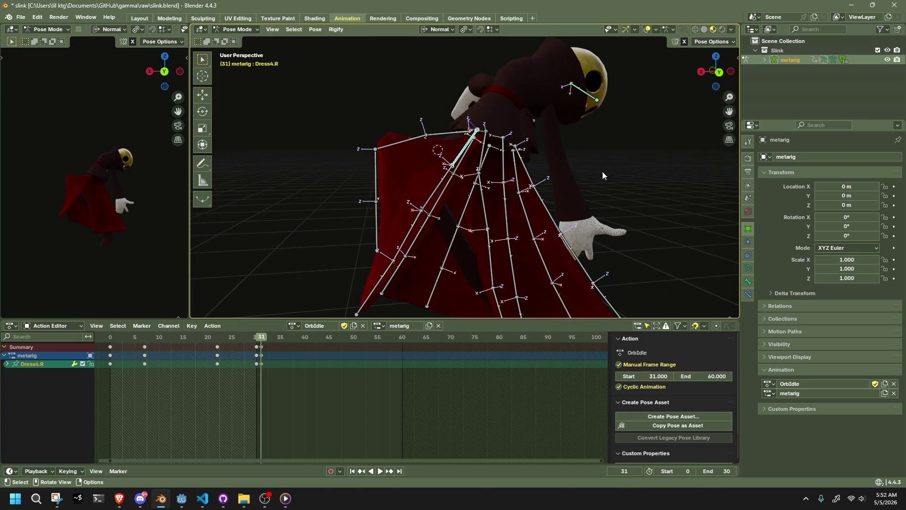
key("r")
key("x")
left_click(542, 181)
mouse_move(542, 181)
middle_mouse_down()
mouse_move(559, 140)
mouse_move(457, 184)
middle_mouse_up()
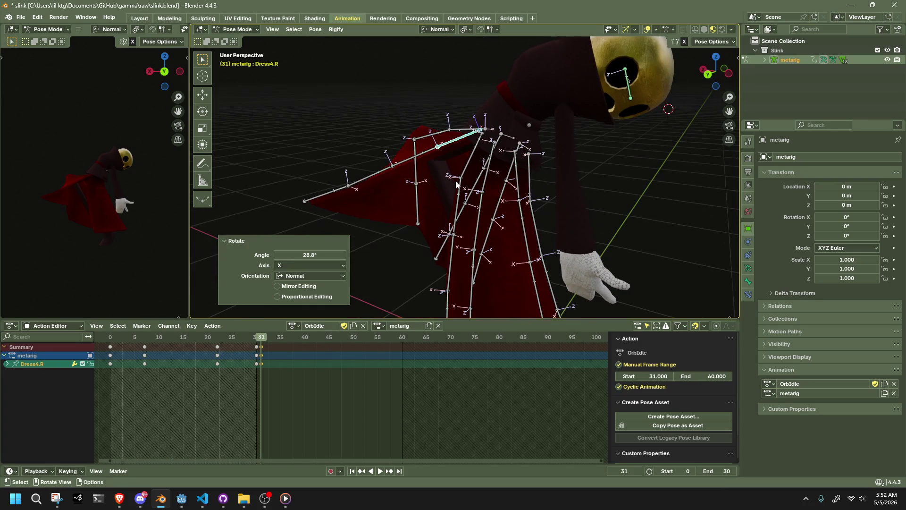
left_click(406, 164)
key("r")
key("x")
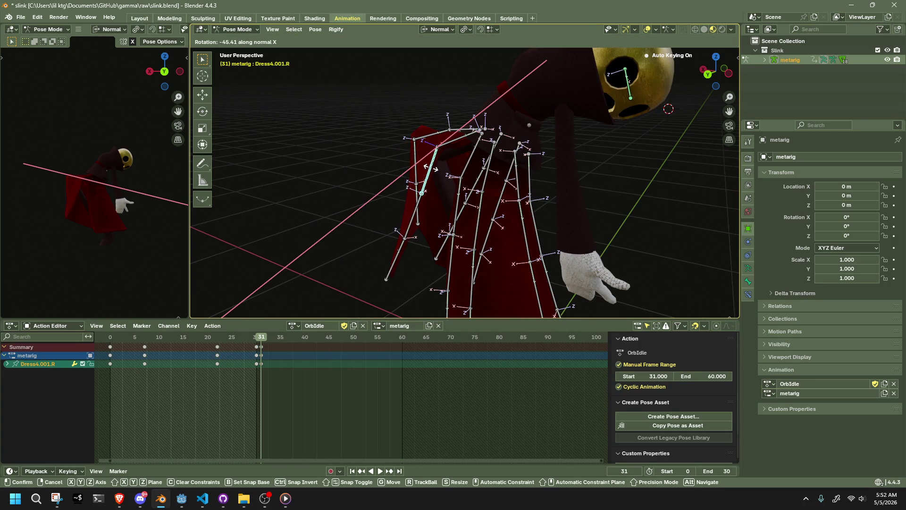
left_click(430, 168)
Rotate the Dress4.003.R tip about X and pull it outward with Auto IK, redoing a first attempt
left_click(403, 266)
middle_click_drag(421, 267, 444, 246)
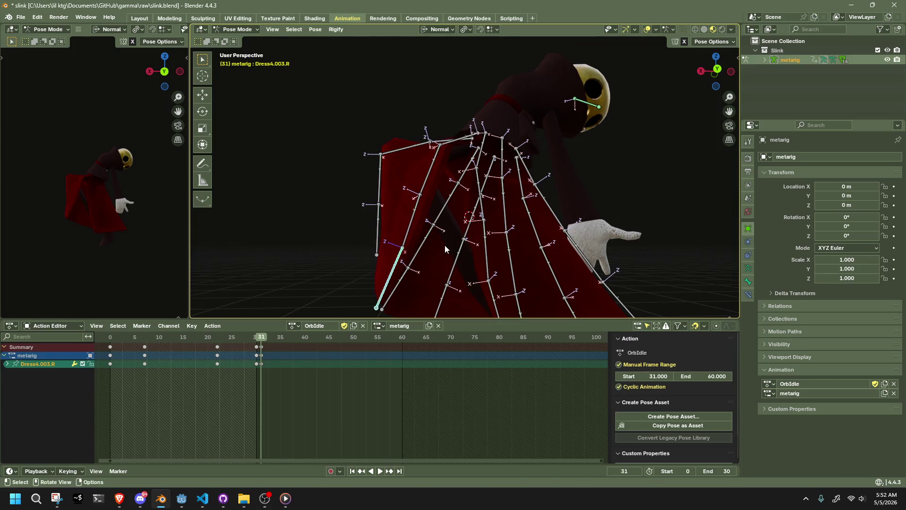
key("g")
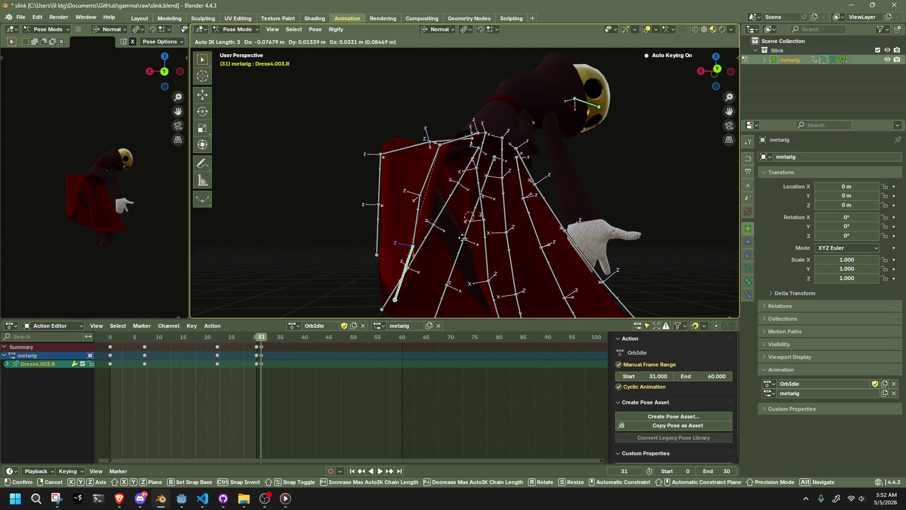
left_click(462, 237)
key("ctrl+z")
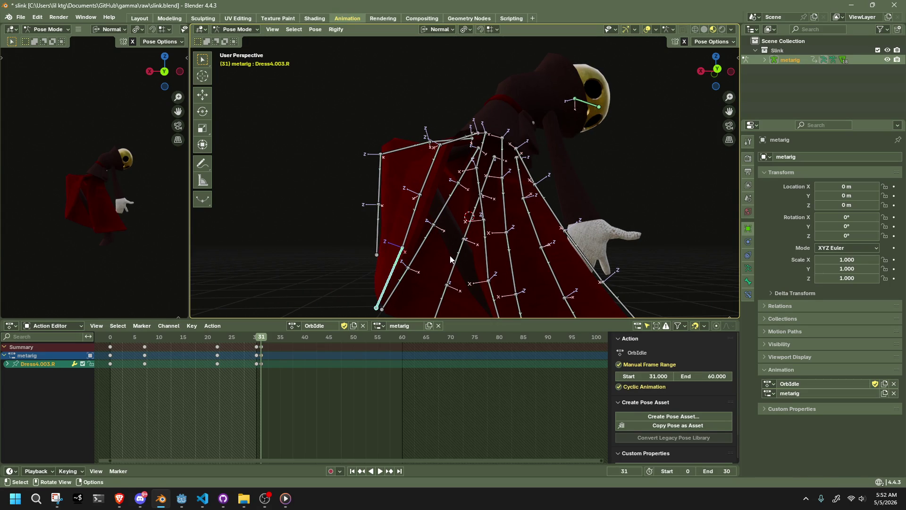
key("r")
key("x")
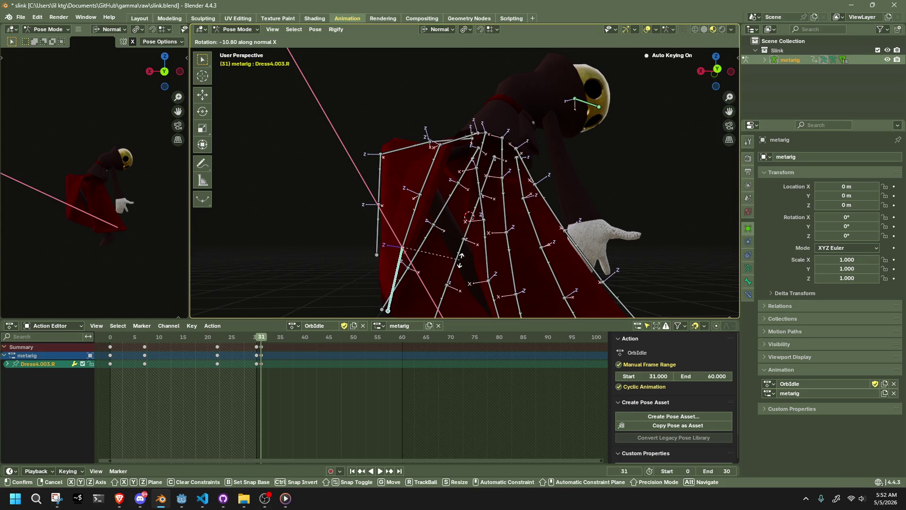
left_click(466, 245)
key("g")
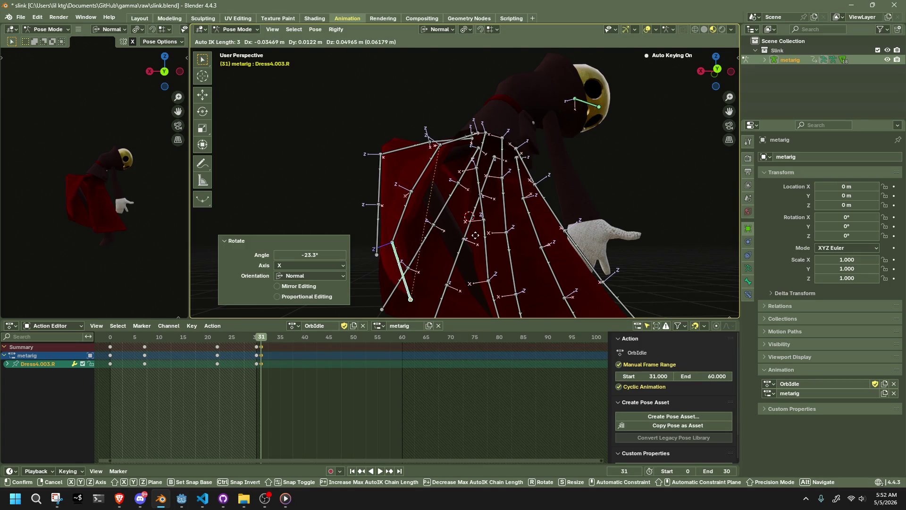
left_click(477, 238)
mouse_move(478, 237)
middle_mouse_down()
mouse_move(576, 159)
mouse_move(540, 226)
mouse_move(581, 254)
mouse_move(624, 124)
middle_mouse_up()
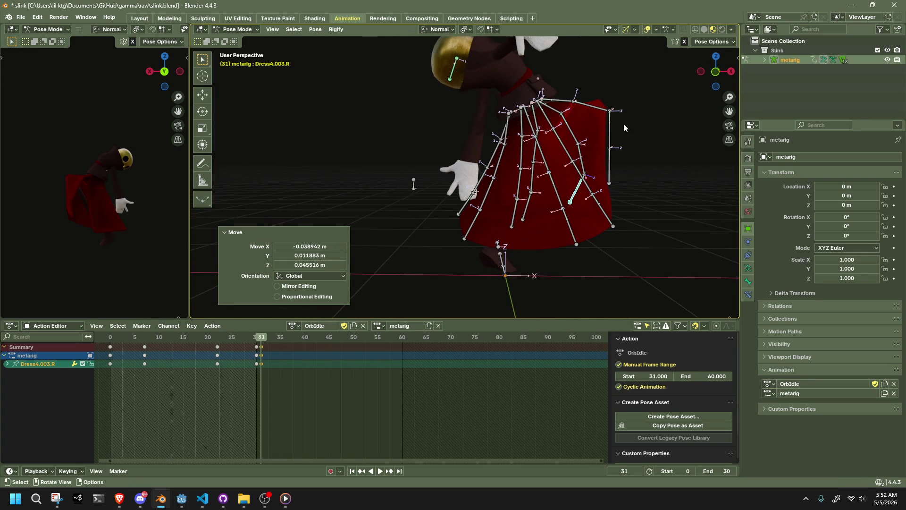
left_click(714, 73)
Move the Dress2.003.R and Dress1.003.R skirt tips from the front view
left_click(572, 241)
key("g")
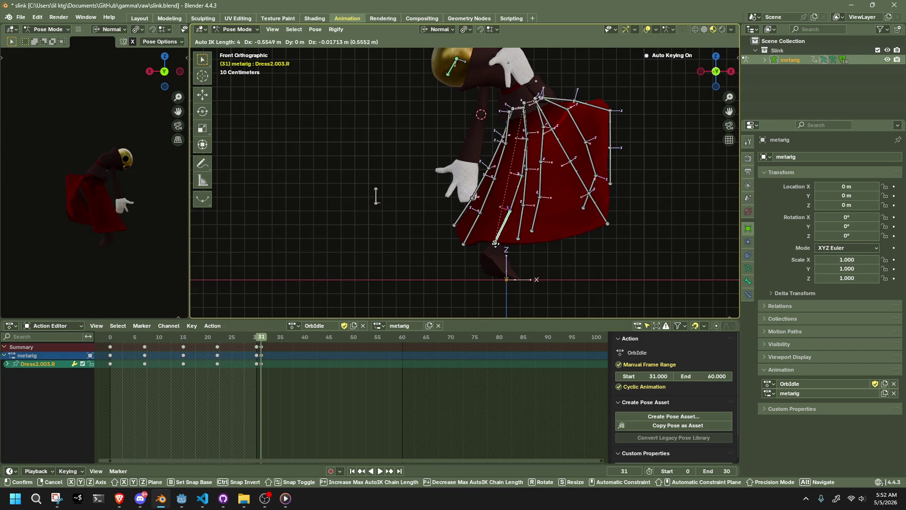
left_click(503, 244)
left_click(607, 226)
key("g")
left_click(600, 223)
key("g")
Rotate the whole Dress1.R chain, then reposition its Dress1.003.R tip
left_click(551, 125, "shift")
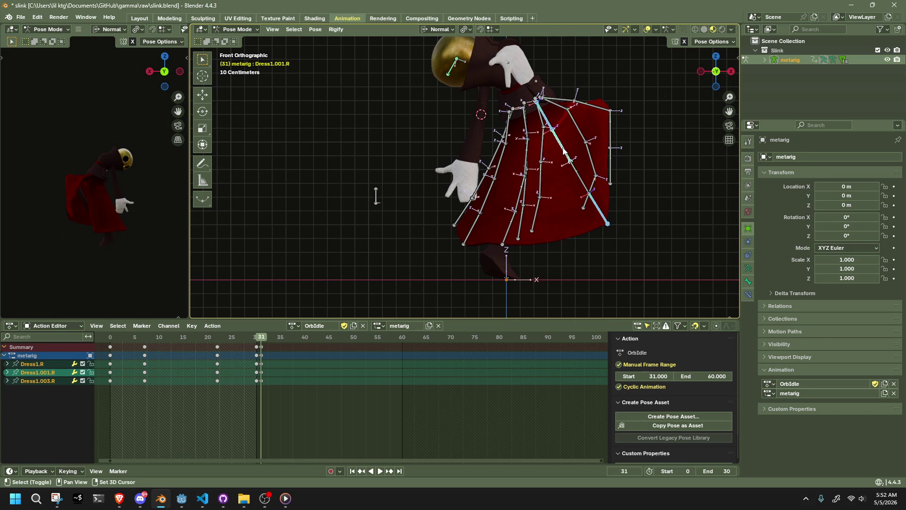
left_click(563, 146, "shift")
left_click(577, 168, "shift")
key("r")
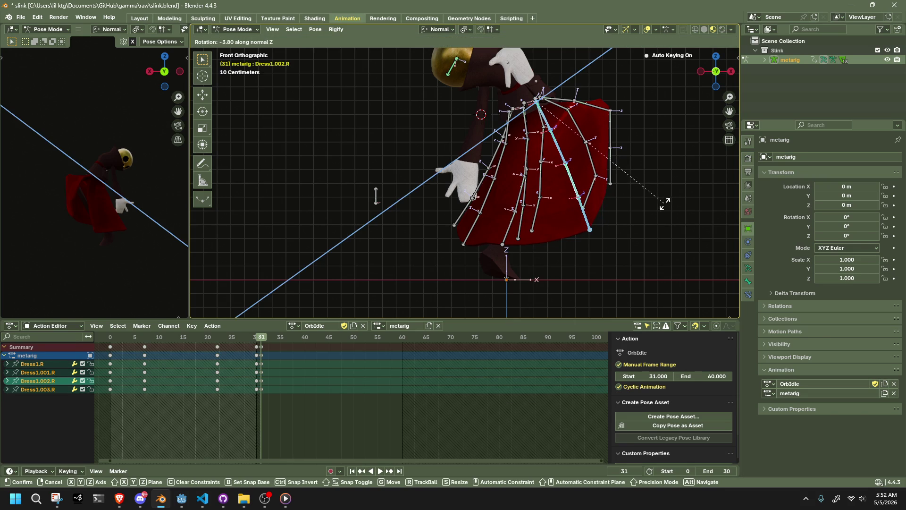
left_click(665, 203)
left_click(583, 229)
key("g")
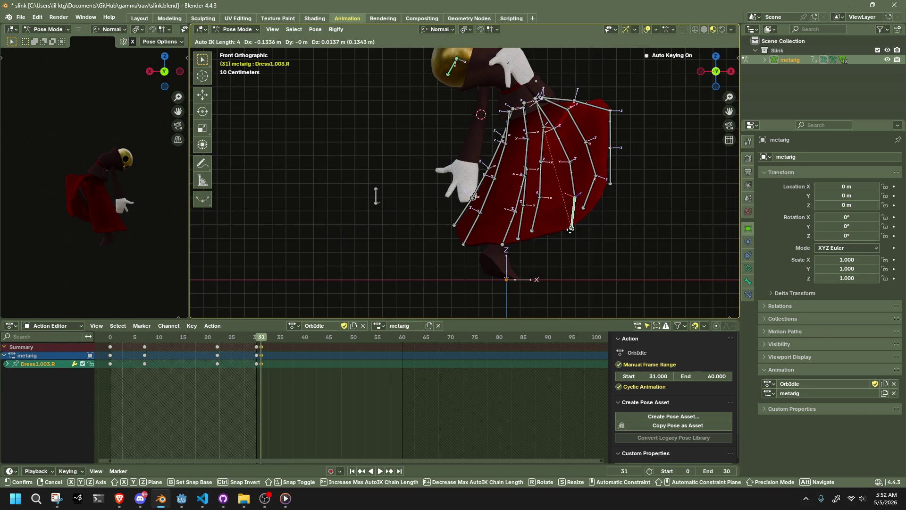
left_click(376, 195)
Pull the Dress1.003.L and Dress4.003.L tips outward into the test pose
mouse_move(375, 196)
middle_mouse_down()
mouse_move(448, 257)
mouse_move(393, 262)
middle_mouse_up()
left_click(382, 260)
key("g")
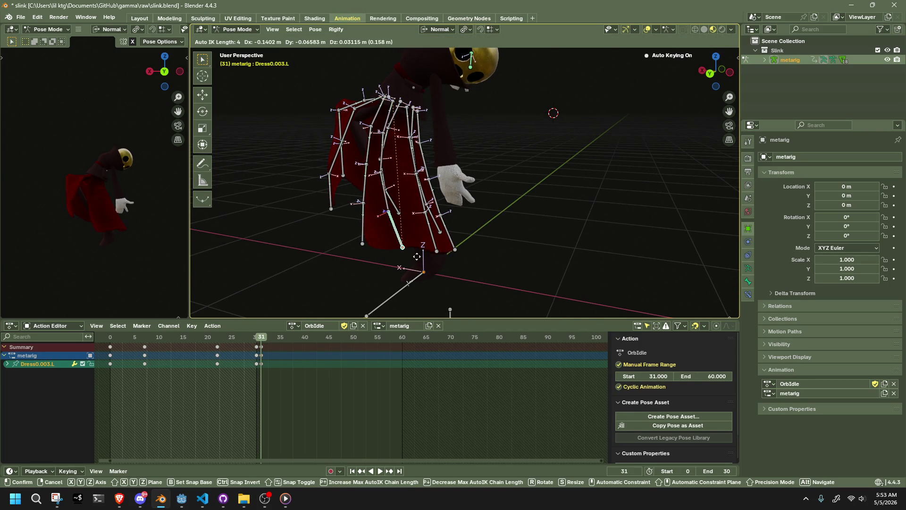
left_click(422, 259)
left_click(365, 245)
middle_click_drag(364, 246, 390, 246)
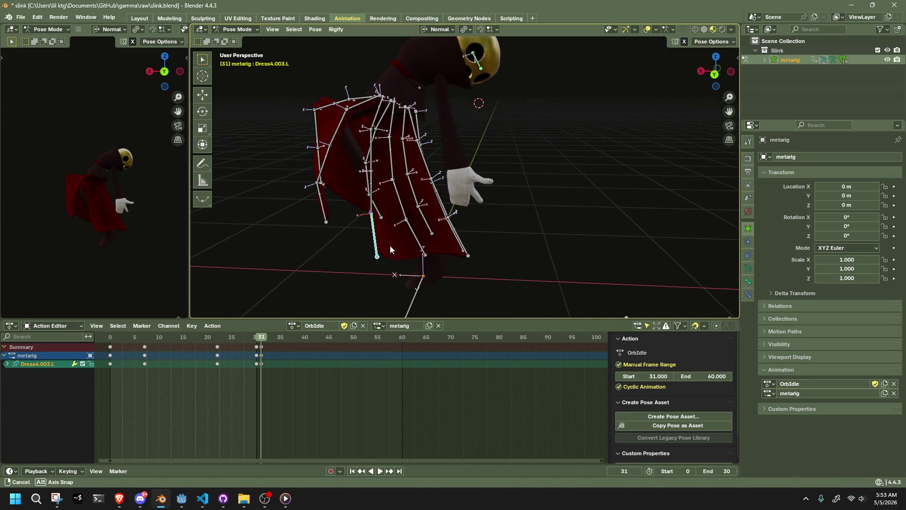
key("g")
left_click(408, 243)
View the rig from below and start dragging the Dress0.L chain
mouse_move(532, 258)
middle_mouse_down()
mouse_move(573, 194)
mouse_move(565, 158)
middle_mouse_up()
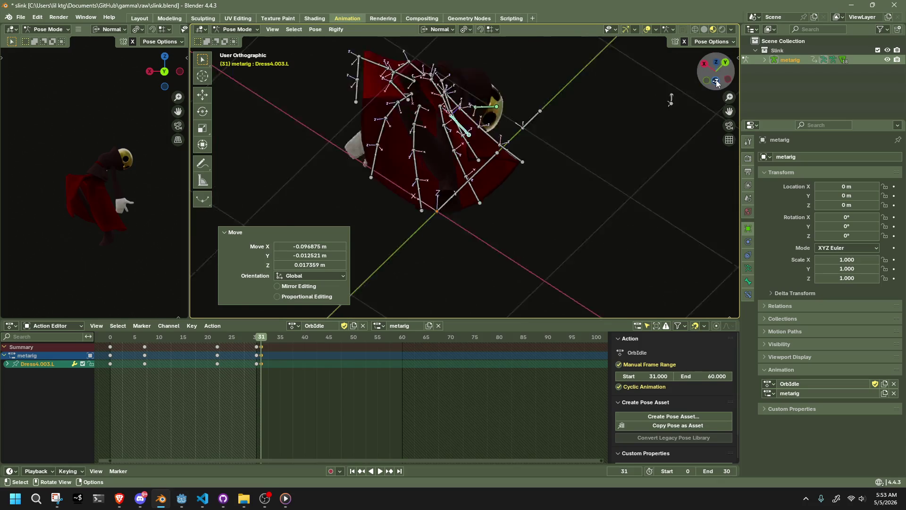
left_click_drag(715, 66, 717, 79)
middle_click_drag(520, 298, 529, 275, "shift")
key("g")
Move the Dress0.003.L and Dress1.003.L skirt tips into the flared pose from below
right_click(536, 274)
left_click(511, 257)
key("g")
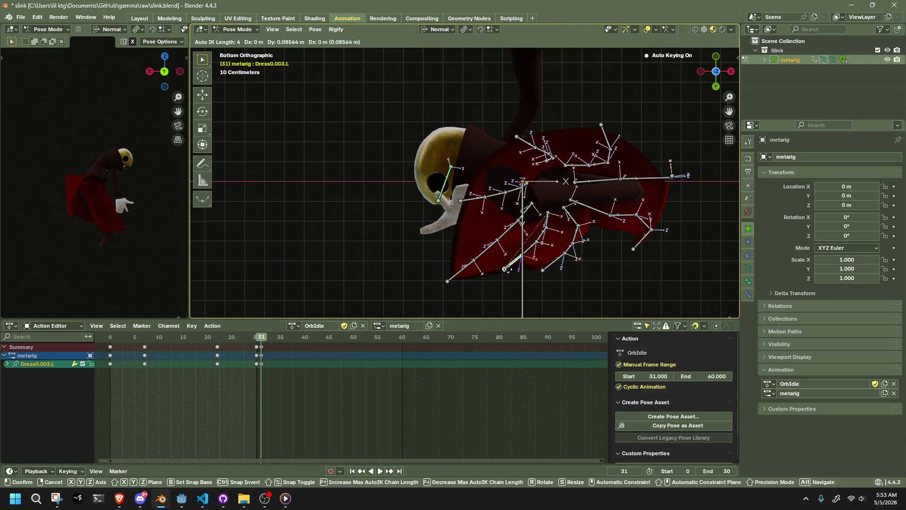
left_click(506, 269)
left_click_drag(445, 283, 445, 274)
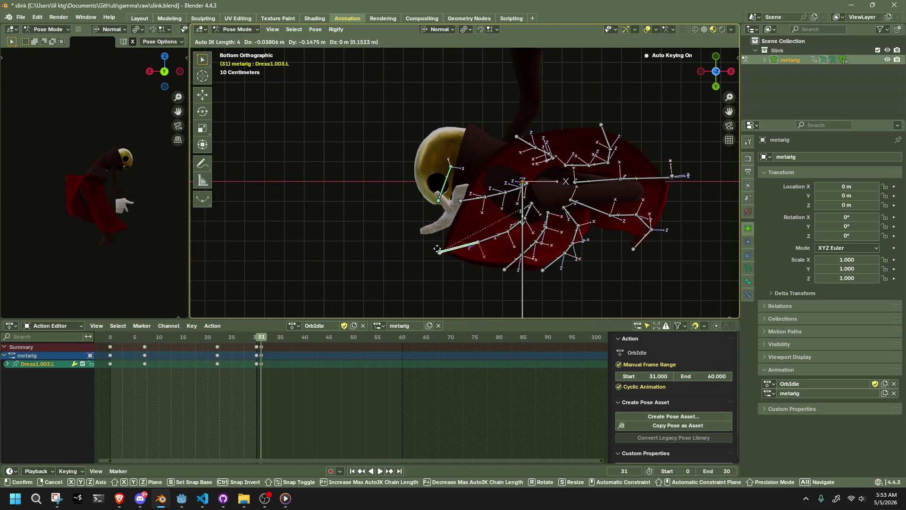
left_click(430, 240)
Pull Dress2.003.L outward and re-adjust Dress1.003.L from a frontal perspective angle
middle_click_drag(430, 240, 623, 55)
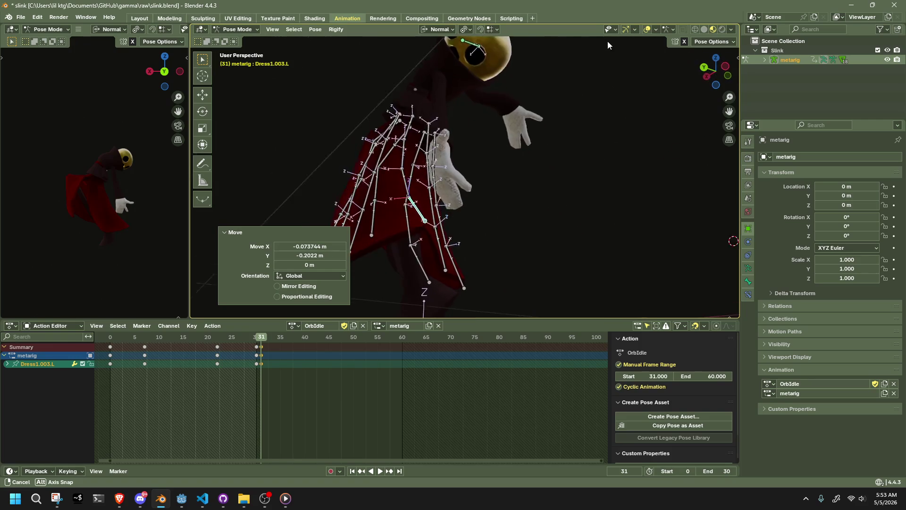
mouse_move(623, 56)
middle_mouse_down()
mouse_move(448, 270)
mouse_move(446, 250)
middle_mouse_up()
left_click(445, 254)
left_click_drag(446, 251, 447, 248)
left_click(468, 226)
middle_click_drag(467, 227, 461, 223)
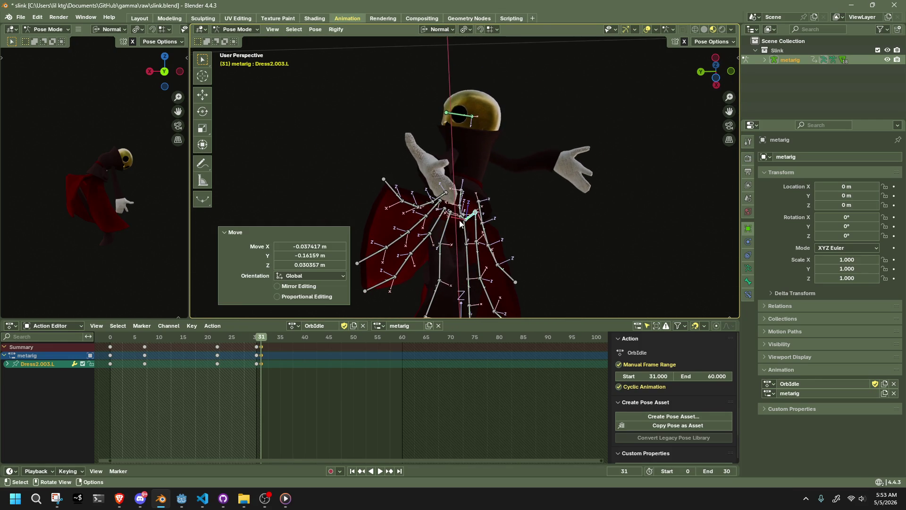
left_click_drag(385, 183, 470, 230)
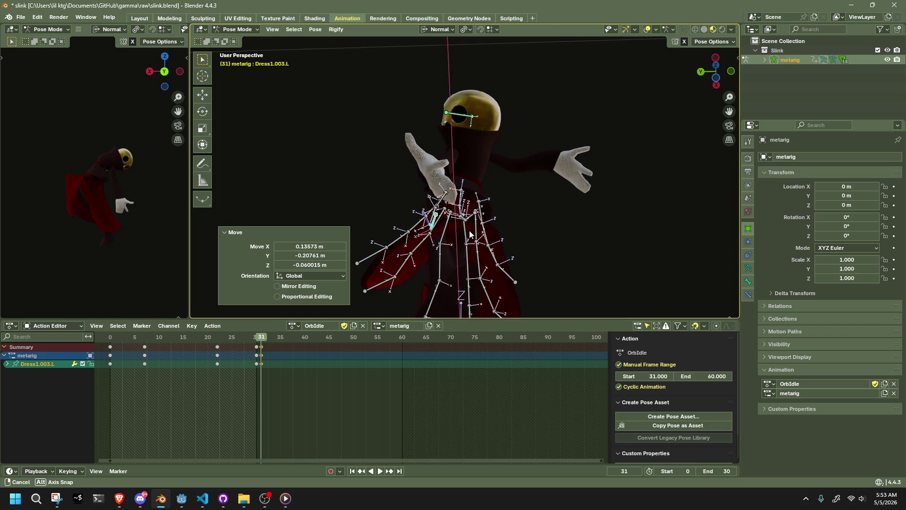
middle_click_drag(470, 230, 415, 311)
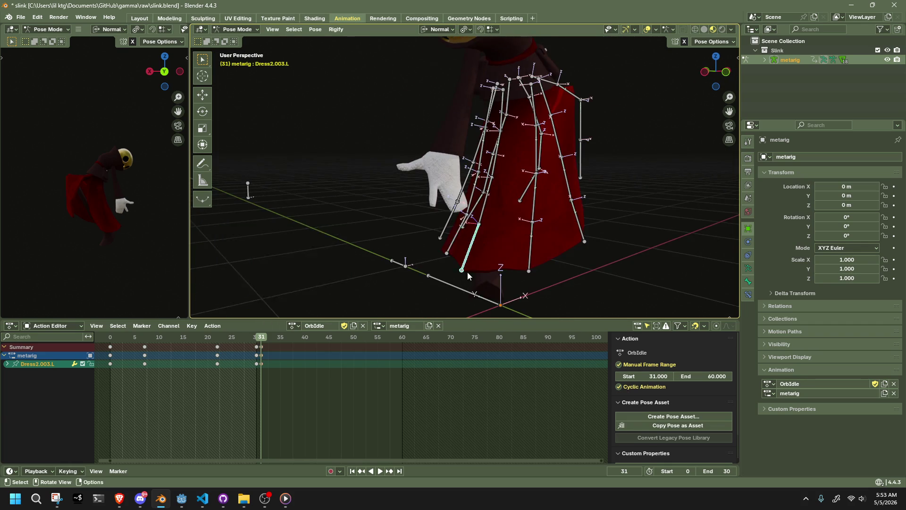
middle_click_drag(468, 271, 473, 228)
left_click_drag(473, 227, 481, 203)
left_click(483, 190)
From the back view, nudge Dress1.003.L and the neighbouring skirt tip bone
mouse_move(484, 189)
middle_mouse_down()
mouse_move(631, 285)
mouse_move(649, 170)
middle_mouse_up()
left_click(715, 69)
key("g")
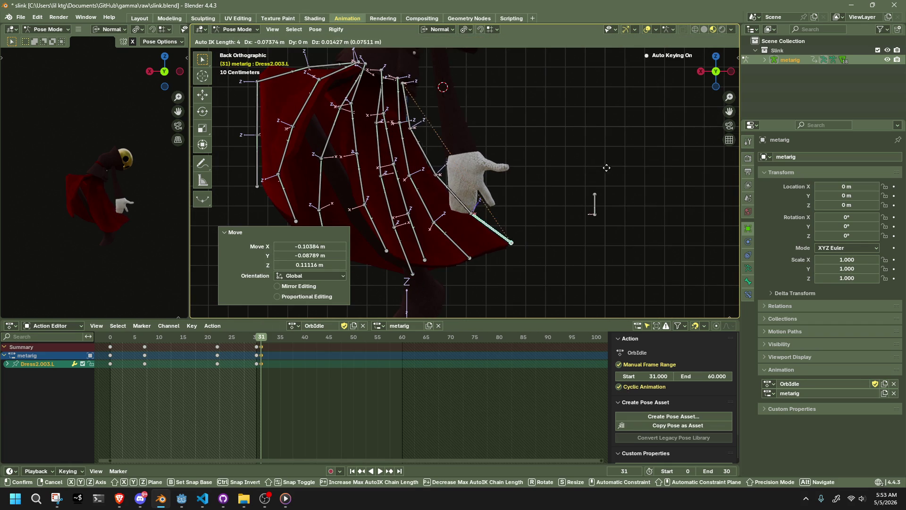
key("Escape")
left_click(472, 256)
key("g")
left_click(443, 260)
key("g")
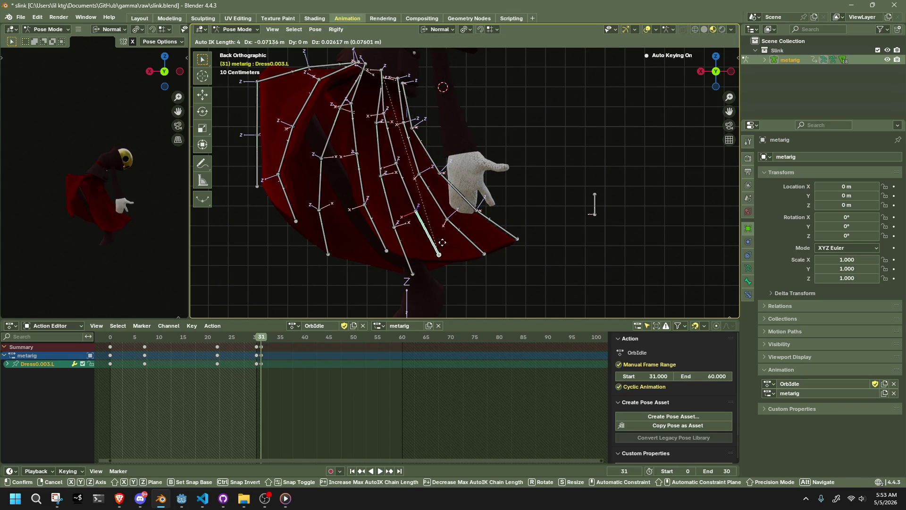
left_click(449, 241)
middle_click_drag(449, 241, 419, 252)
mouse_move(418, 266)
middle_mouse_down()
mouse_move(496, 247)
mouse_move(677, 227)
mouse_move(497, 253)
mouse_move(405, 230)
mouse_move(225, 213)
middle_mouse_up()
scroll(44, 223, "up", 5)
scroll(43, 227, "down", 3)
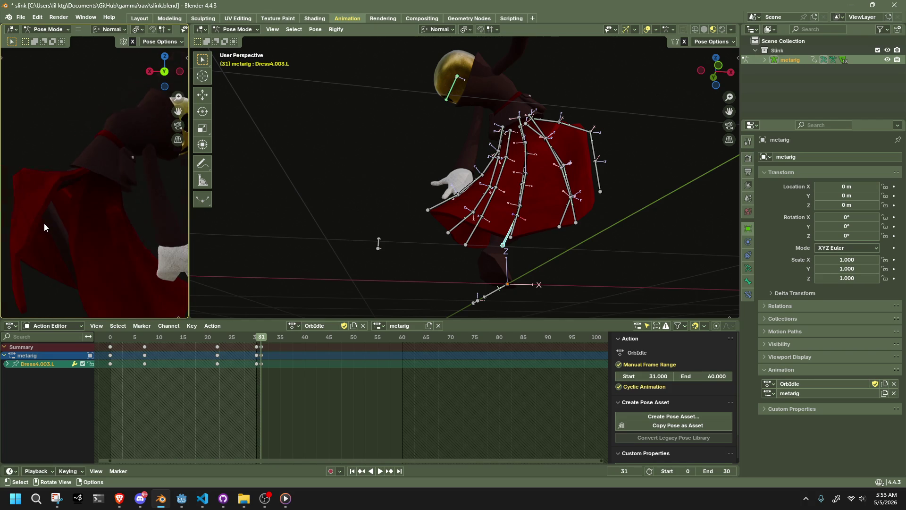
scroll(44, 227, "down", 3)
Deselect the dress bones, leave pose mode for Object Mode and select the rig
left_click(321, 222)
mouse_move(321, 221)
middle_mouse_down()
mouse_move(407, 248)
mouse_move(577, 260)
mouse_move(453, 243)
middle_mouse_up()
left_click(237, 29)
left_click(319, 77)
mouse_move(319, 77)
middle_mouse_down()
mouse_move(445, 173)
mouse_move(545, 156)
middle_mouse_up()
left_click(552, 155)
Pick the Dress mesh with the metarig to reveal its Subdivision, Solidify and Armature modifiers
left_click(544, 172)
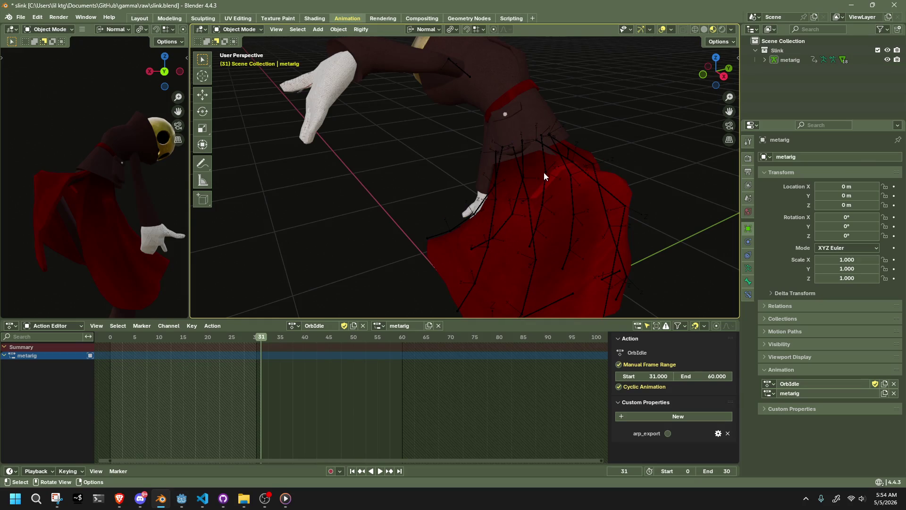
left_click(551, 148, "shift")
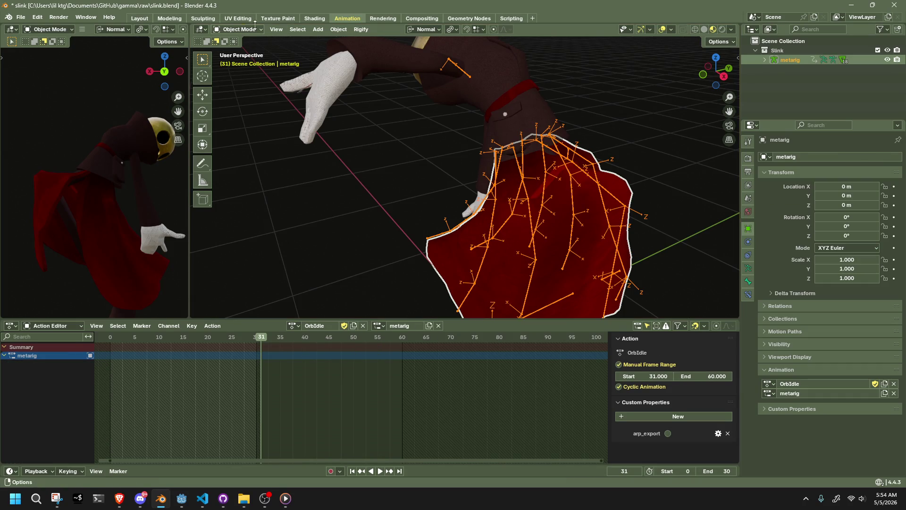
left_click(533, 176, "shift")
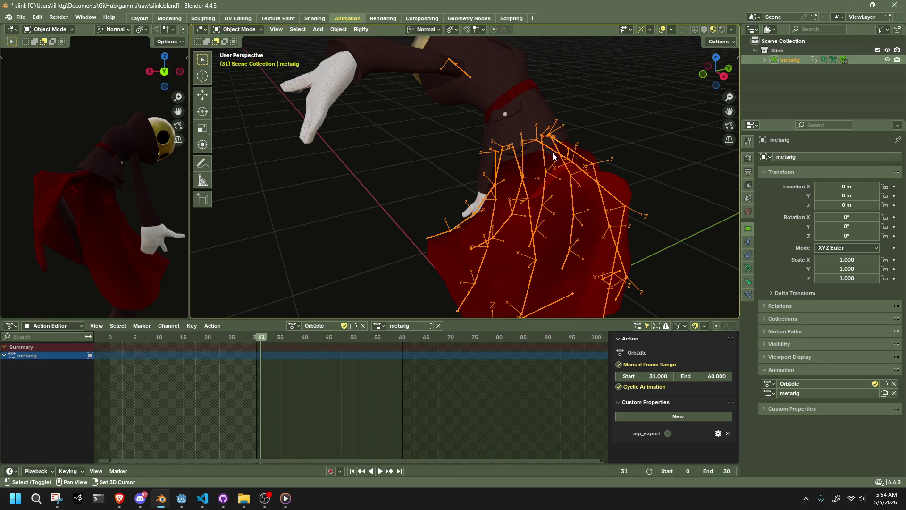
left_click(554, 185)
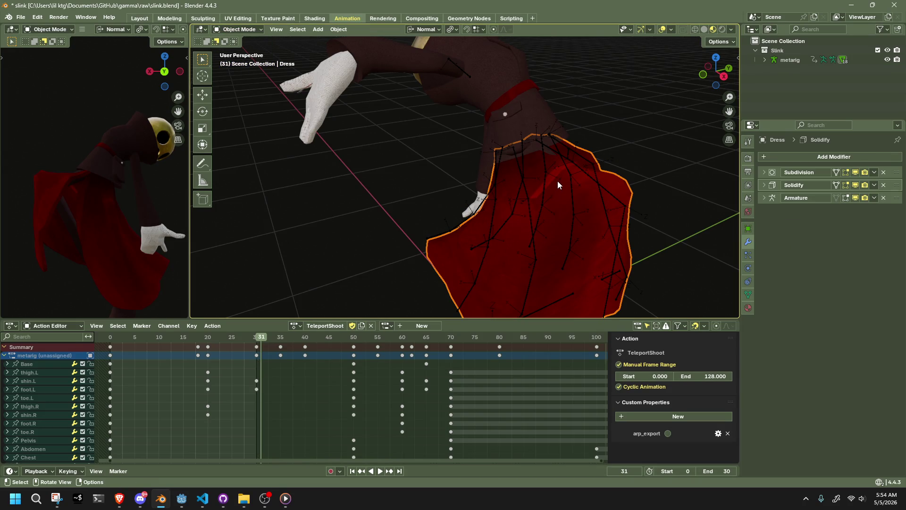
left_click(566, 160, "shift")
left_click(216, 31)
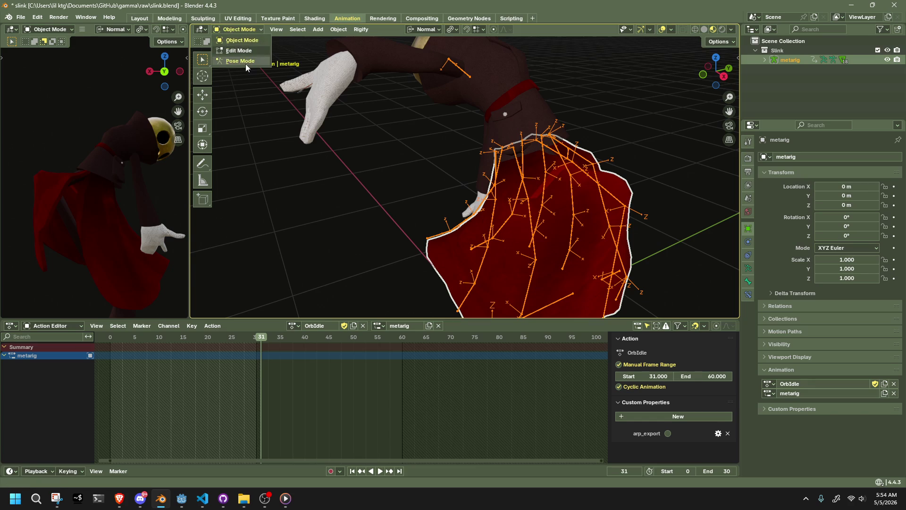
Make the Dress active with the rig selected and briefly enter Weight Paint
left_click(557, 152)
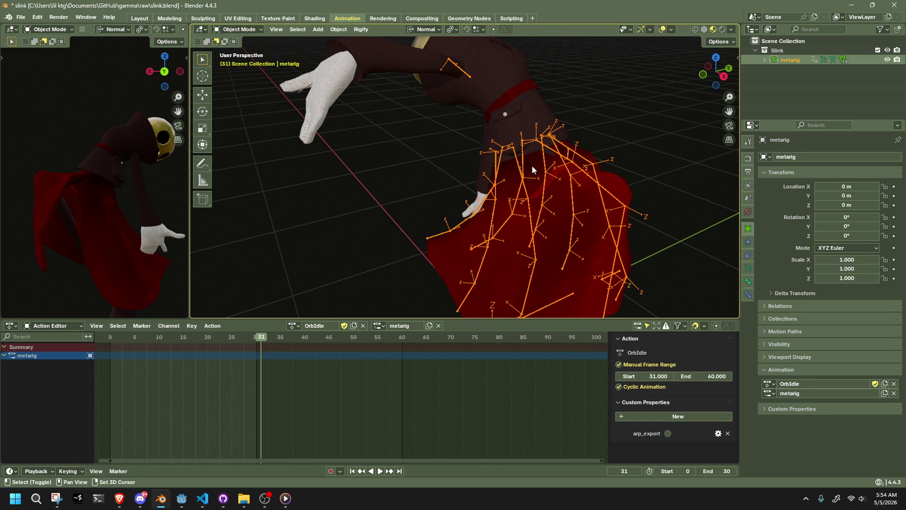
left_click(532, 166, "shift")
left_click(228, 29)
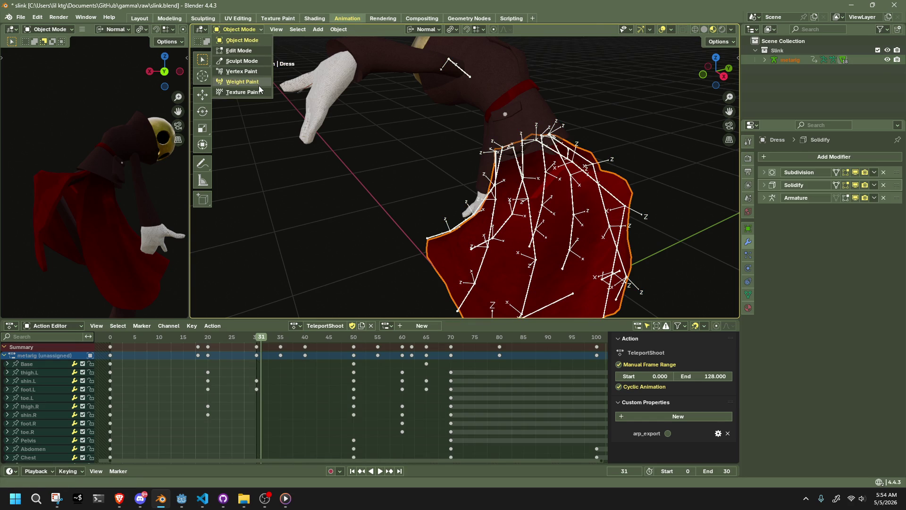
left_click(244, 82)
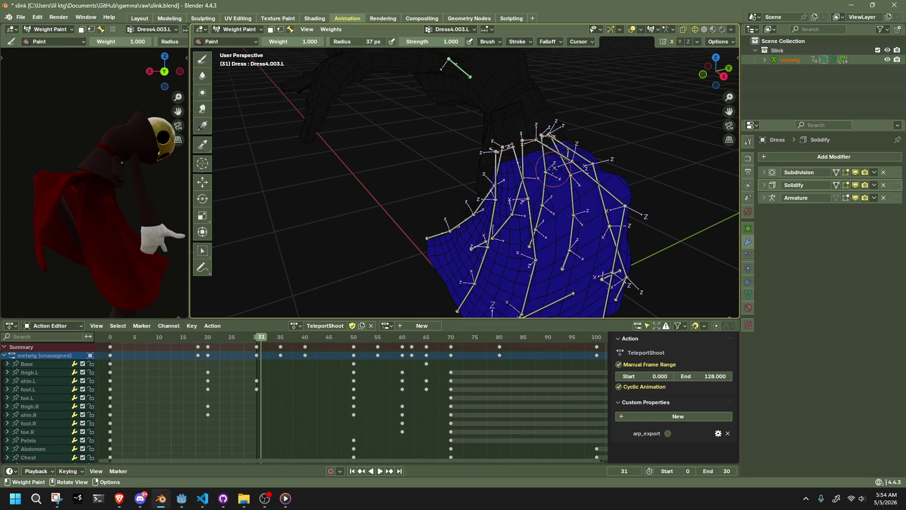
middle_click_drag(567, 177, 439, 163)
Back in Object Mode, nudge the overlapping Velvet garment piece and hide it
left_click(240, 29)
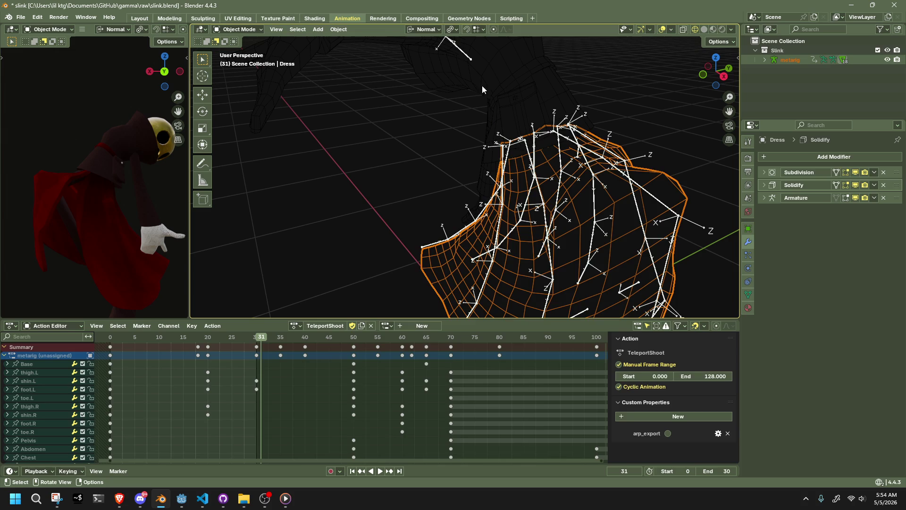
left_click(541, 95)
key("g")
left_click(534, 106)
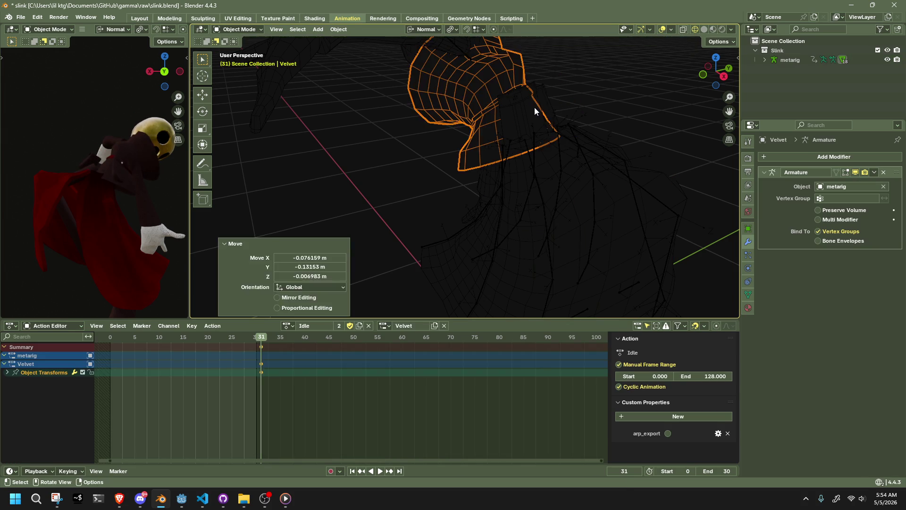
key("h")
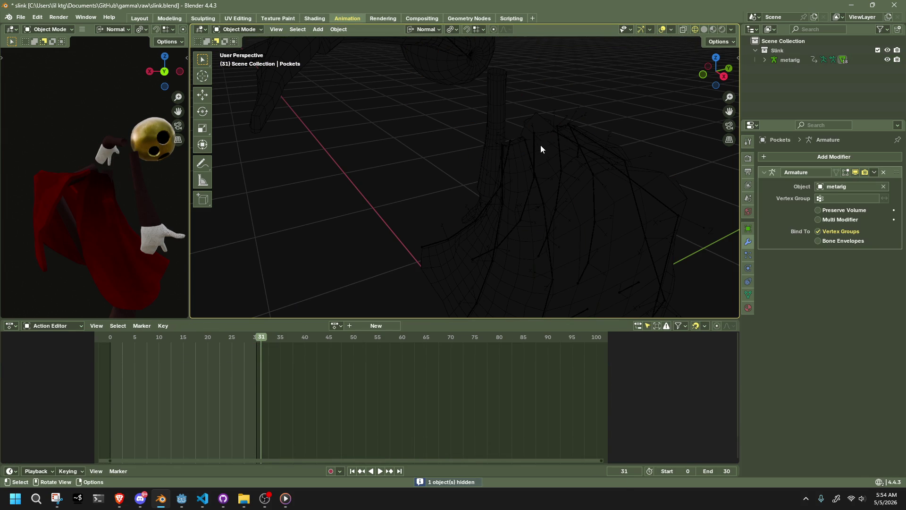
Reselect the metarig and the Dress together for weight work
left_click(543, 151)
left_click(538, 118)
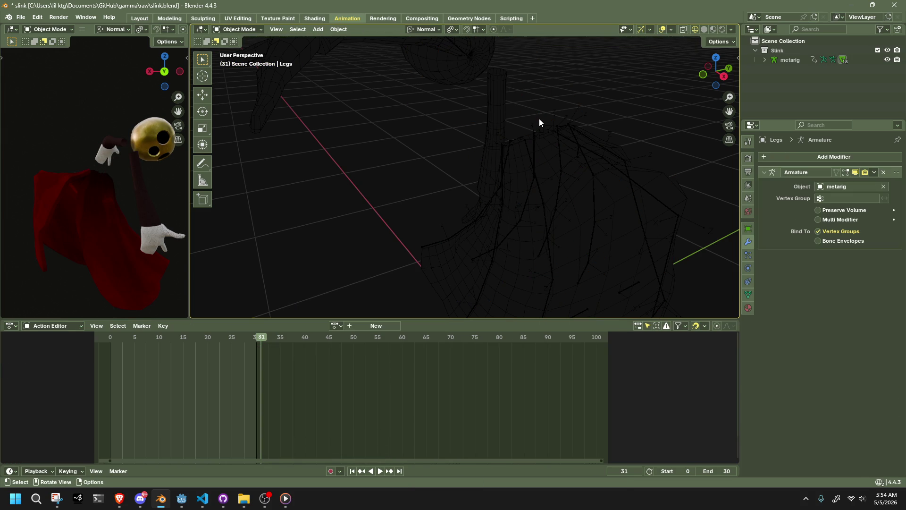
left_click(547, 151)
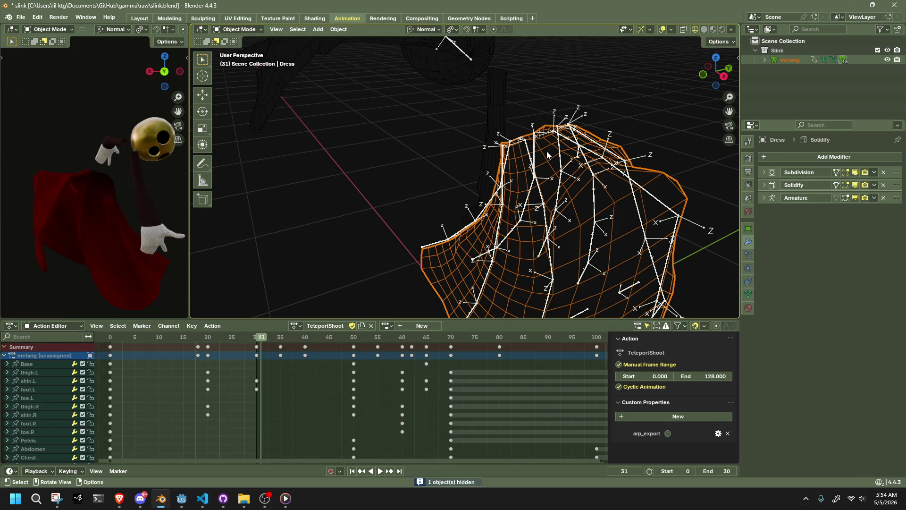
Put the Dress into Weight Paint and view it from the side
left_click(249, 31)
left_click(241, 82)
scroll(566, 177, "up", 3)
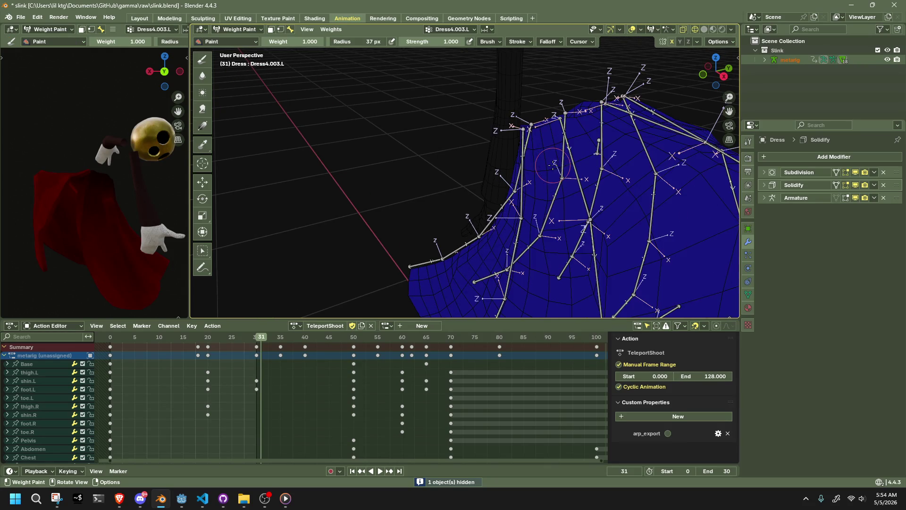
middle_click_drag(570, 169, 278, 23)
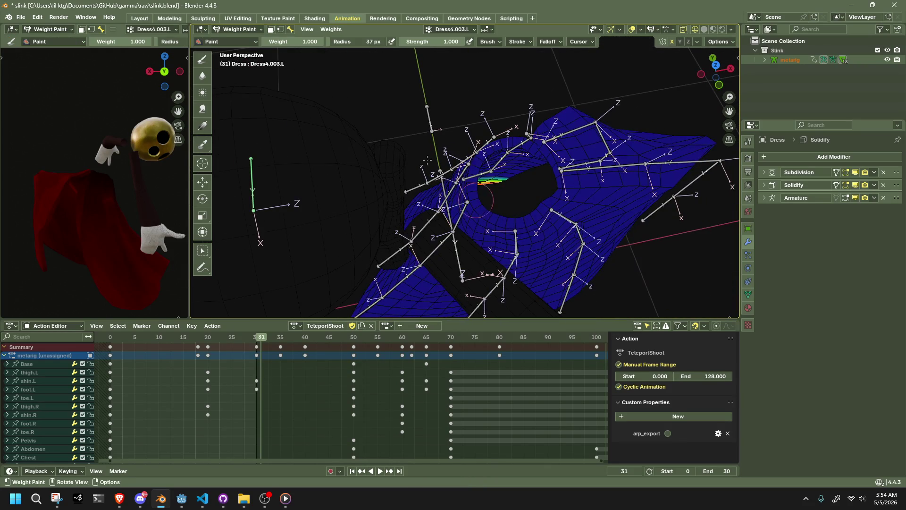
scroll(545, 179, "up", 2)
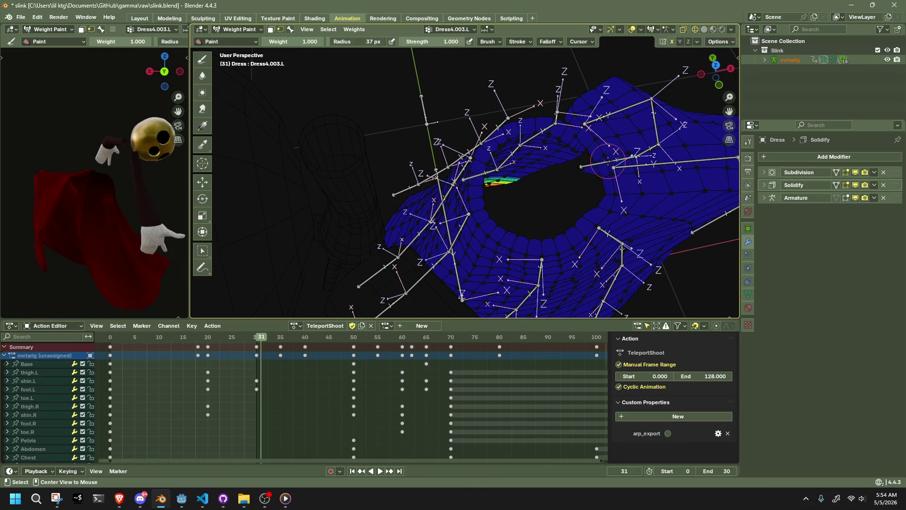
middle_click_drag(604, 154, 487, 145)
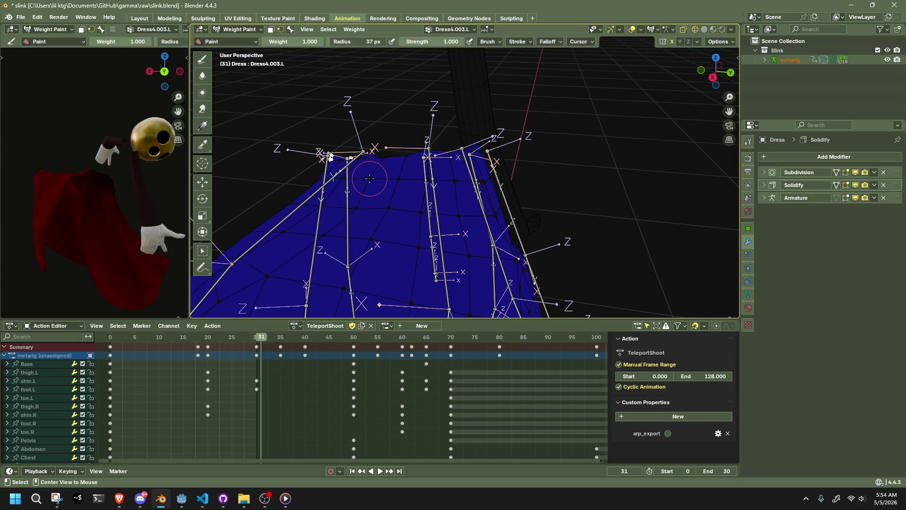
Enable face selection masking, mark one dress face, then turn masking off
left_click(272, 29)
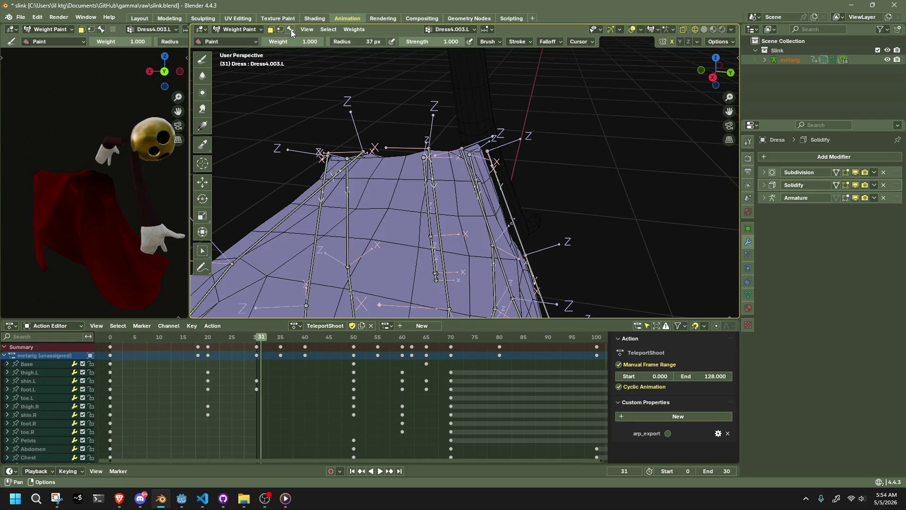
left_click(291, 30)
left_click(275, 32)
left_click(333, 176)
middle_click_drag(332, 176, 451, 209)
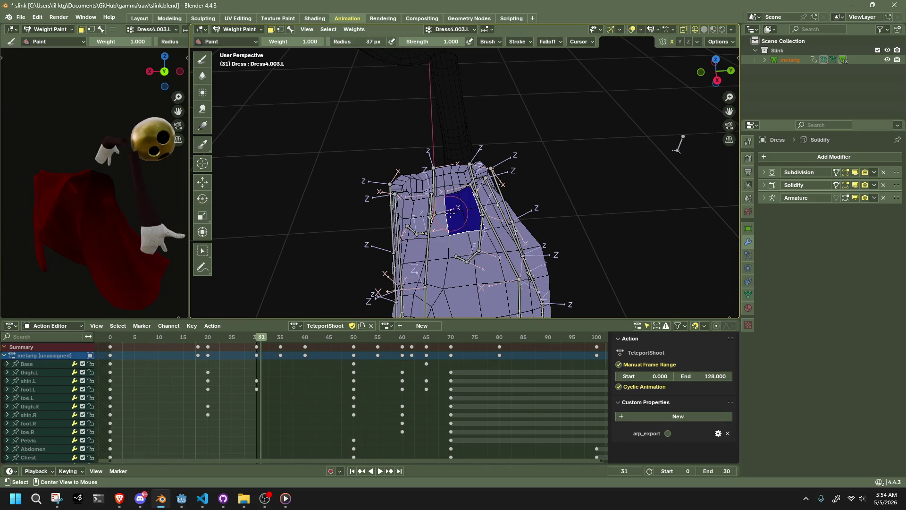
left_click(290, 32)
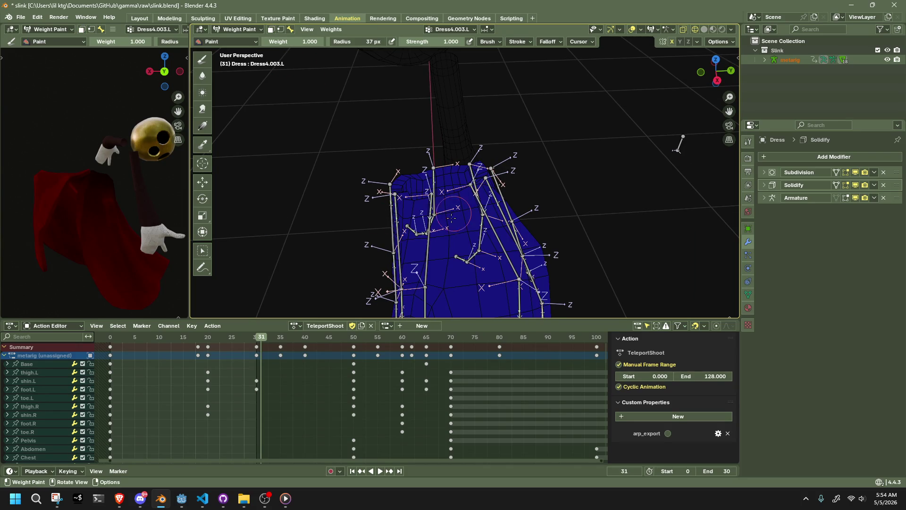
Make Dress0.R the active weight group and return to Object Mode
left_click(428, 220, "ctrl")
mouse_move(439, 216)
middle_mouse_down()
mouse_move(459, 243)
mouse_move(485, 250)
mouse_move(458, 236)
middle_mouse_up()
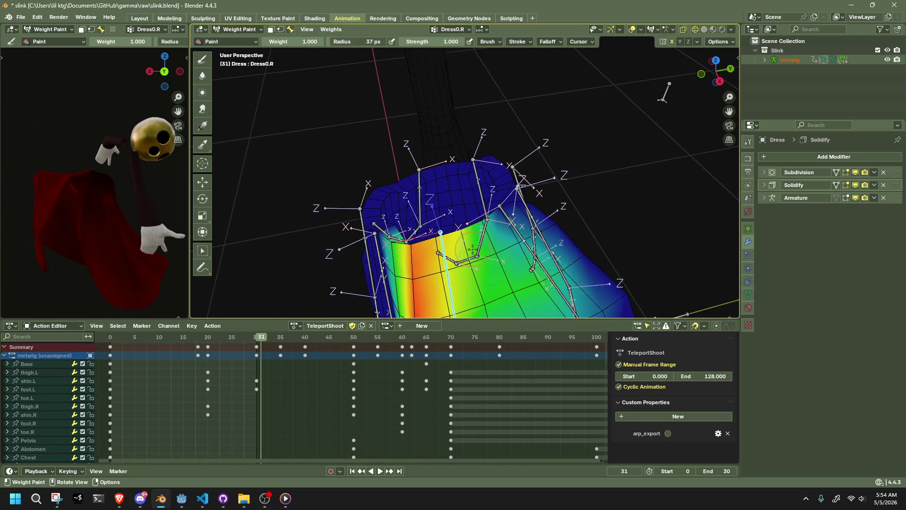
scroll(458, 236, "up", 3)
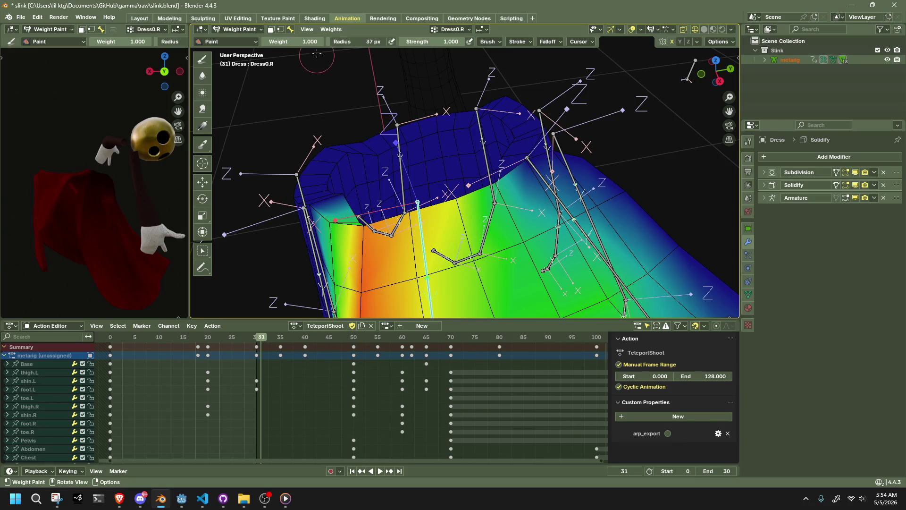
scroll(441, 167, "down", 2)
scroll(441, 167, "down", 1)
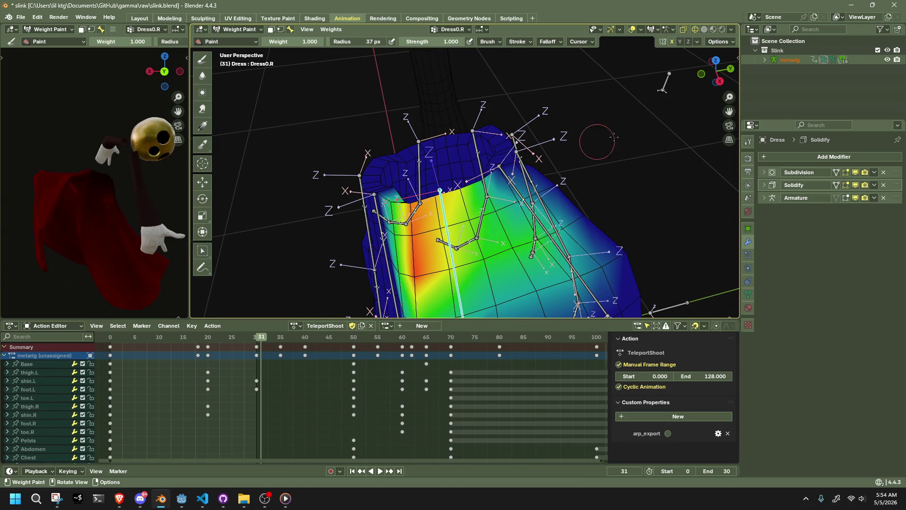
left_click(230, 29)
left_click(764, 60)
scroll(808, 96, "down", 6)
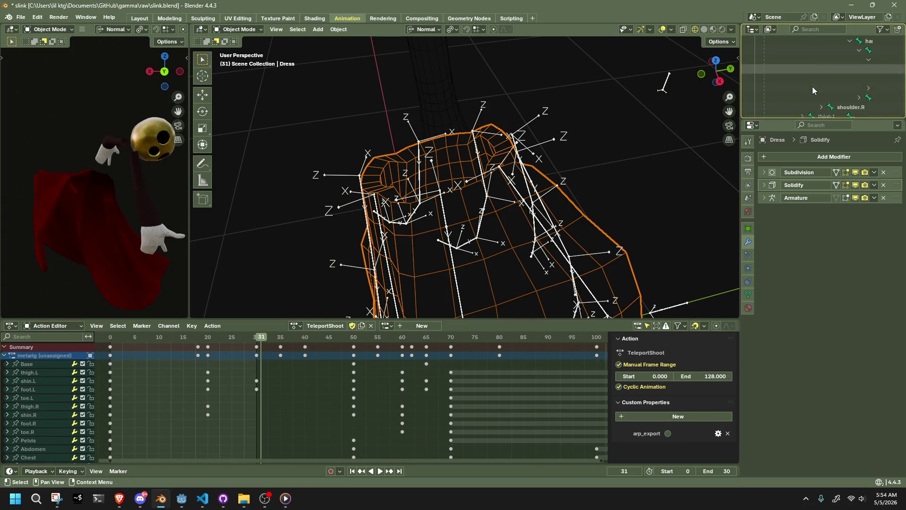
scroll(812, 87, "down", 4)
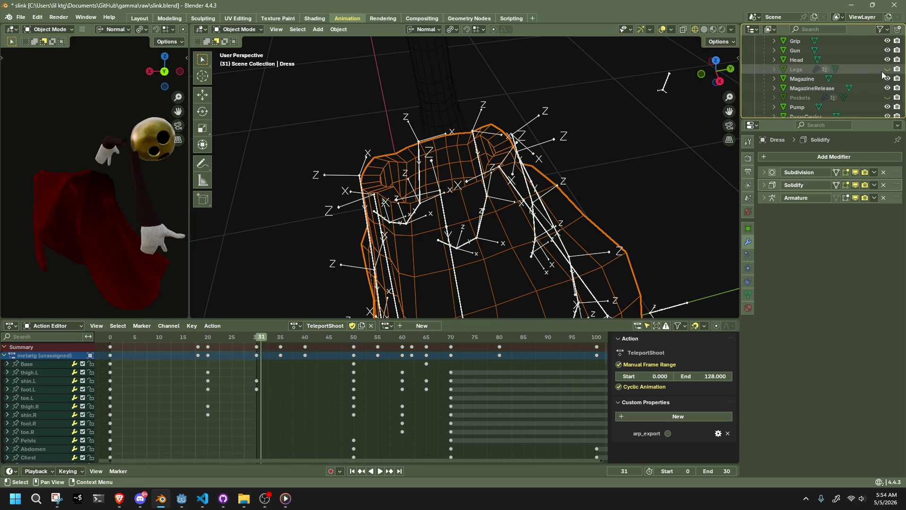
mouse_move(662, 163)
middle_mouse_down()
mouse_move(673, 159)
mouse_move(536, 209)
middle_mouse_up()
Paint extra Dress0.R weight beside its bone in Weight Paint, then go back to Object Mode
middle_click_drag(483, 91, 453, 78)
left_click(239, 29)
left_click(238, 82)
mouse_move(577, 124)
middle_mouse_down()
mouse_move(588, 119)
mouse_move(444, 183)
middle_mouse_up()
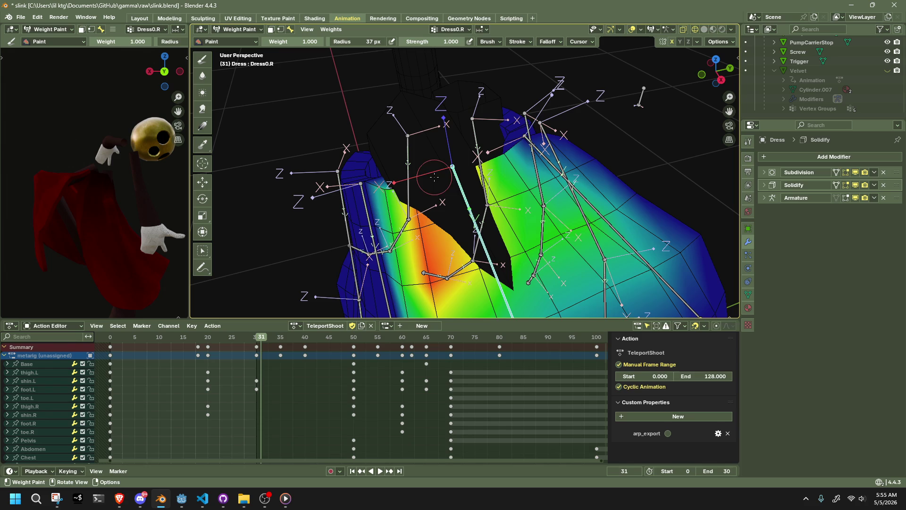
left_click(474, 173)
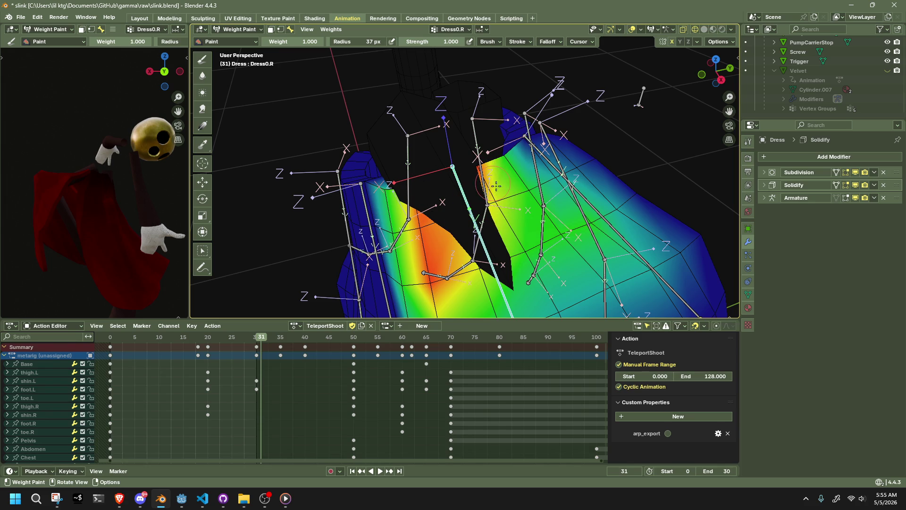
left_click(240, 29)
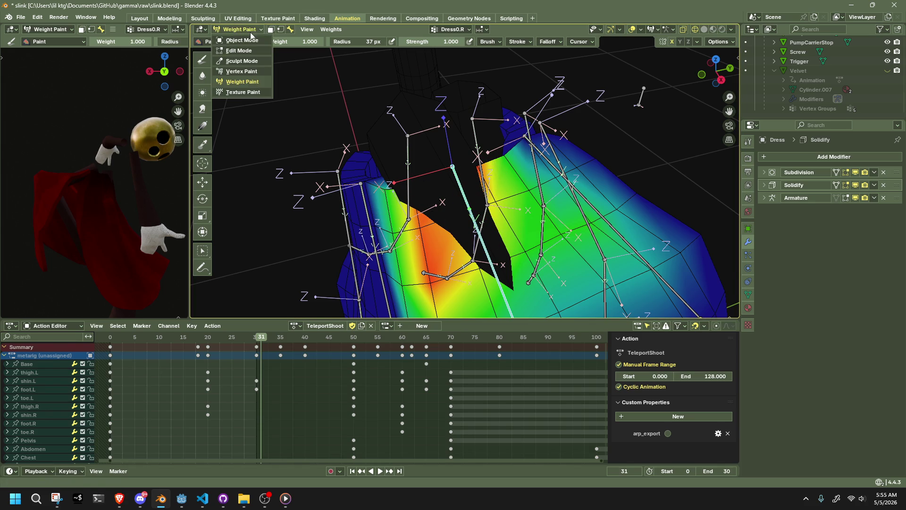
left_click(505, 233)
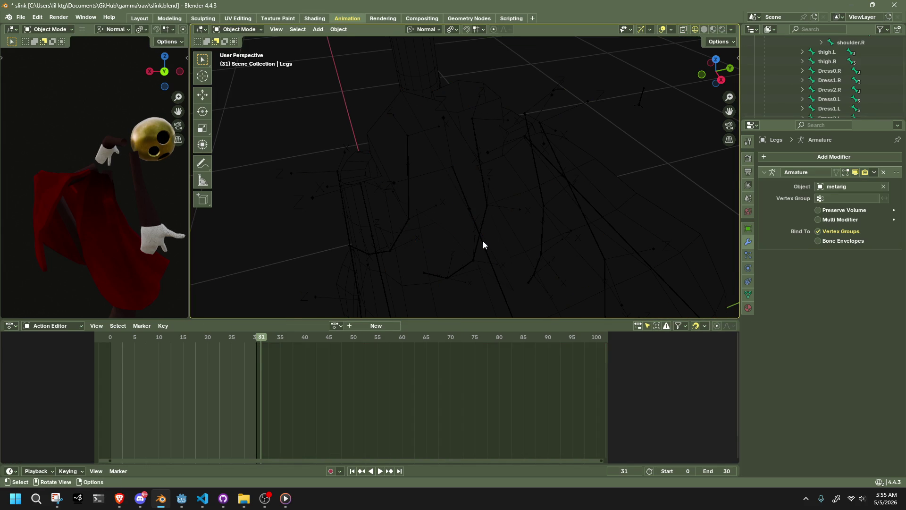
Re-enter Weight Paint on the Dress, try a stroke on the right side and undo it
left_click(506, 223)
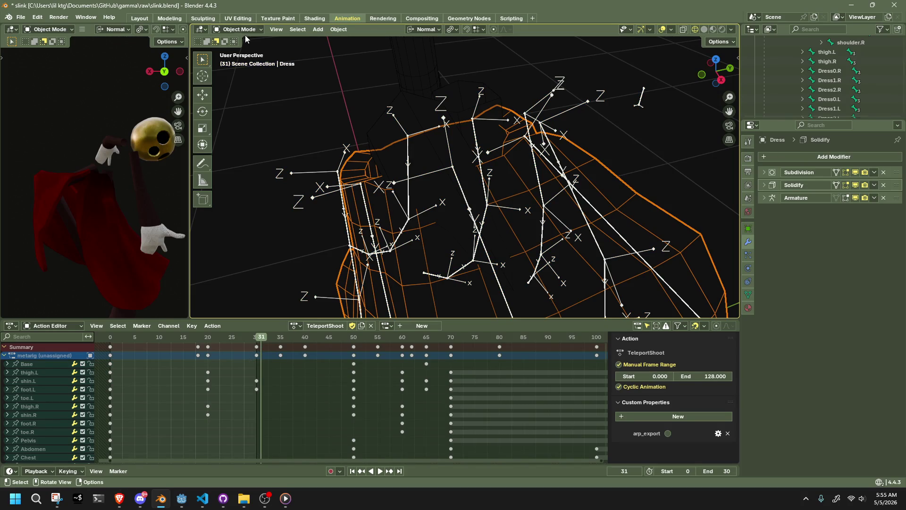
left_click(240, 30)
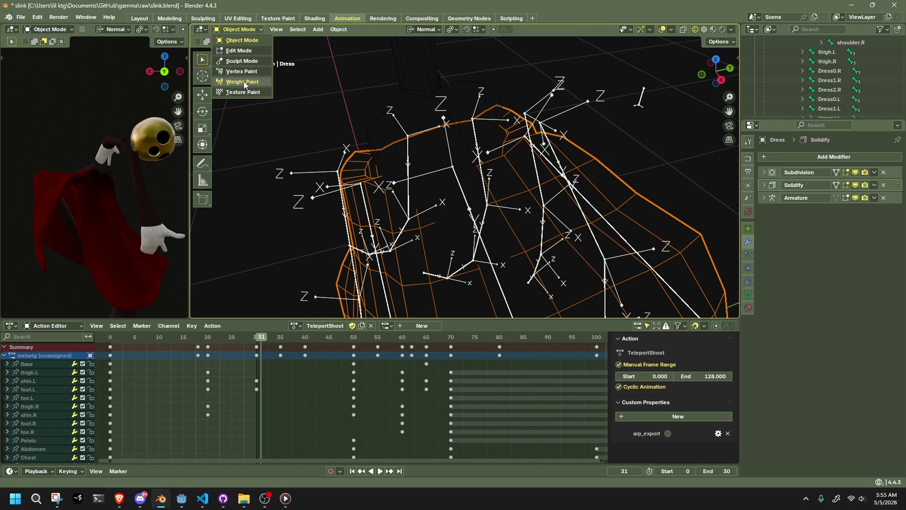
left_click(244, 82)
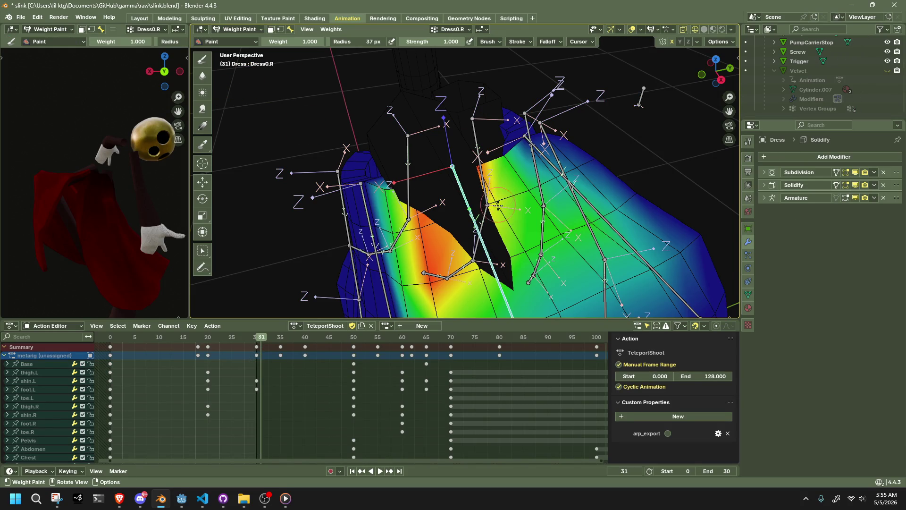
middle_click_drag(497, 203, 515, 278)
left_click_drag(503, 286, 546, 286)
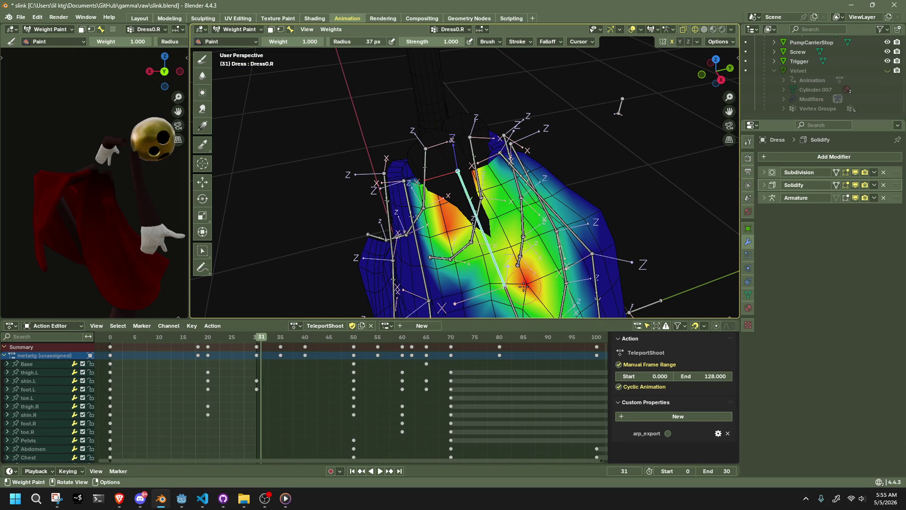
key("ctrl+z")
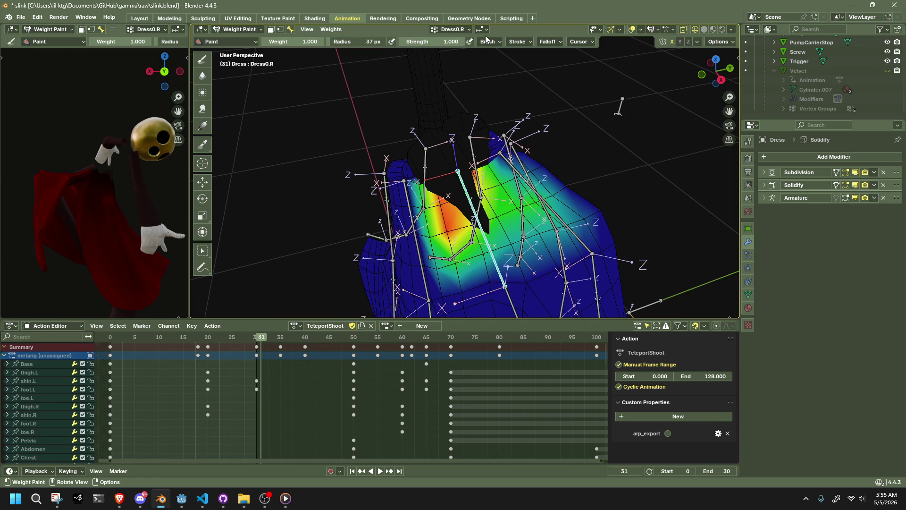
Review the Brush, Stroke and Falloff popover settings
left_click(486, 40)
mouse_move(518, 41)
left_click(498, 57)
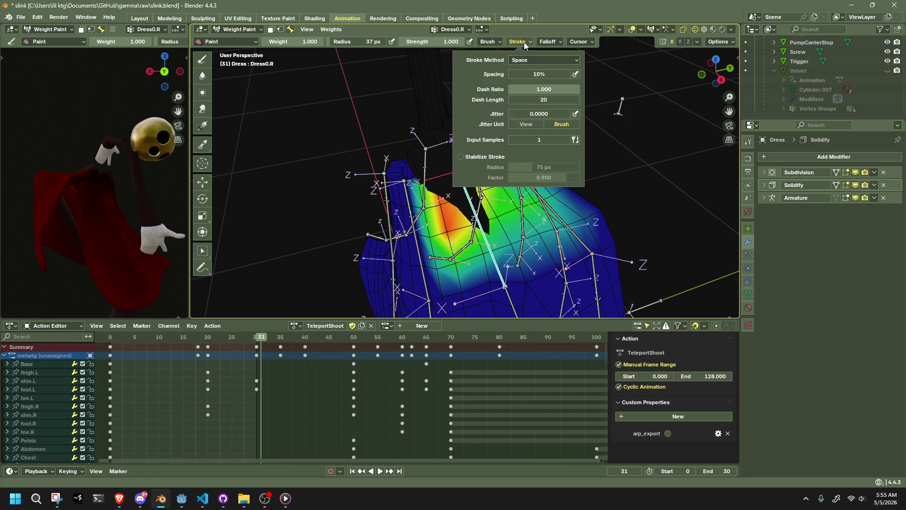
left_click(530, 62)
left_click(547, 41)
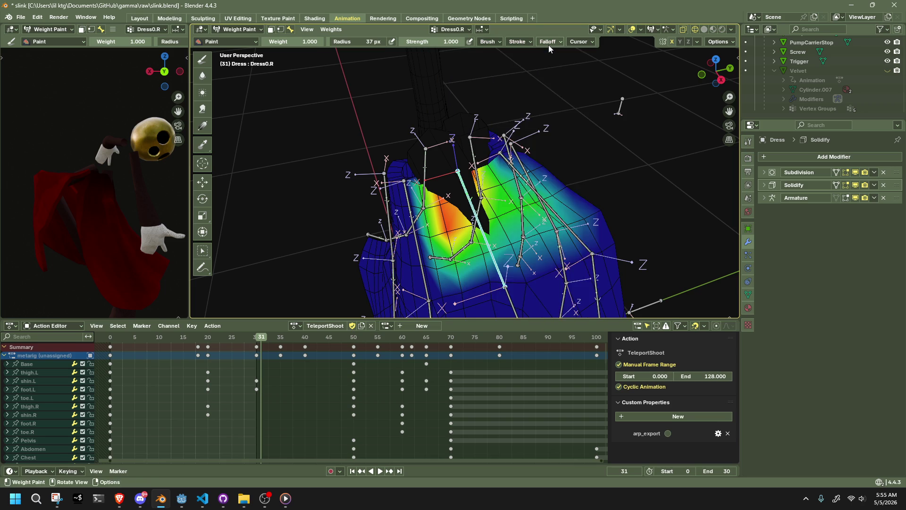
Set constant brush falloff, inspect Dress0.R, then display Dress0.001.R and Dress0.002.R weights
left_click(529, 144)
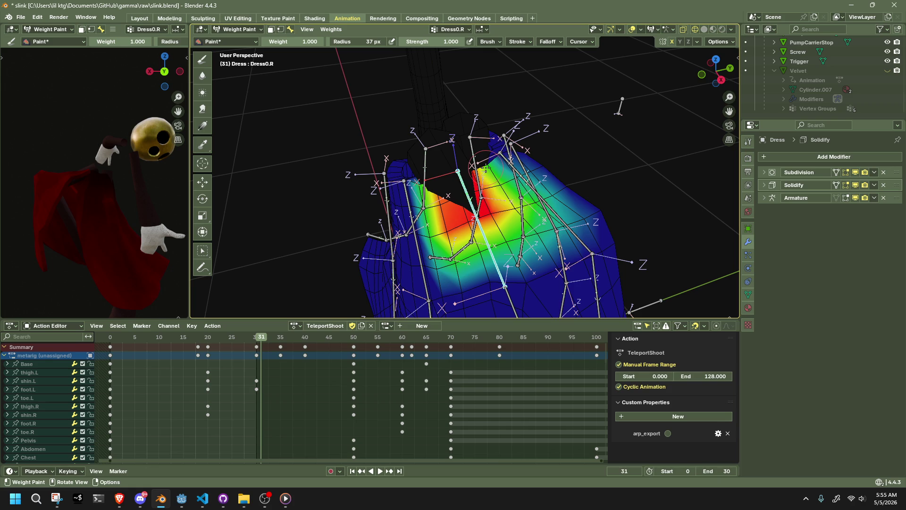
mouse_move(486, 169)
middle_mouse_down()
mouse_move(646, 160)
mouse_move(597, 102)
mouse_move(454, 283)
middle_mouse_up()
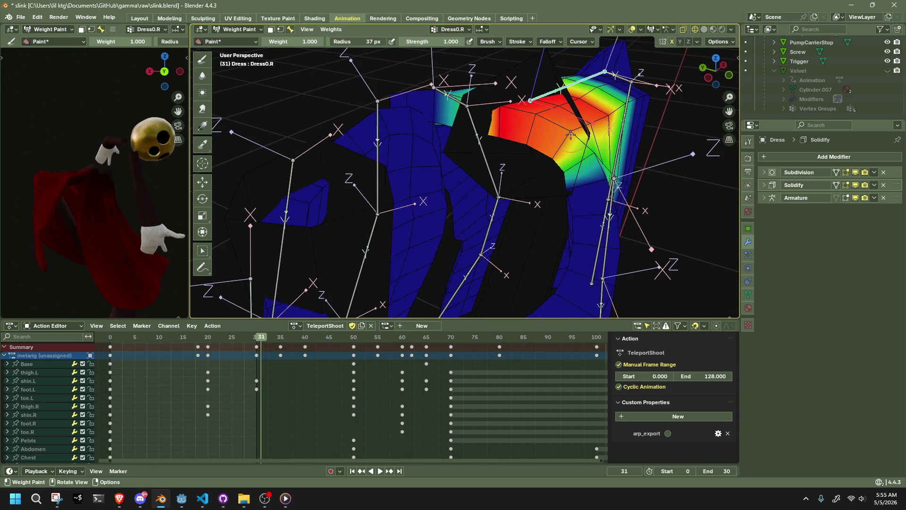
scroll(570, 133, "up", 2)
scroll(588, 141, "up", 2)
scroll(609, 160, "up", 2)
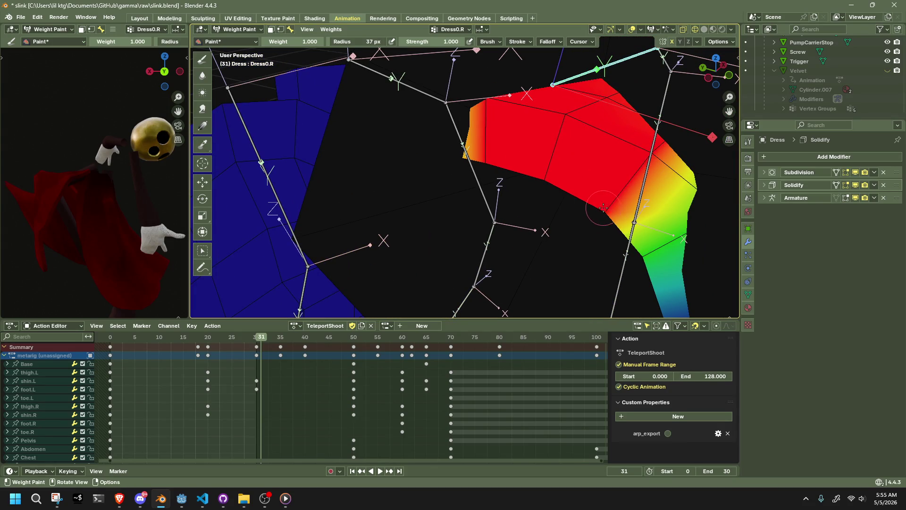
middle_click_drag(603, 207, 624, 218)
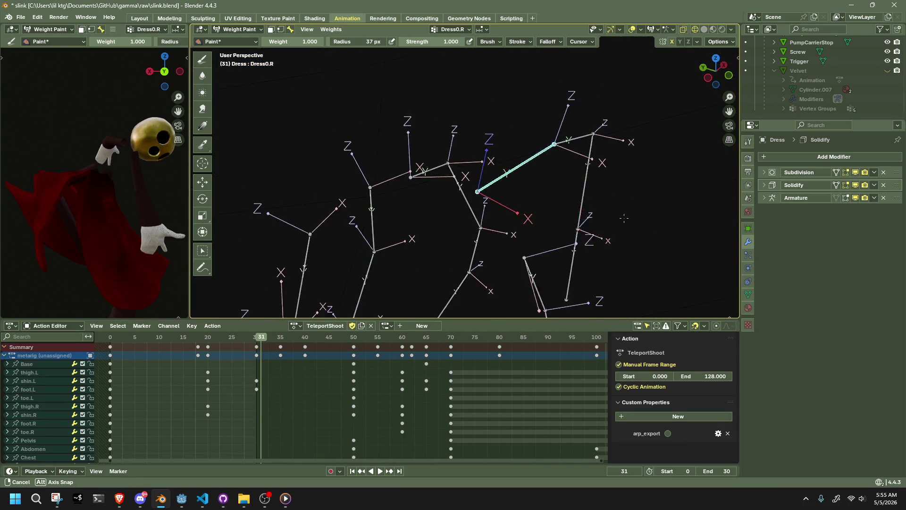
mouse_move(623, 218)
middle_mouse_down()
mouse_move(557, 182)
mouse_move(573, 183)
mouse_move(440, 211)
mouse_move(558, 266)
middle_mouse_up()
left_click(534, 175, "ctrl")
left_click(588, 196, "ctrl")
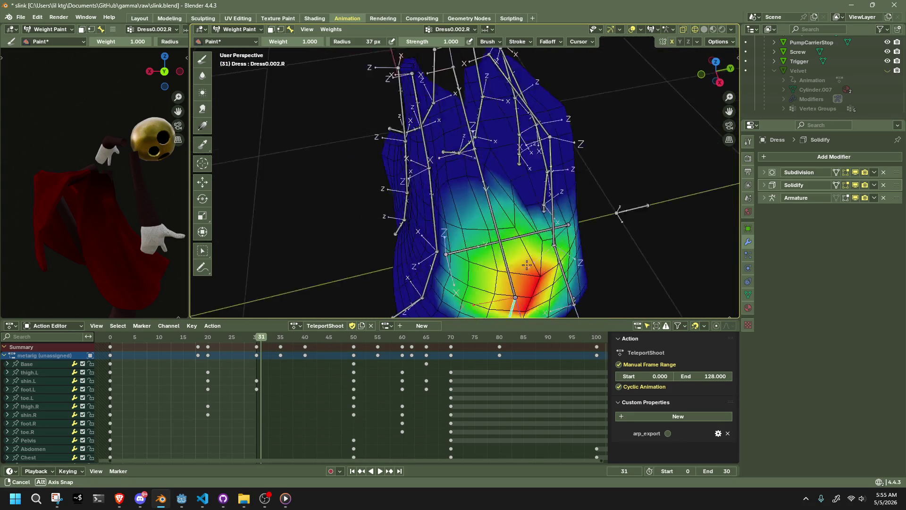
Switch back to the Dress0.001.R weights, check Options, and inspect the map from several angles
left_click(551, 230, "ctrl")
mouse_move(552, 229)
middle_mouse_down()
mouse_move(523, 253)
mouse_move(492, 235)
mouse_move(510, 170)
middle_mouse_up()
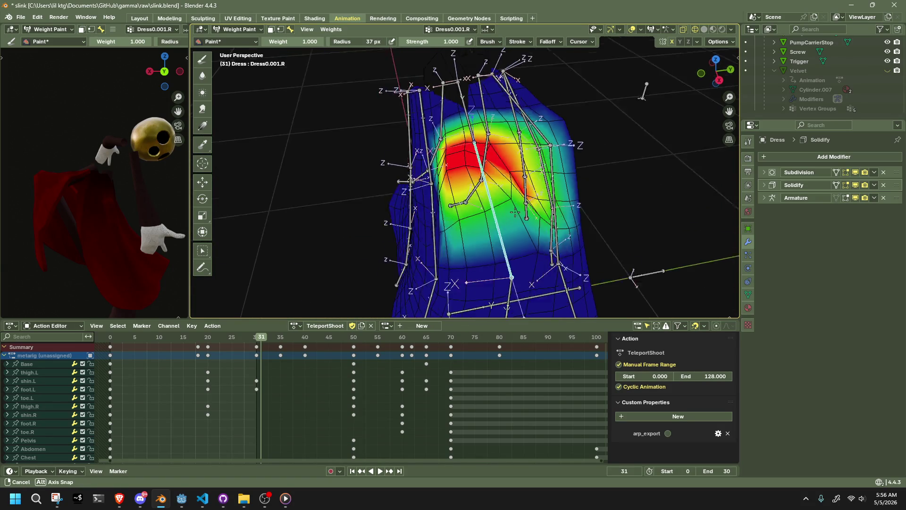
left_click(712, 43)
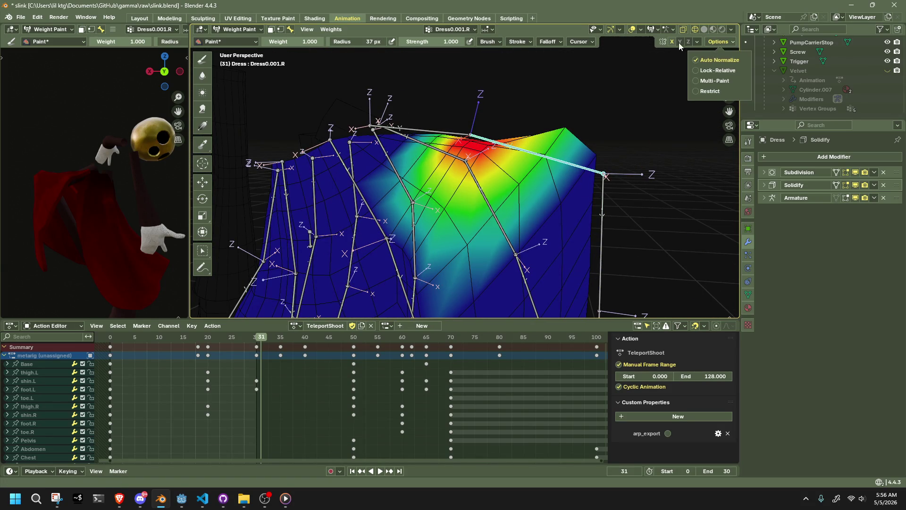
mouse_move(609, 123)
middle_mouse_down()
mouse_move(539, 231)
mouse_move(568, 174)
middle_mouse_up()
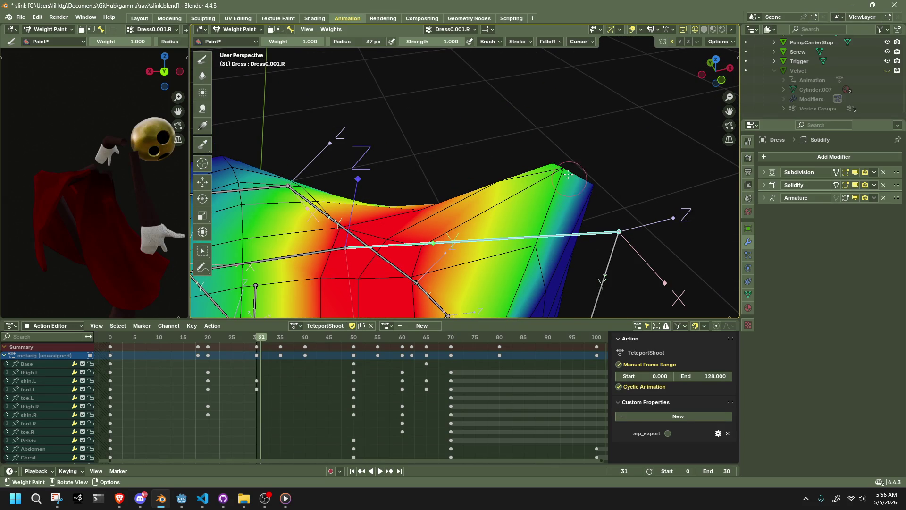
middle_click_drag(609, 150, 616, 193)
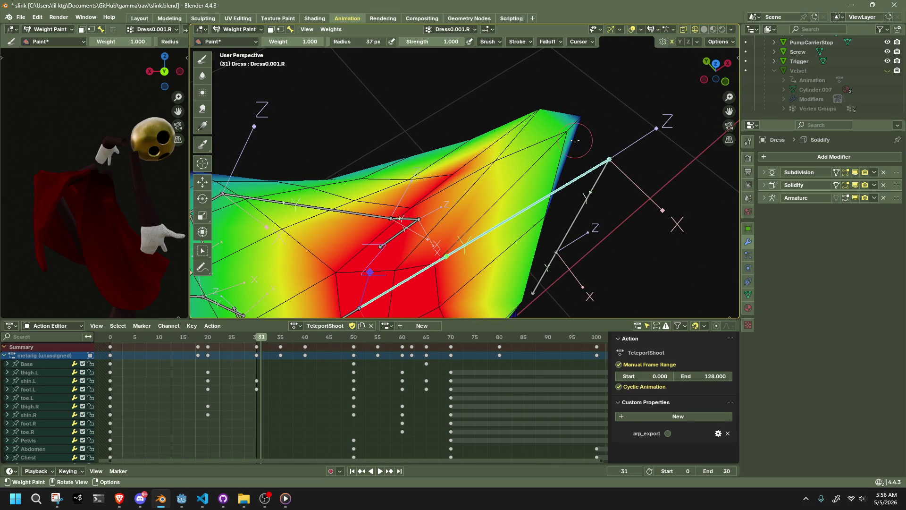
mouse_move(574, 140)
middle_mouse_down()
mouse_move(545, 215)
mouse_move(514, 184)
mouse_move(460, 241)
middle_mouse_up()
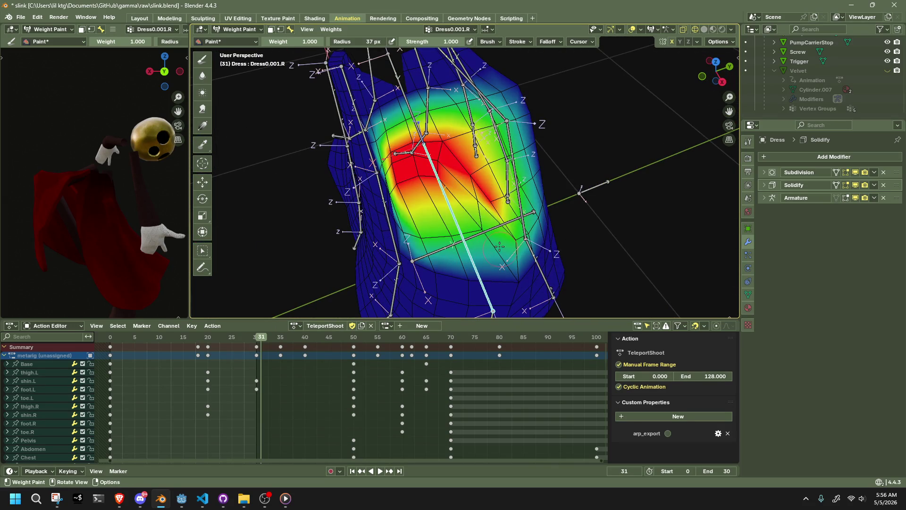
mouse_move(416, 236)
middle_mouse_down()
mouse_move(469, 238)
mouse_move(469, 227)
mouse_move(400, 190)
middle_mouse_up()
scroll(470, 237, "down", 3)
mouse_move(421, 220)
middle_mouse_down()
mouse_move(566, 306)
mouse_move(509, 241)
middle_mouse_up()
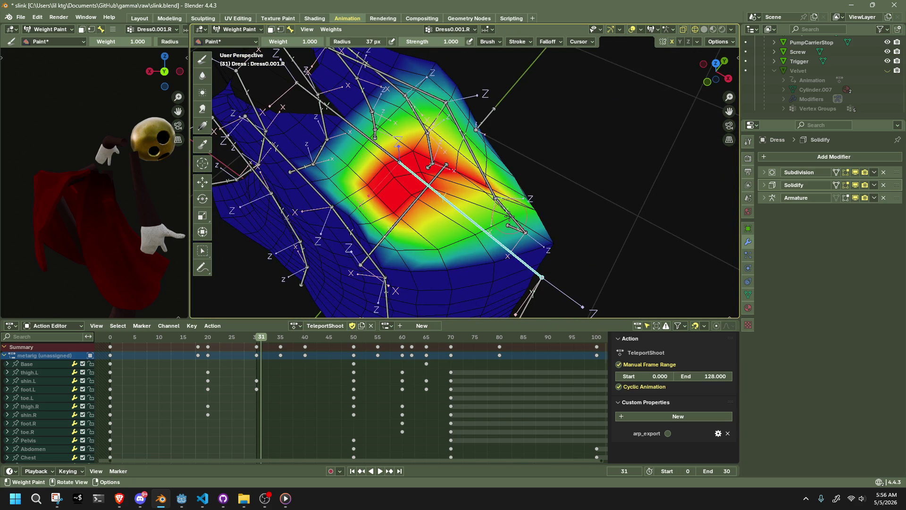
left_click(490, 42)
key("Escape")
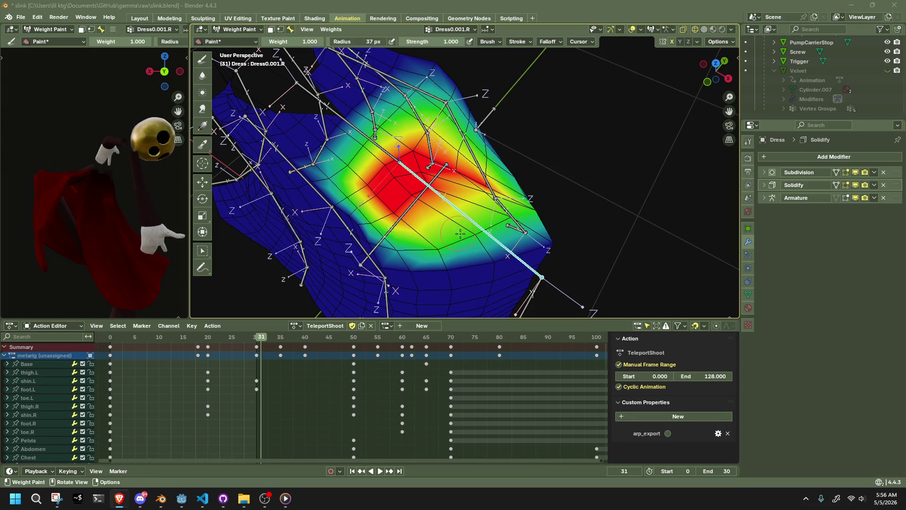
scroll(473, 241, "down", 5)
mouse_move(474, 241)
middle_mouse_down()
mouse_move(523, 135)
mouse_move(582, 220)
mouse_move(684, 185)
middle_mouse_up()
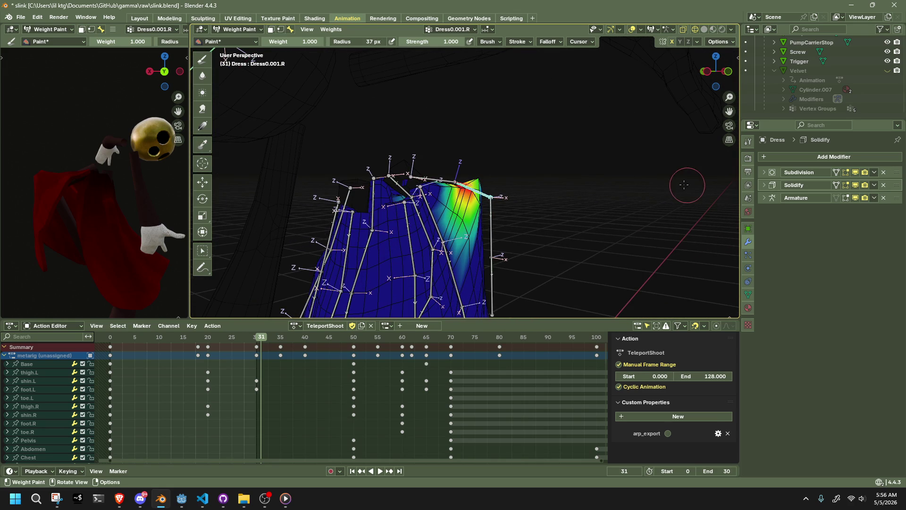
left_click(239, 30)
Return to Object Mode, select the metarig and enter Pose Mode
left_click(246, 30)
left_click(239, 29)
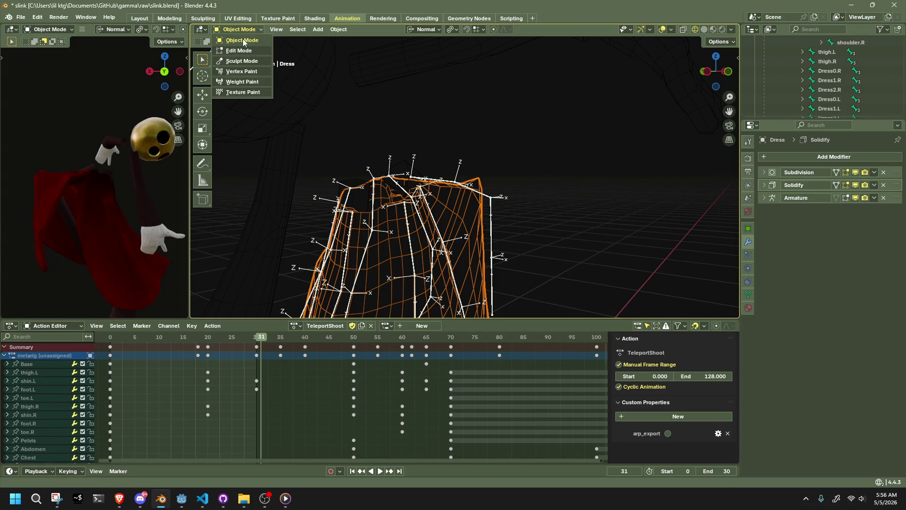
left_click(423, 177)
left_click(251, 29)
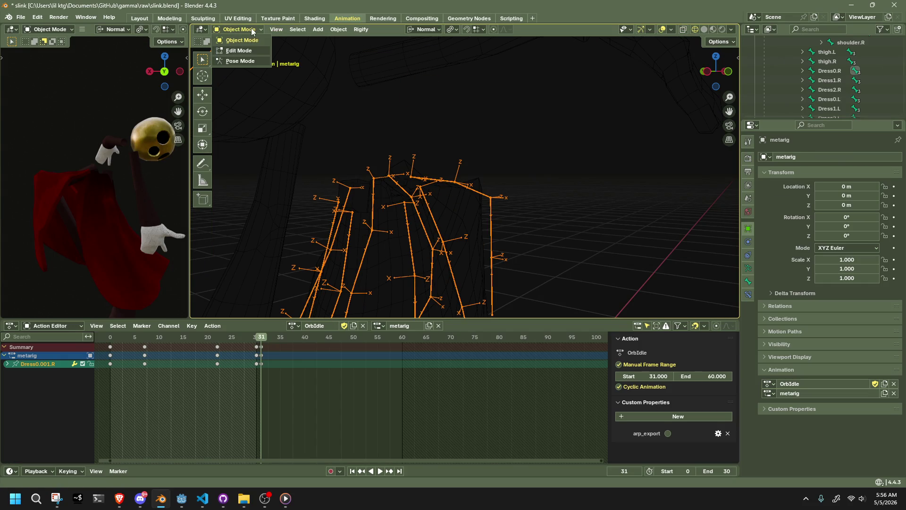
left_click(241, 61)
middle_click_drag(401, 142, 409, 195)
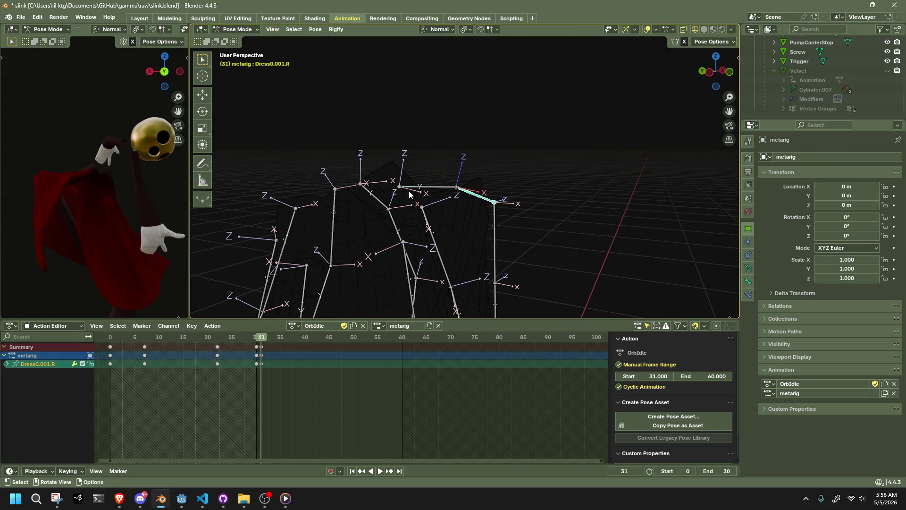
Raise Dress0.R about 6 cm along its normal Z, redoing after an undo
key("g")
key("z")
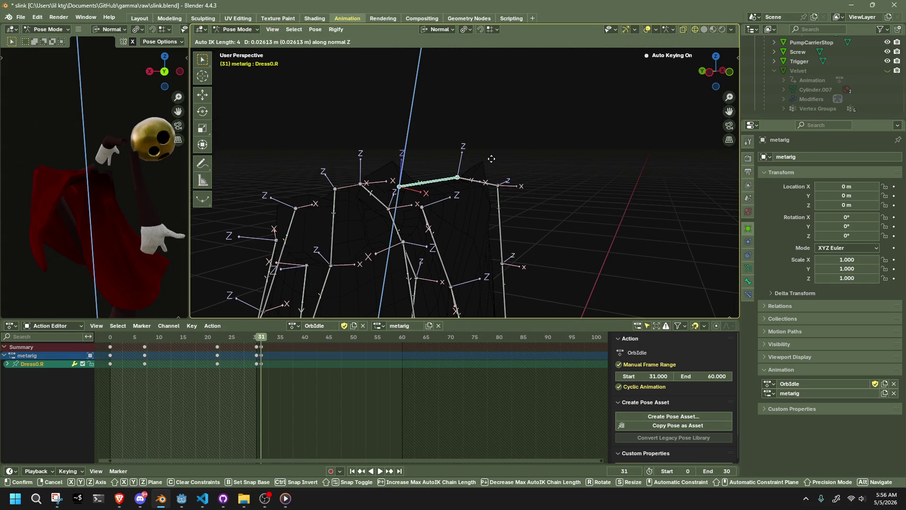
left_click(473, 136)
key("ctrl+z")
left_click(711, 41)
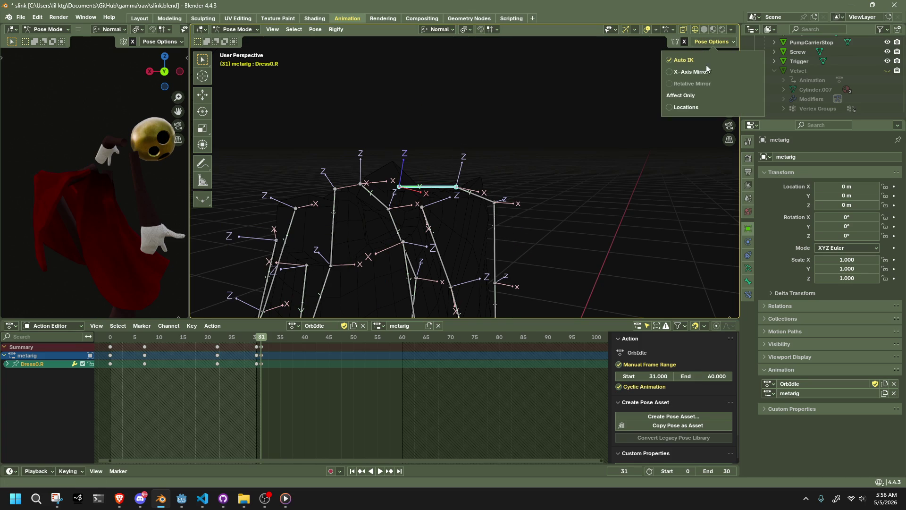
key("g")
key("z")
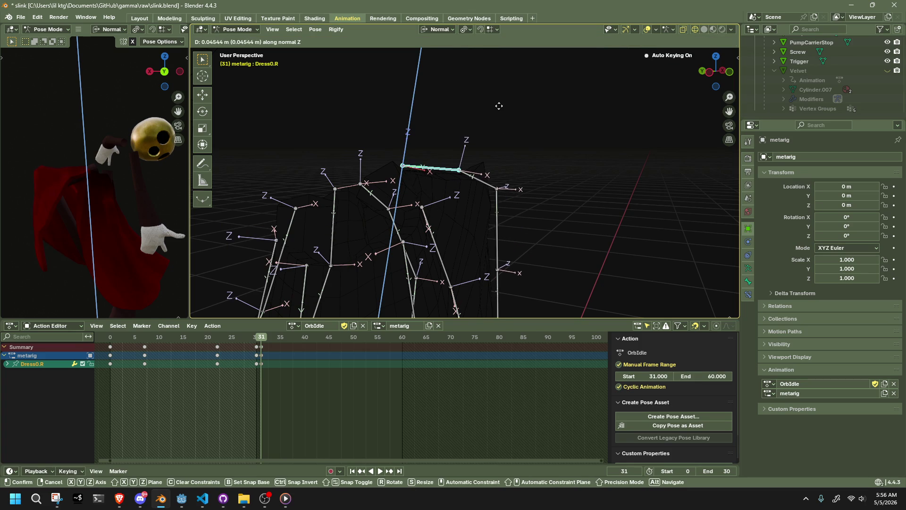
mouse_move(506, 109)
middle_mouse_down()
mouse_move(449, 188)
mouse_move(550, 216)
middle_mouse_up()
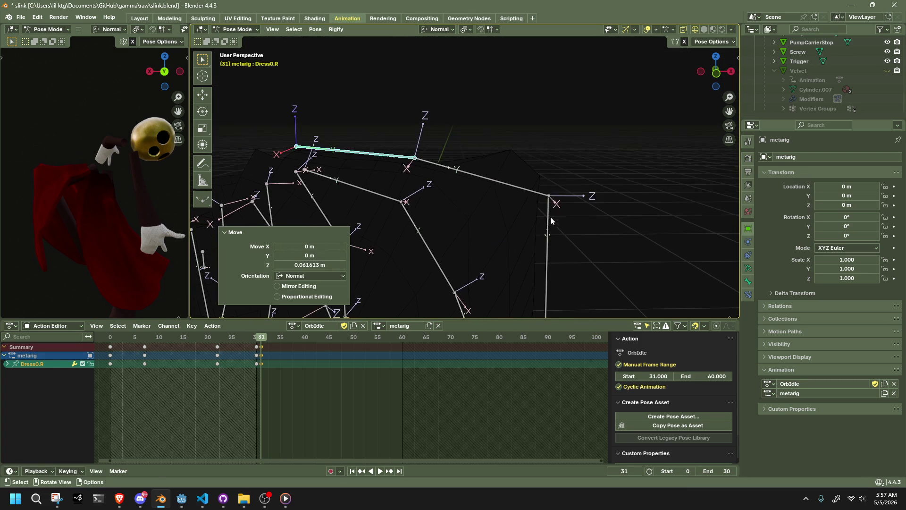
Try rotating Dress0.002.R, cancel it, and put the rig back in Object Mode
left_click(553, 235)
key("r")
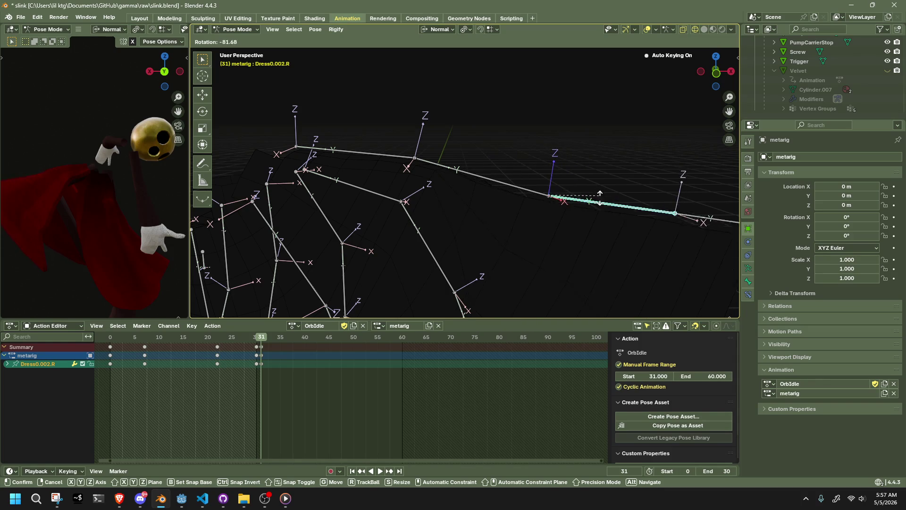
right_click(539, 245)
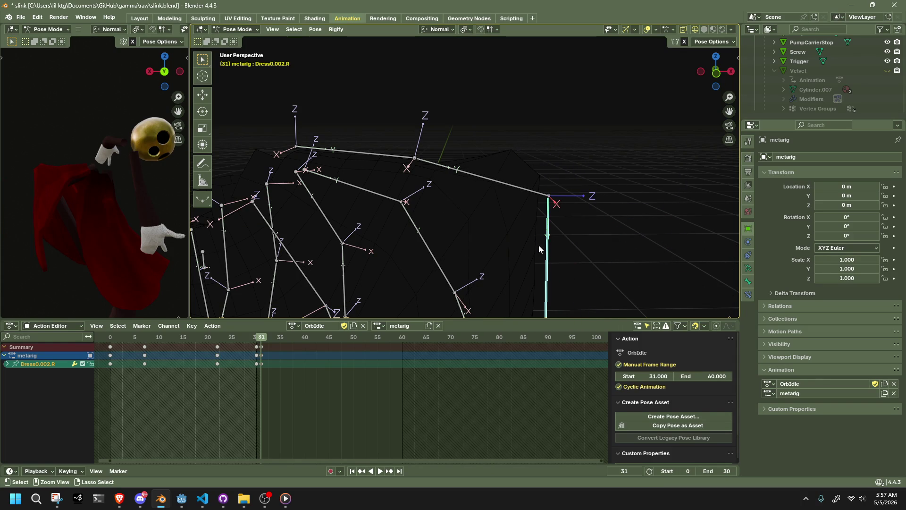
left_click(237, 29)
mouse_move(494, 183)
middle_mouse_down()
mouse_move(472, 247)
mouse_move(600, 237)
middle_mouse_up()
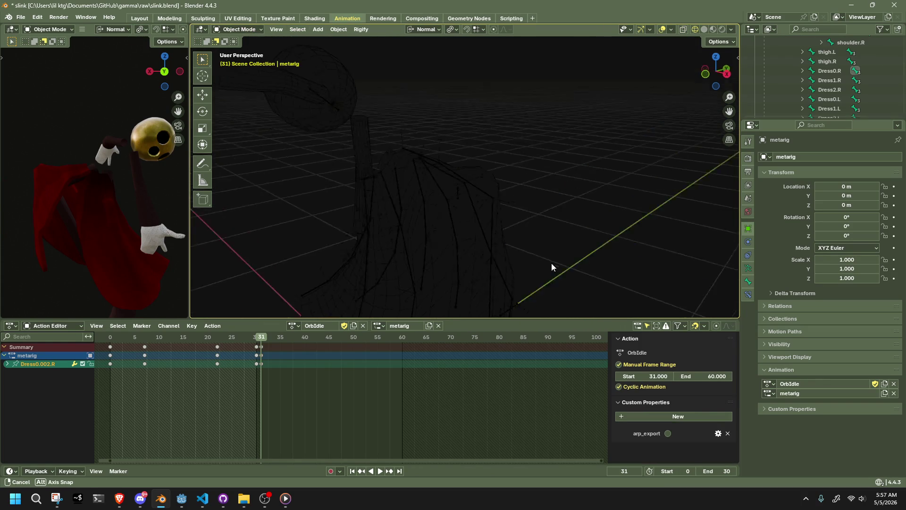
Select the Dress mesh and switch it into Weight Paint
left_click(493, 205)
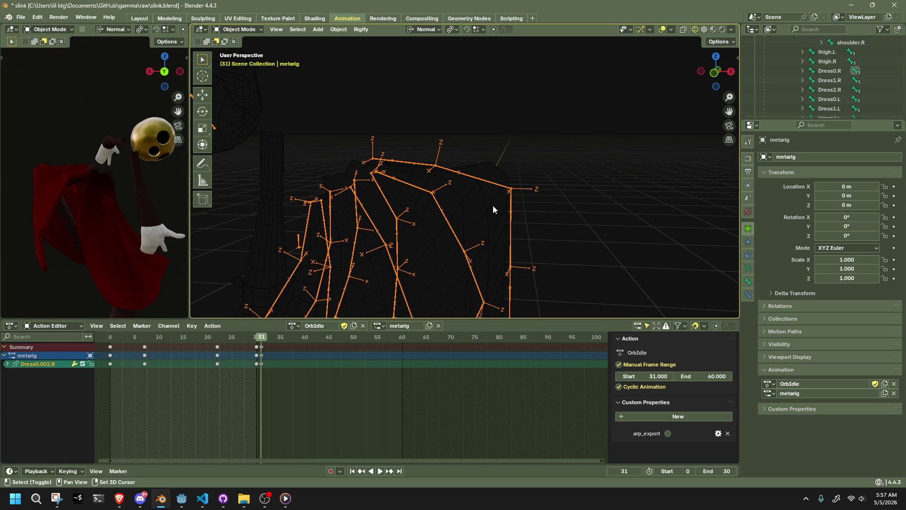
left_click(239, 29)
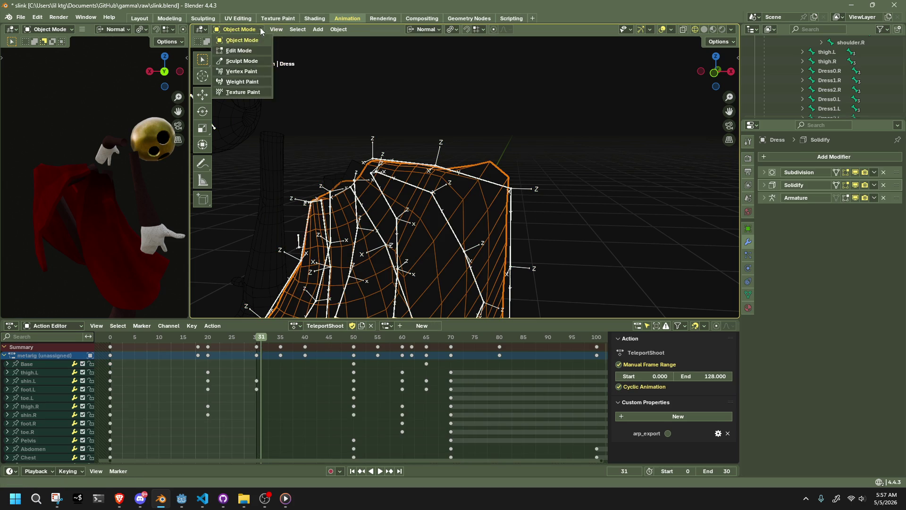
left_click(239, 30)
left_click(246, 79)
middle_click_drag(502, 199, 494, 202)
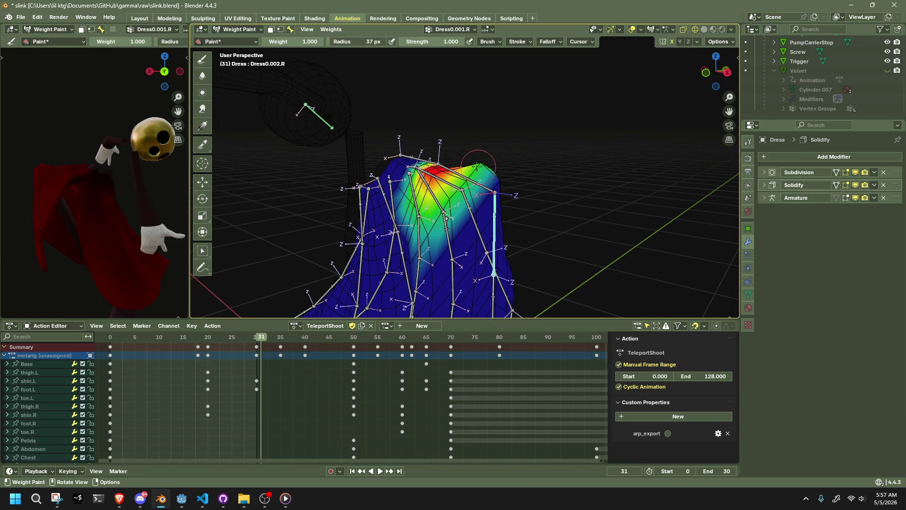
Show the Dress0.002.R weights, inspect the dress edge closely, and bring up the Weights menu
left_click(487, 193, "alt")
middle_click_drag(484, 189, 349, 66)
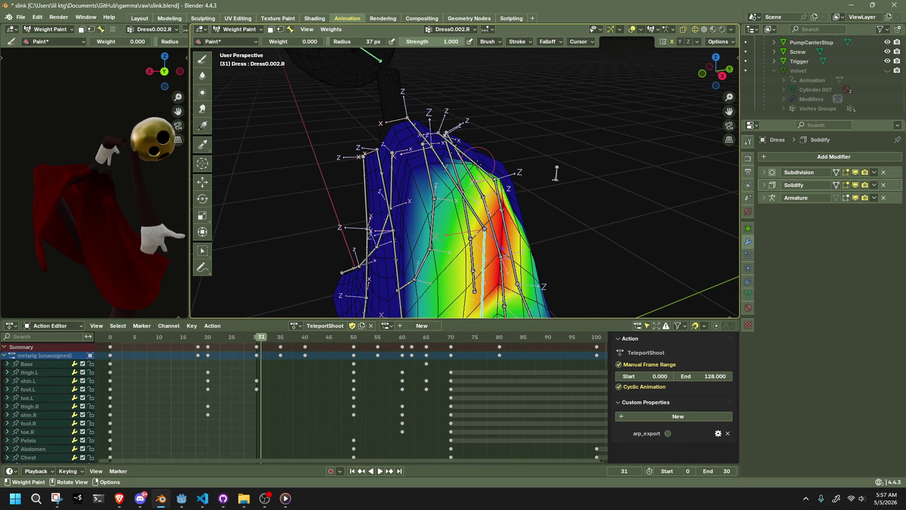
scroll(476, 156, "up", 4)
middle_click_drag(475, 156, 536, 195)
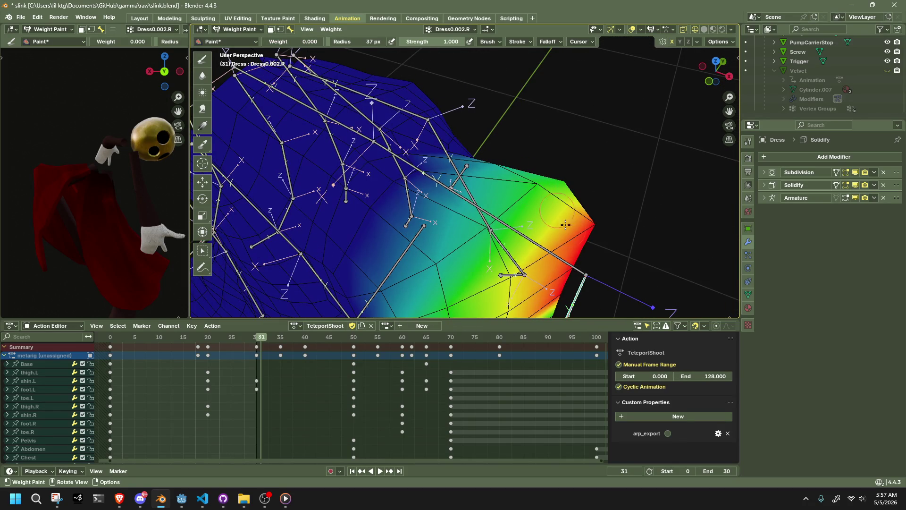
mouse_move(566, 224)
middle_mouse_down()
mouse_move(593, 148)
mouse_move(607, 157)
mouse_move(607, 203)
mouse_move(550, 209)
middle_mouse_up()
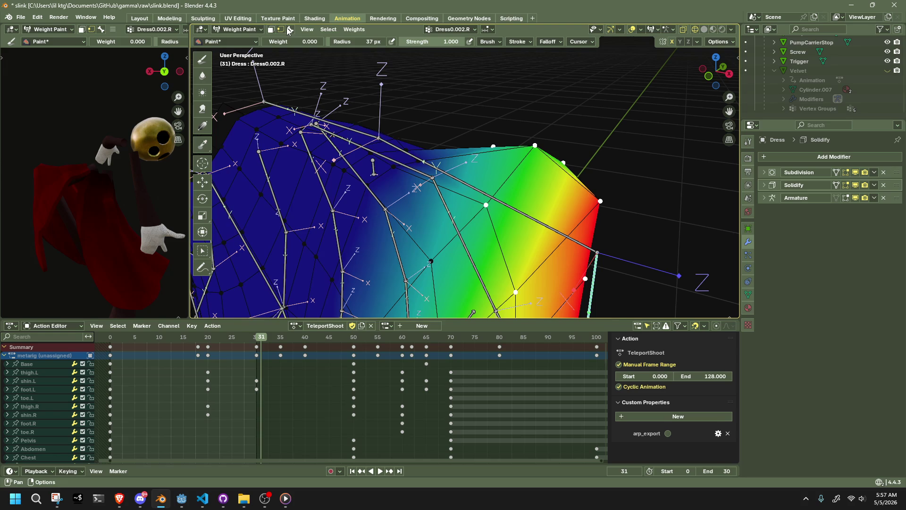
left_click(337, 29)
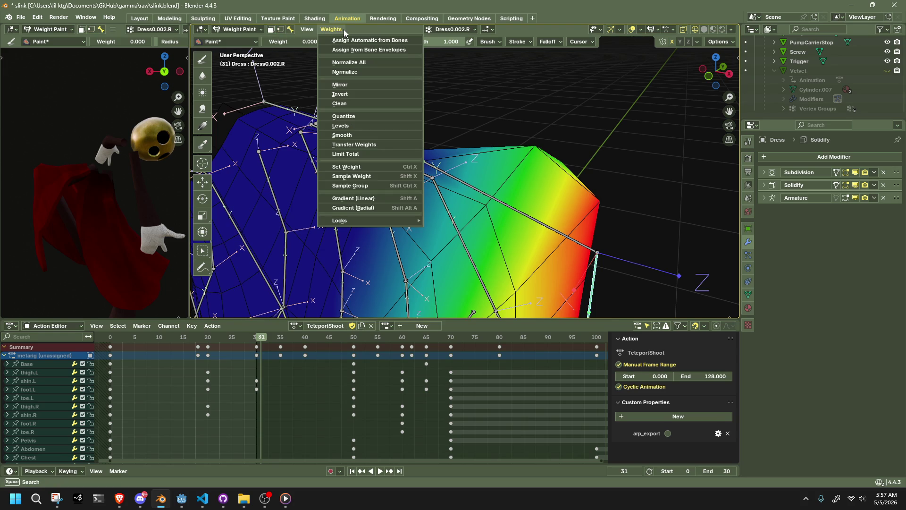
Normalize all dress vertex groups and make Dress0.001.R the group being painted
left_click(409, 61)
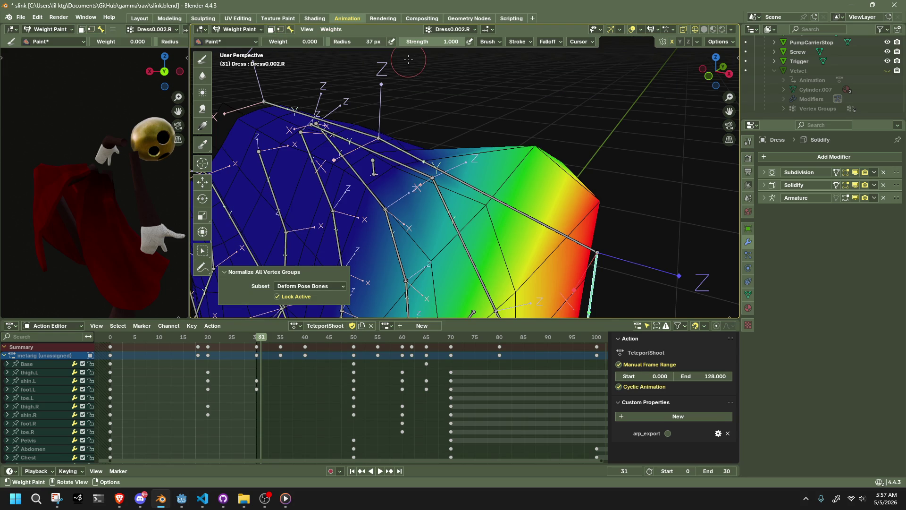
middle_click_drag(385, 169, 384, 151)
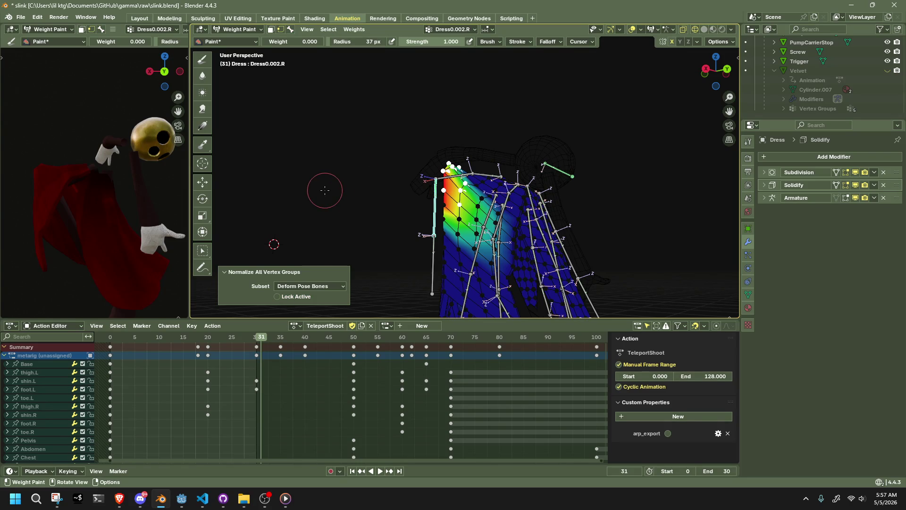
scroll(446, 178, "up", 4)
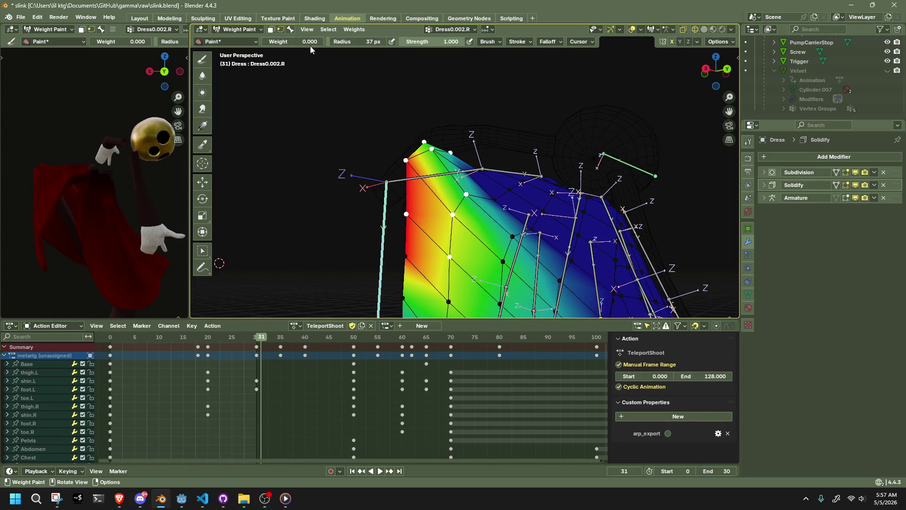
left_click(398, 182, "ctrl")
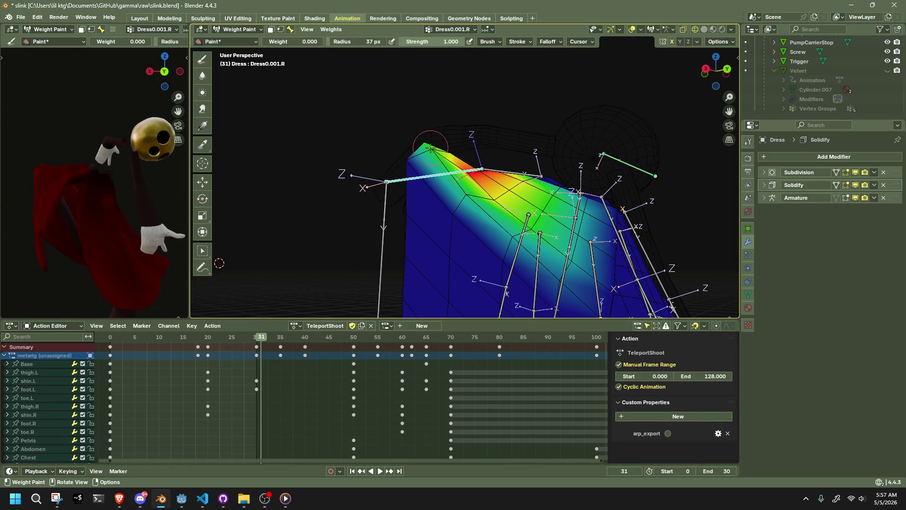
middle_click_drag(423, 145, 453, 192)
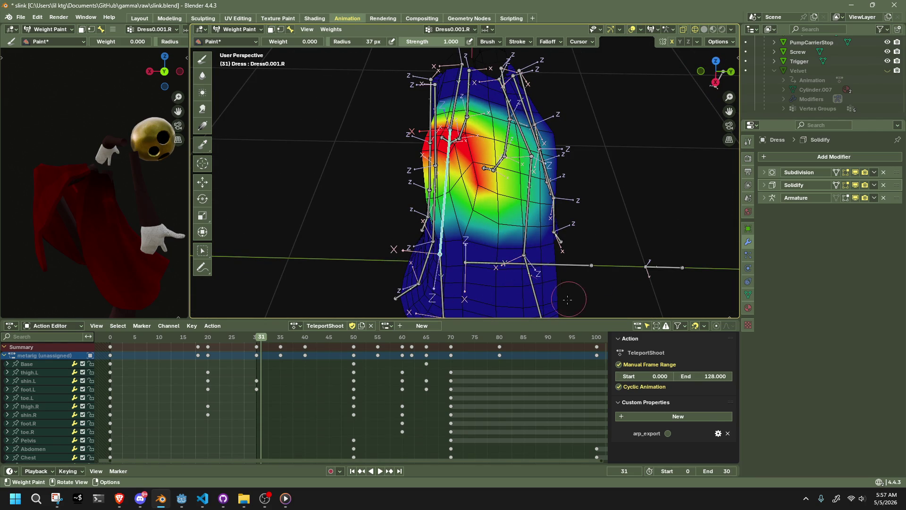
scroll(538, 251, "down", 3)
scroll(538, 251, "down", 2)
Return the dress to object mode and leave the metarig armature active
left_click(239, 29)
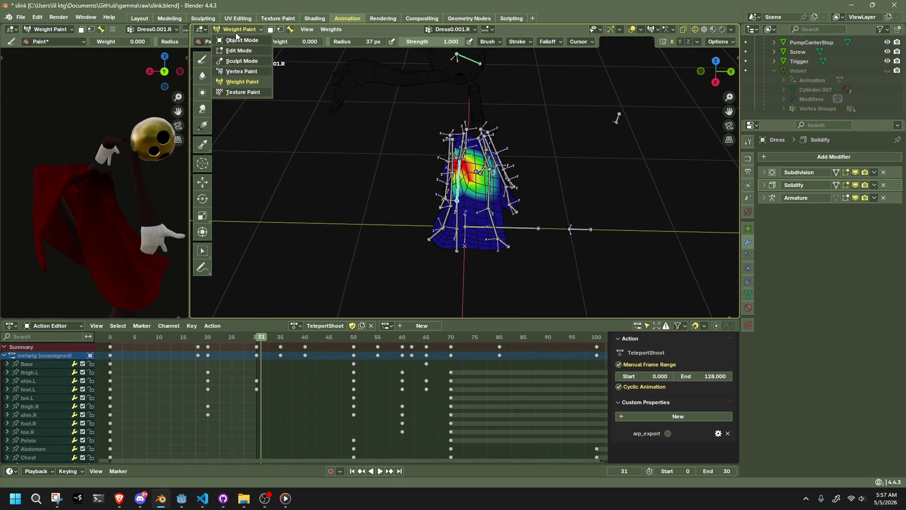
scroll(381, 167, "up", 4)
left_click(491, 200)
left_click(442, 211)
middle_click_drag(443, 211, 516, 189)
left_click(514, 202)
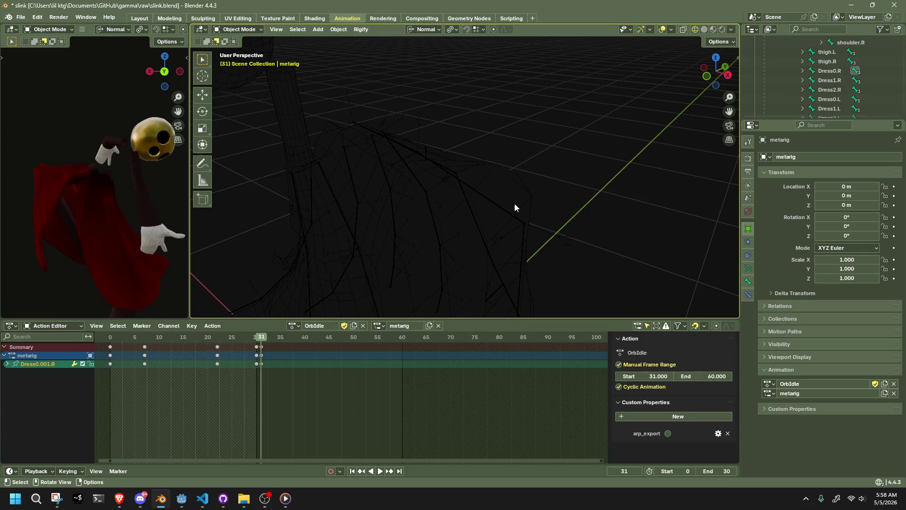
Select the dress, enter weight paint and clear stray weights near the shoulder edge
left_click(508, 202)
left_click(513, 181, "shift")
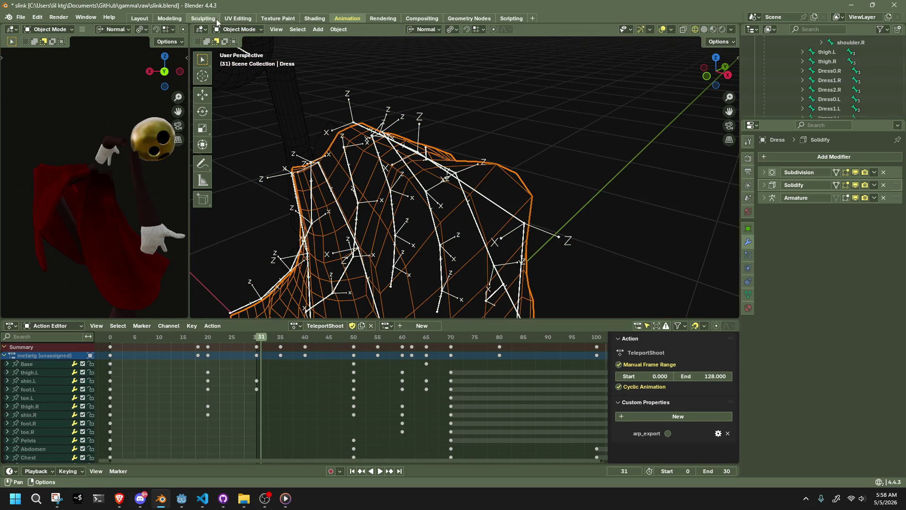
left_click(240, 30)
left_click(239, 83)
middle_click_drag(483, 157, 545, 194)
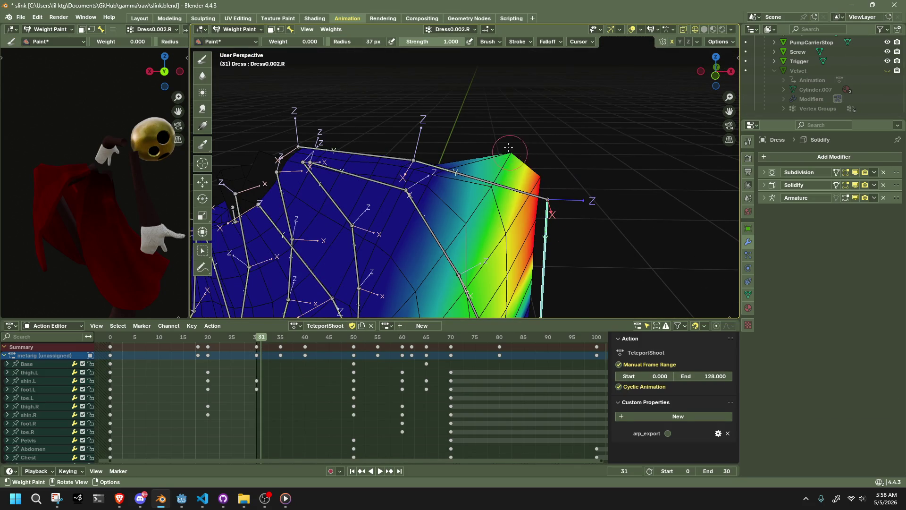
left_click_drag(508, 147, 516, 144)
mouse_move(525, 154)
middle_mouse_down()
mouse_move(523, 197)
mouse_move(537, 221)
middle_mouse_up()
mouse_move(662, 255)
middle_mouse_down()
mouse_move(621, 141)
mouse_move(605, 258)
mouse_move(627, 227)
middle_mouse_up()
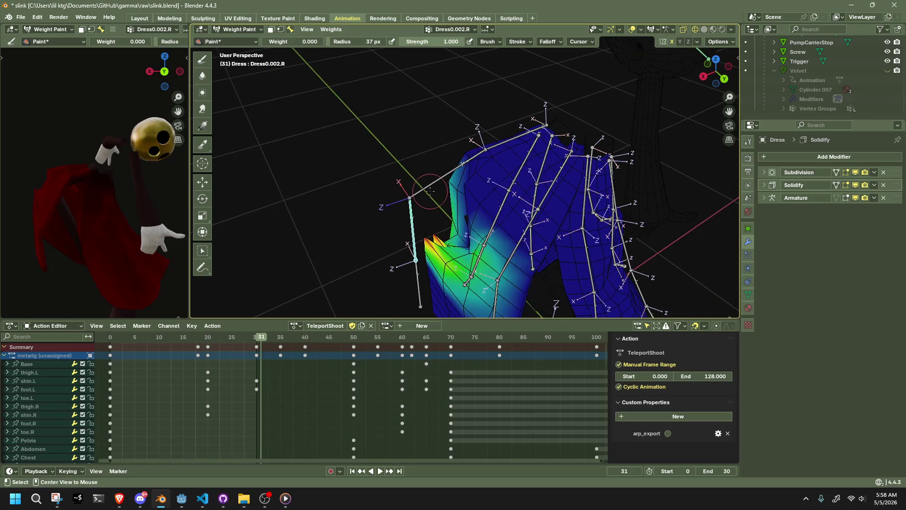
Switch to the Dress0.002.R group and set the paint weight to 0.5
left_click(448, 241, "ctrl")
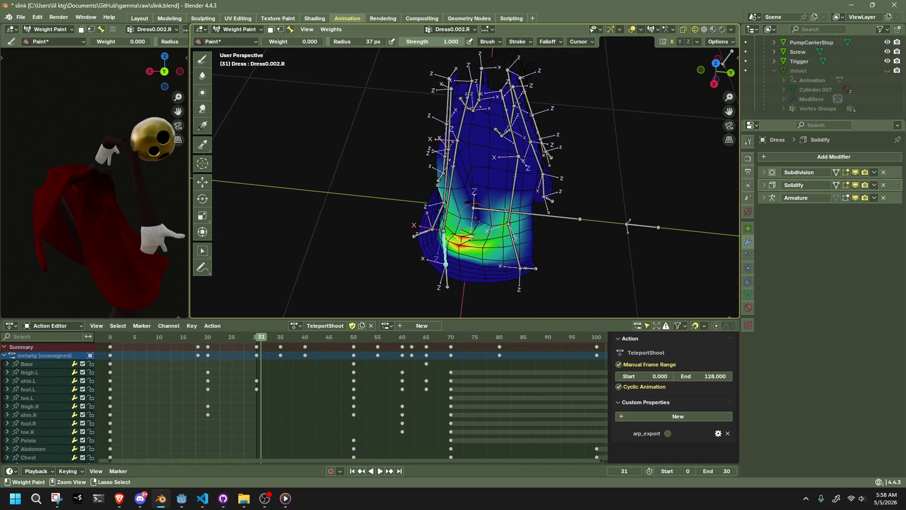
middle_click_drag(490, 224, 473, 128)
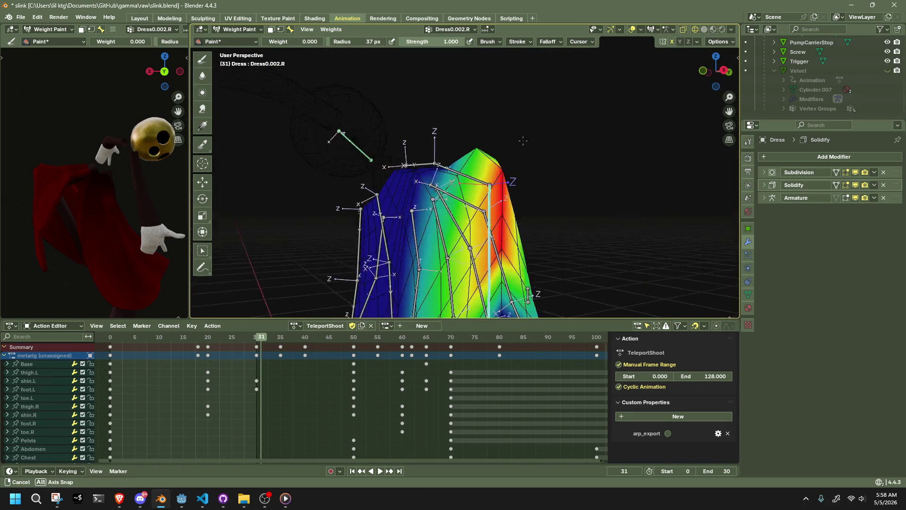
scroll(359, 63, "up", 3)
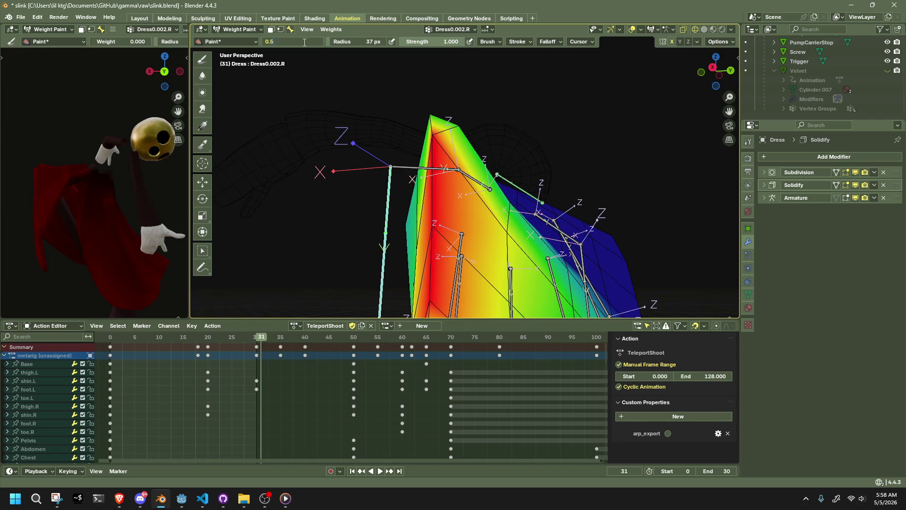
key("Return")
middle_click_drag(443, 142, 570, 250)
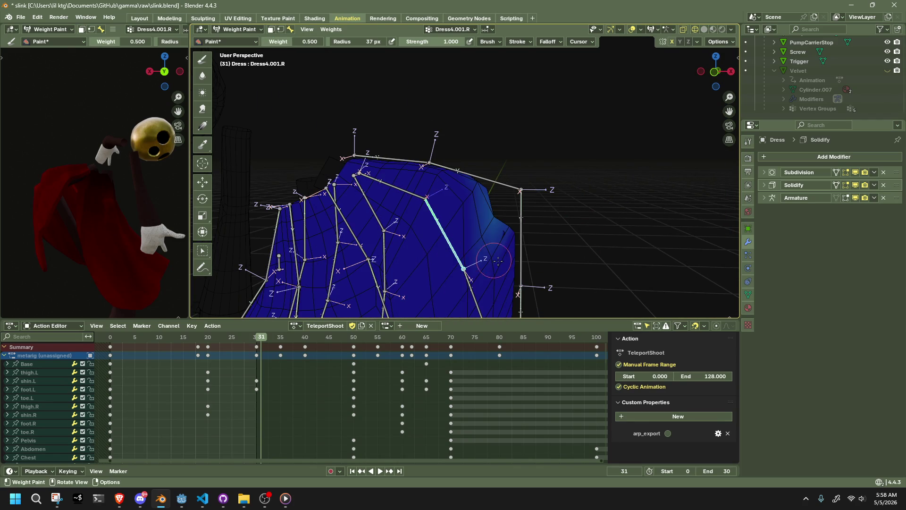
middle_click_drag(498, 262, 474, 270)
key("shift+x")
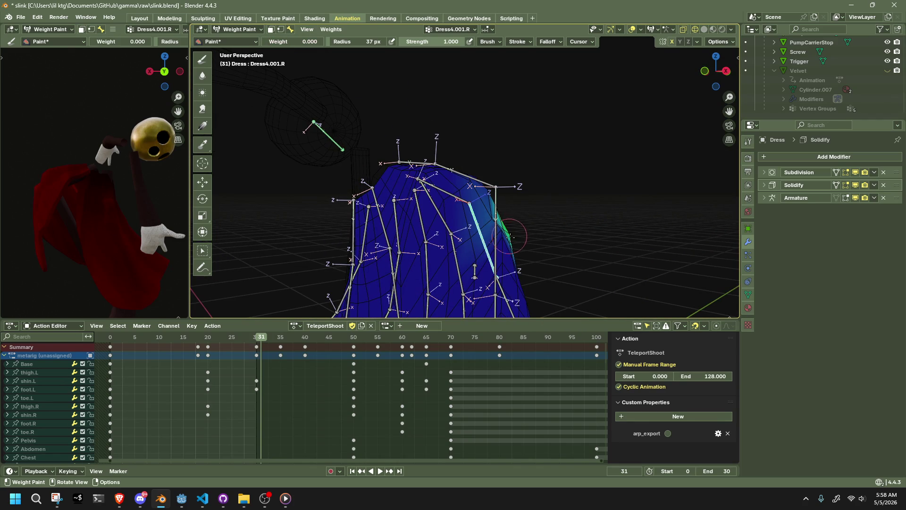
mouse_move(479, 219)
middle_mouse_down()
mouse_move(476, 277)
mouse_move(445, 211)
middle_mouse_up()
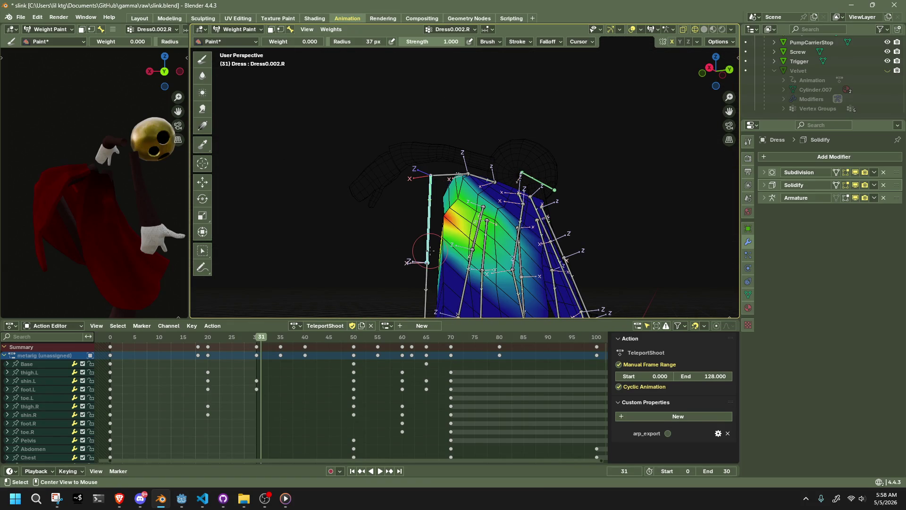
mouse_move(430, 231)
middle_mouse_down()
mouse_move(473, 262)
mouse_move(512, 204)
mouse_move(379, 108)
mouse_move(473, 90)
middle_mouse_up()
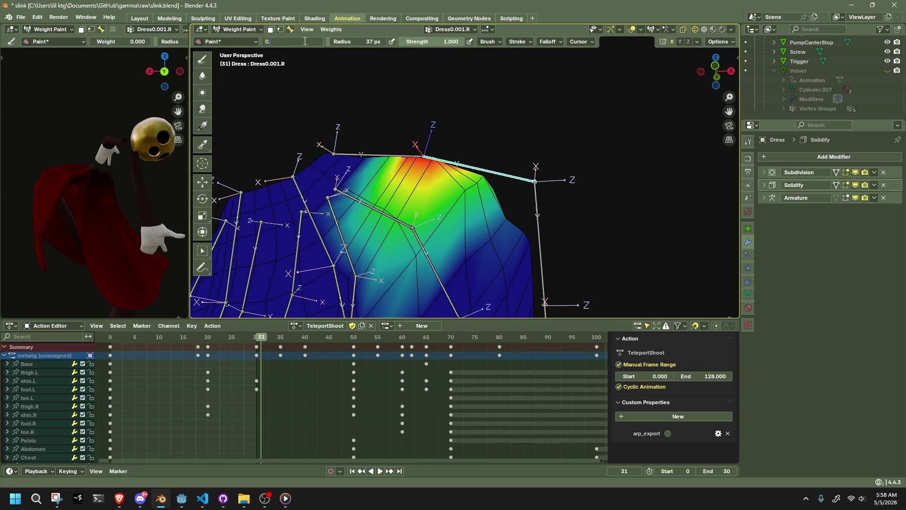
type("5")
Confirm paint weight 0.5 and cycle between the Dress0.002.R and Dress4.001.R groups
key("Return")
mouse_move(425, 213)
middle_mouse_down()
mouse_move(500, 232)
mouse_move(540, 196)
mouse_move(349, 272)
mouse_move(516, 227)
mouse_move(314, 159)
mouse_move(452, 225)
middle_mouse_up()
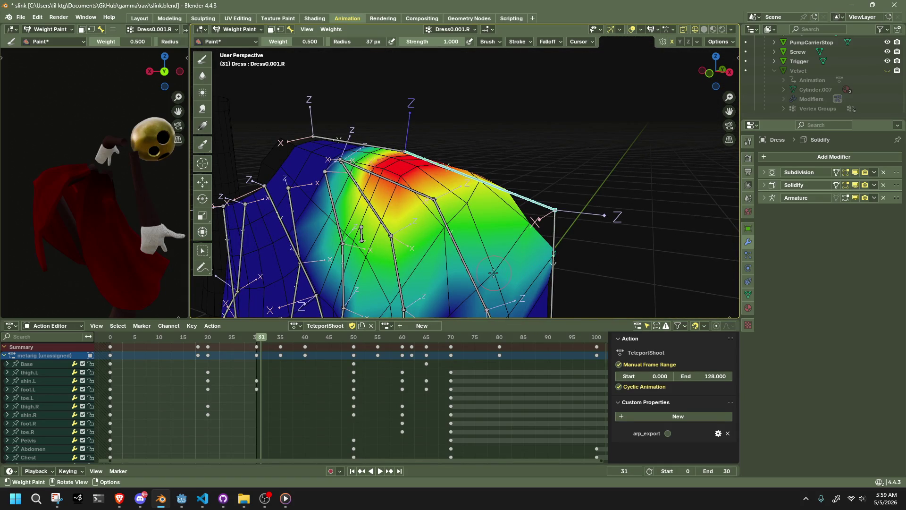
mouse_move(459, 293)
middle_mouse_down()
mouse_move(482, 210)
mouse_move(414, 177)
middle_mouse_up()
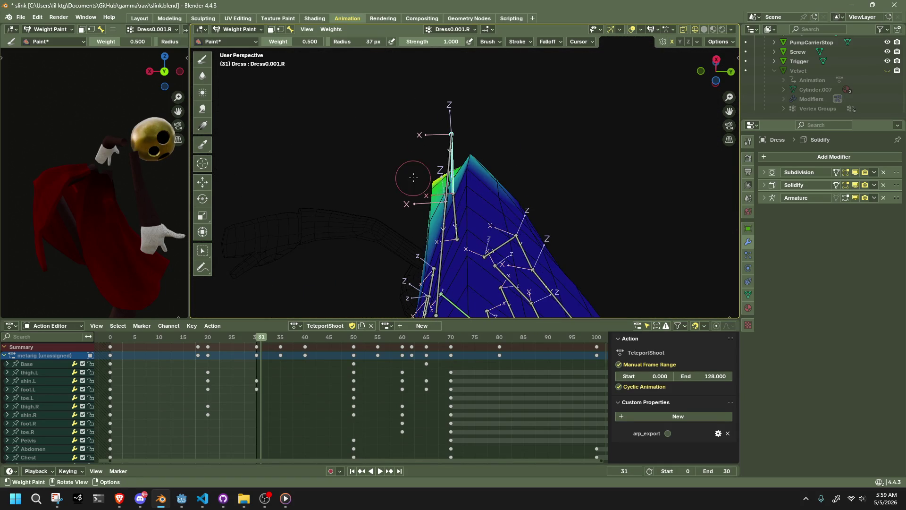
middle_click_drag(486, 154, 597, 216)
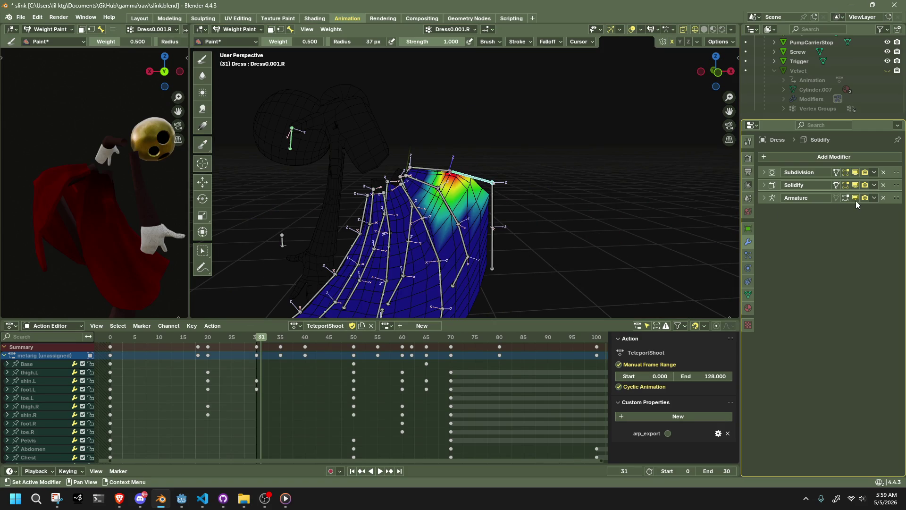
mouse_move(543, 182)
middle_mouse_down()
mouse_move(482, 200)
mouse_move(613, 260)
middle_mouse_up()
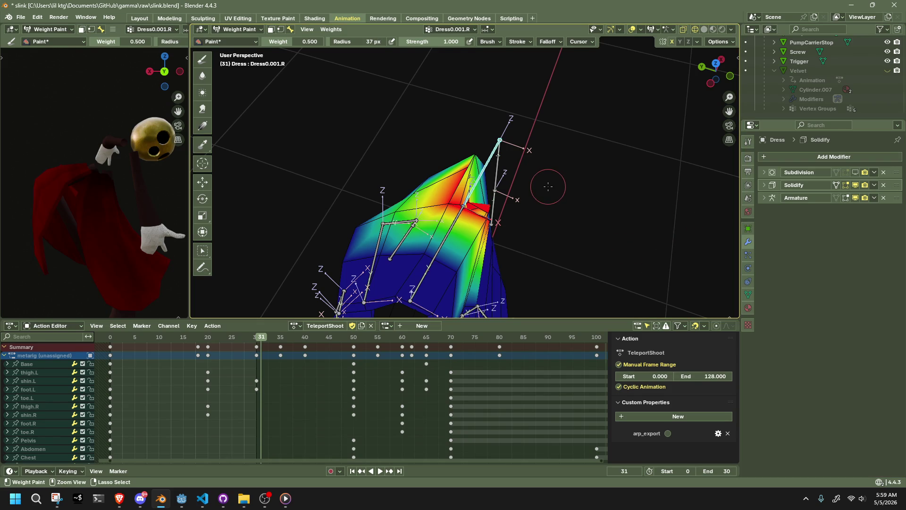
left_click(560, 198, "ctrl")
left_click(624, 189, "ctrl")
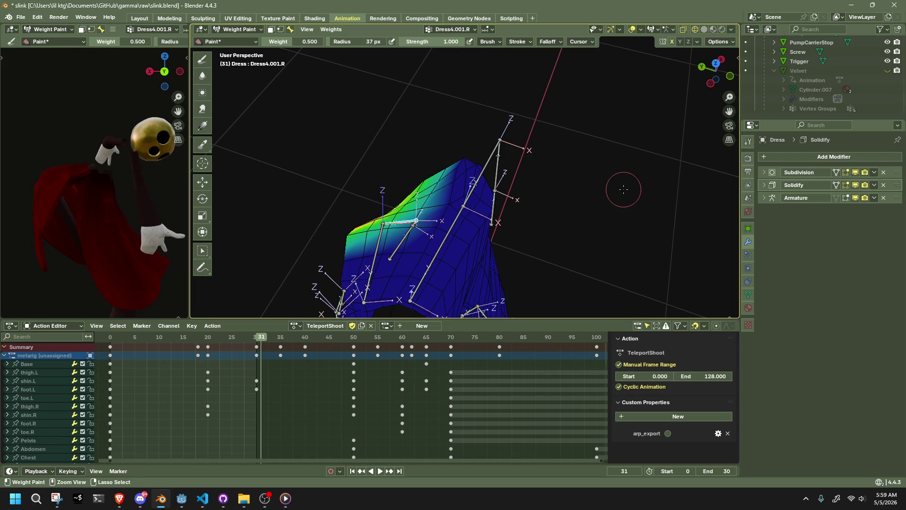
left_click(614, 205, "ctrl")
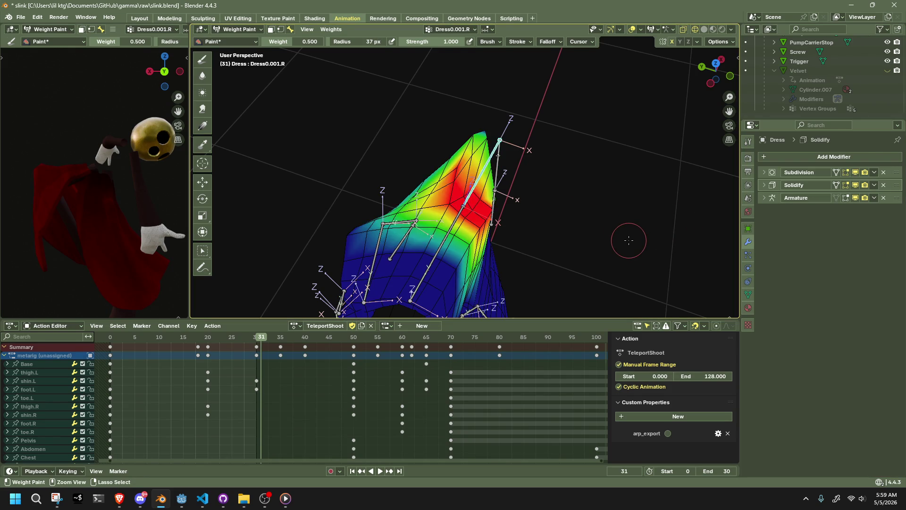
Reselect armature and dress, resume weight paint, and hide the Subdivision modifier in the viewport
key("ctrl+Tab")
middle_click_drag(634, 243, 572, 191)
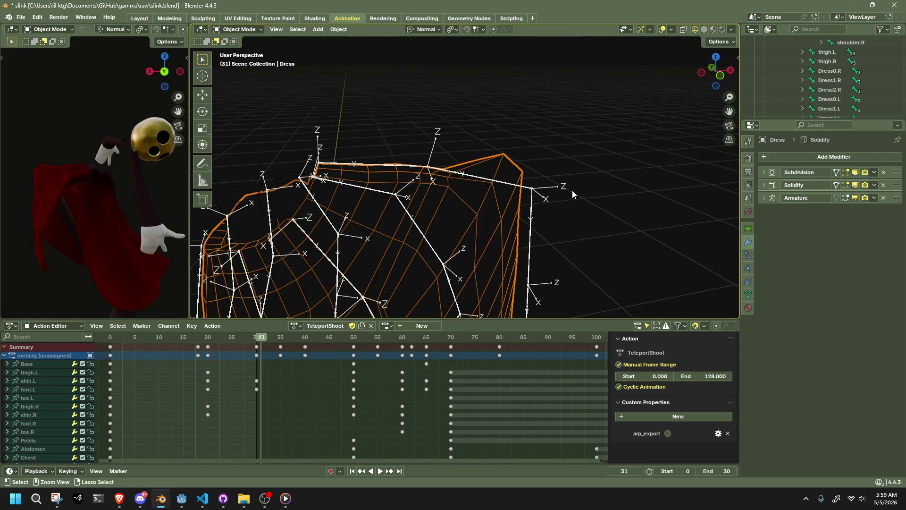
left_click(572, 190)
left_click(571, 191, "shift")
key("ctrl+Tab")
left_click(856, 172)
Test-rotate a dress bone by -5° and inspect the resulting deformation
mouse_move(496, 212)
middle_mouse_down()
mouse_move(429, 236)
mouse_move(496, 227)
middle_mouse_up()
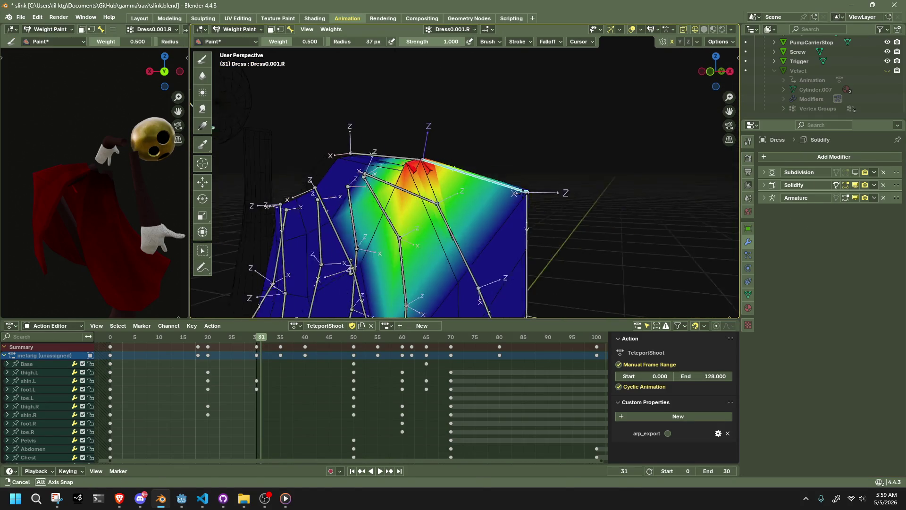
key("r")
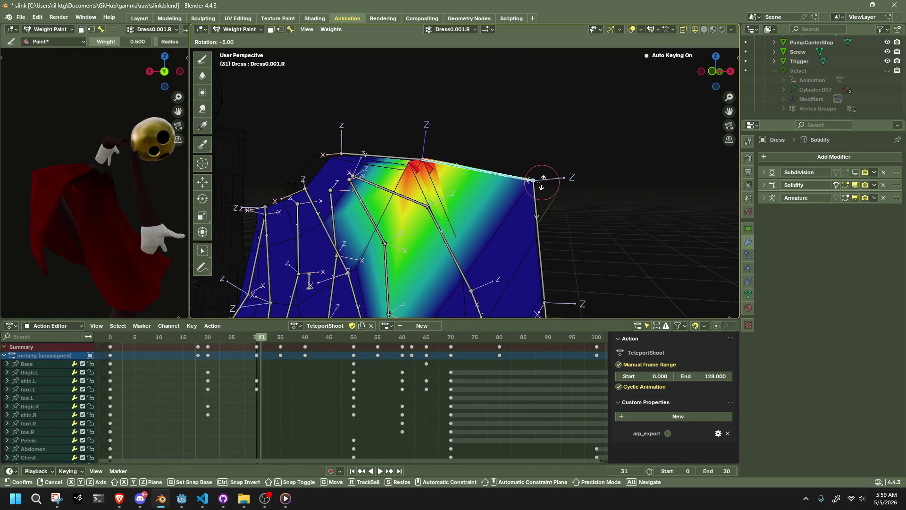
left_click(535, 181)
mouse_move(535, 180)
middle_mouse_down()
mouse_move(544, 225)
mouse_move(566, 220)
middle_mouse_up()
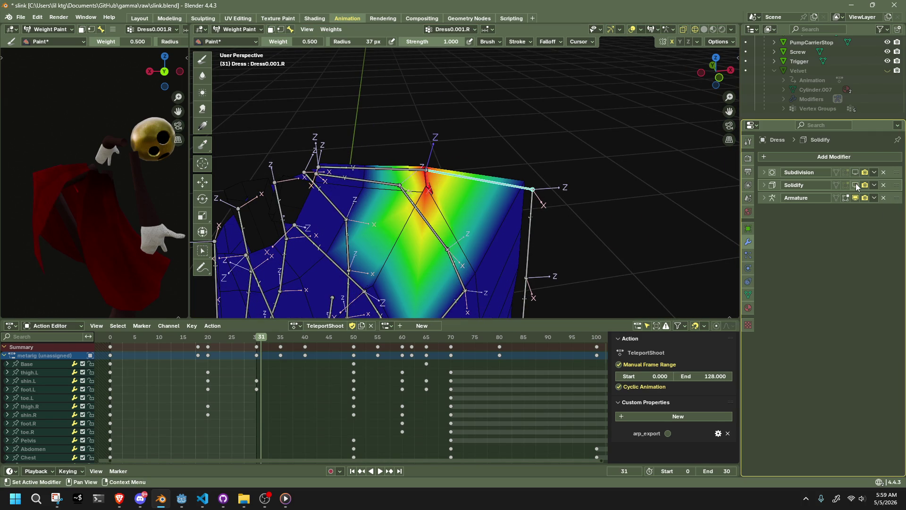
mouse_move(693, 192)
middle_mouse_down()
mouse_move(605, 204)
mouse_move(334, 193)
mouse_move(459, 202)
mouse_move(326, 154)
middle_mouse_up()
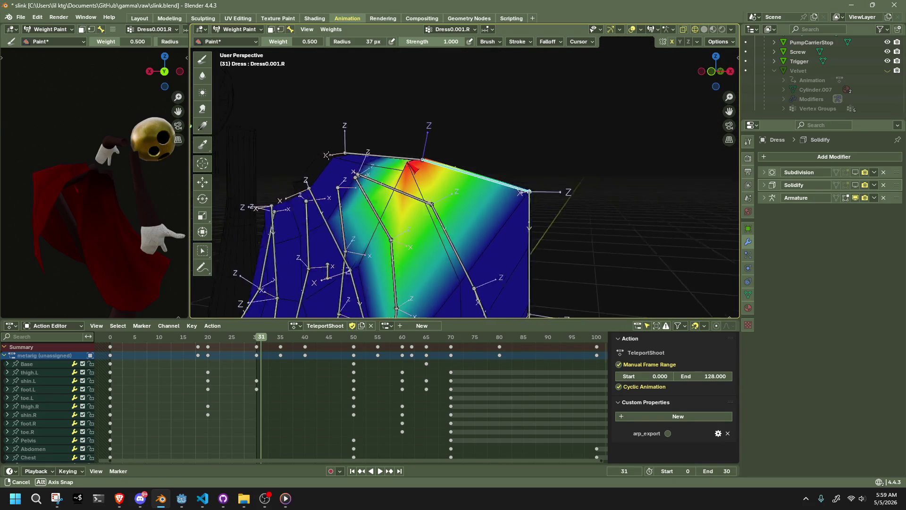
left_click(237, 29)
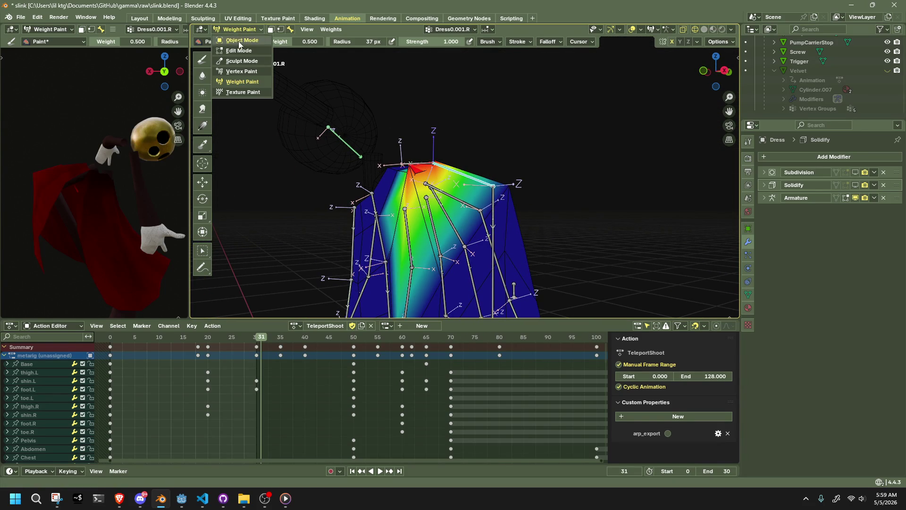
Inspect the dress mesh briefly in edit mode, then return to object mode with the metarig active
left_click(241, 48)
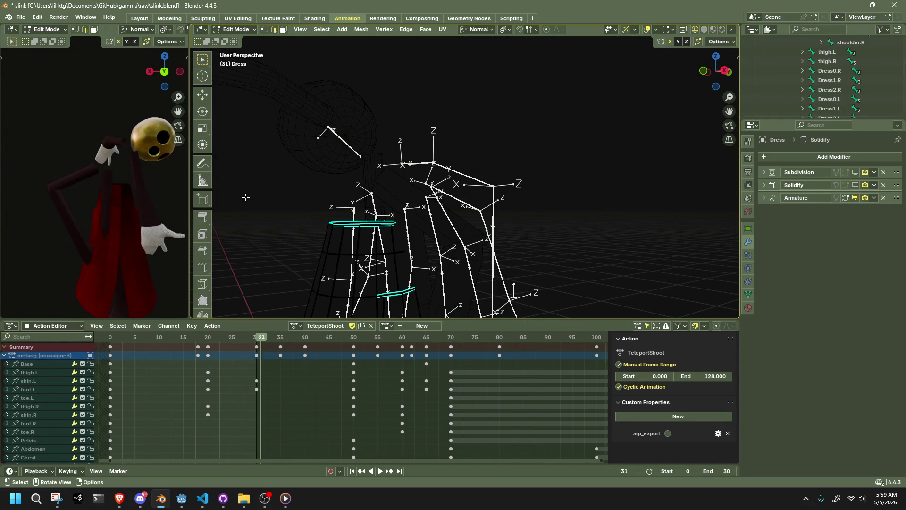
mouse_move(372, 249)
middle_mouse_down()
mouse_move(497, 254)
mouse_move(393, 211)
mouse_move(484, 211)
mouse_move(303, 204)
middle_mouse_up()
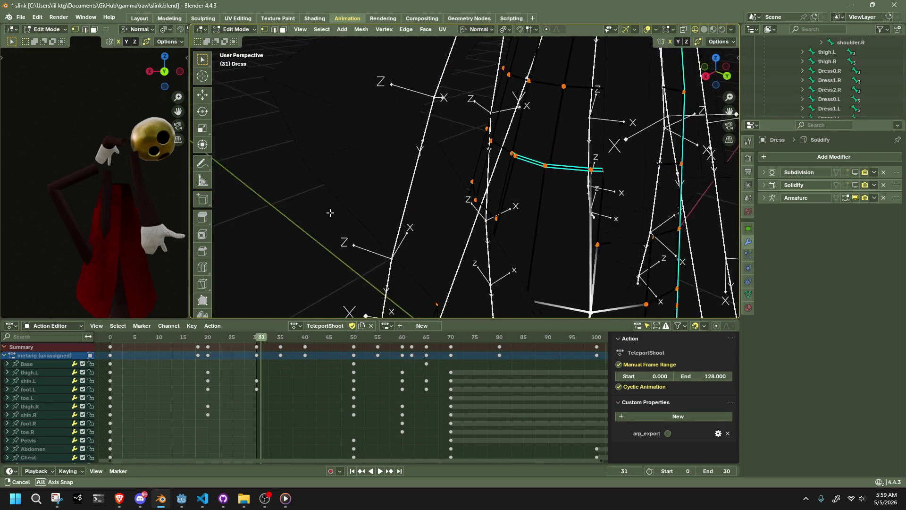
mouse_move(303, 205)
middle_mouse_down()
mouse_move(352, 195)
mouse_move(249, 32)
middle_mouse_up()
left_click(249, 30)
left_click(534, 142)
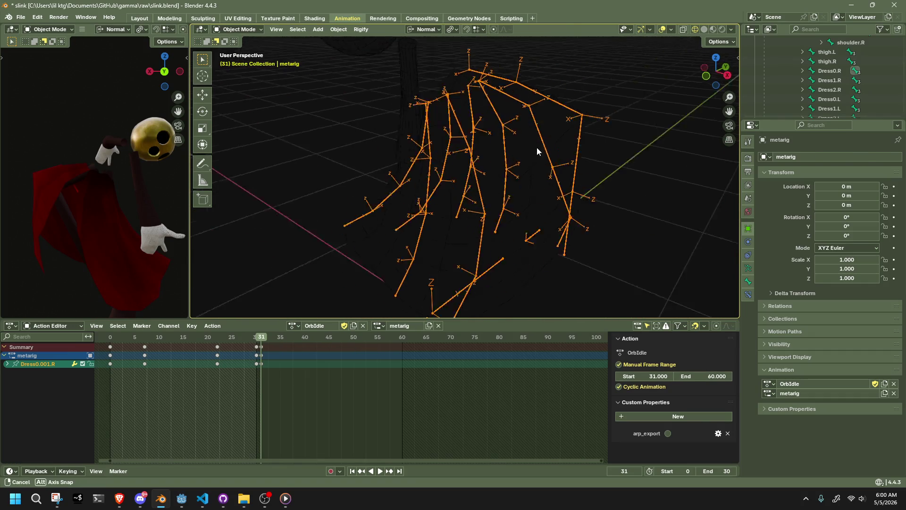
Look at the metarig in pose mode, then set it back to object mode
middle_click_drag(537, 147, 302, 73)
left_click(239, 29)
left_click(241, 62)
mouse_move(479, 188)
middle_mouse_down()
mouse_move(596, 182)
mouse_move(575, 141)
middle_mouse_up()
left_click(260, 29)
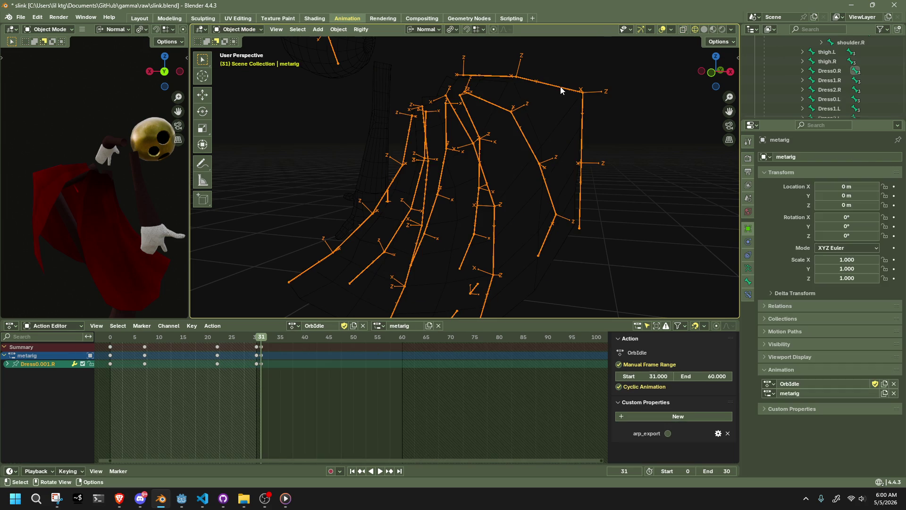
Select the dress and resume weight painting with its Dress0.001.R weights showing
left_click(561, 100)
left_click(255, 29)
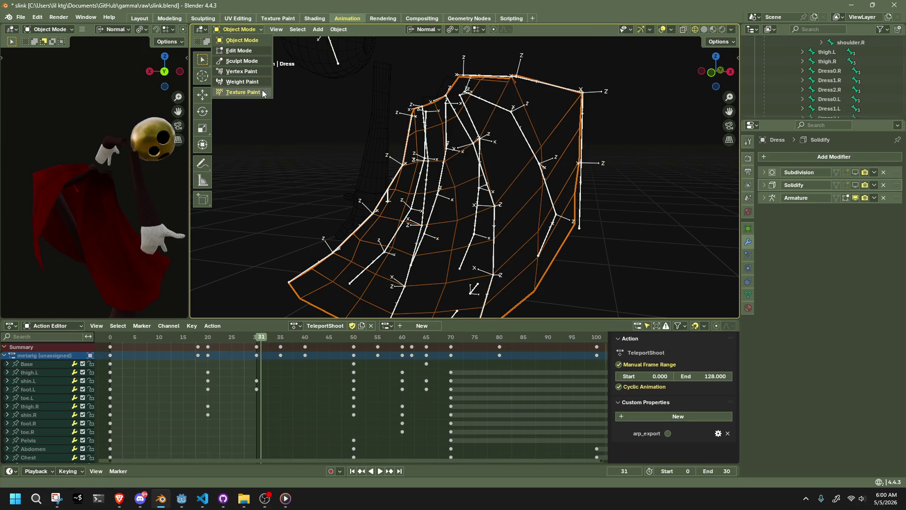
left_click(242, 81)
mouse_move(453, 178)
middle_mouse_down()
mouse_move(508, 229)
mouse_move(499, 216)
mouse_move(423, 209)
mouse_move(428, 226)
mouse_move(577, 168)
middle_mouse_up()
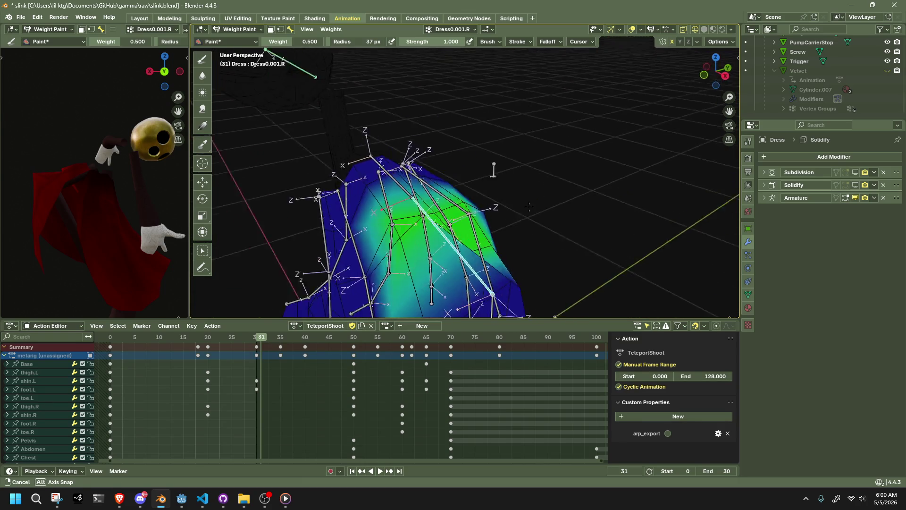
Move the playhead to frame 24 and show the Dress0.001.R bone's weights on the dress
mouse_move(555, 158)
middle_mouse_down()
mouse_move(380, 242)
mouse_move(573, 168)
mouse_move(422, 190)
middle_mouse_up()
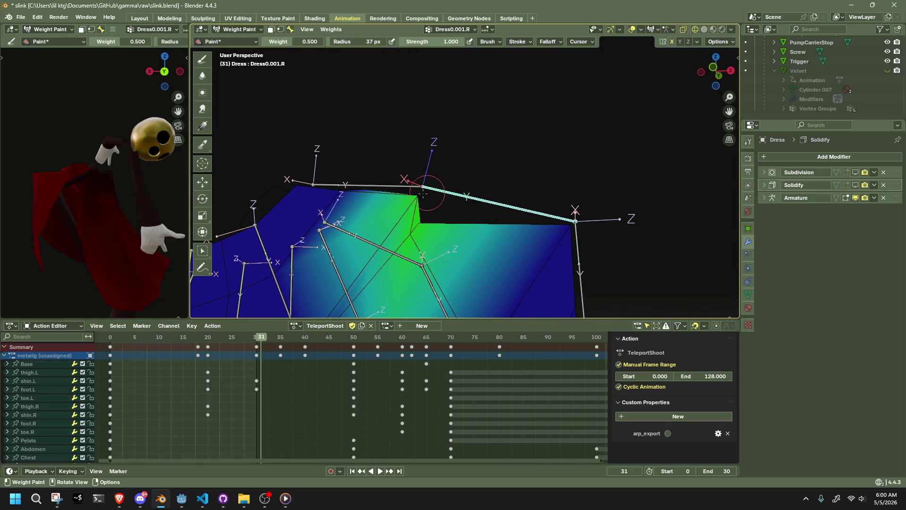
mouse_move(444, 249)
middle_mouse_down()
mouse_move(486, 220)
mouse_move(388, 223)
middle_mouse_up()
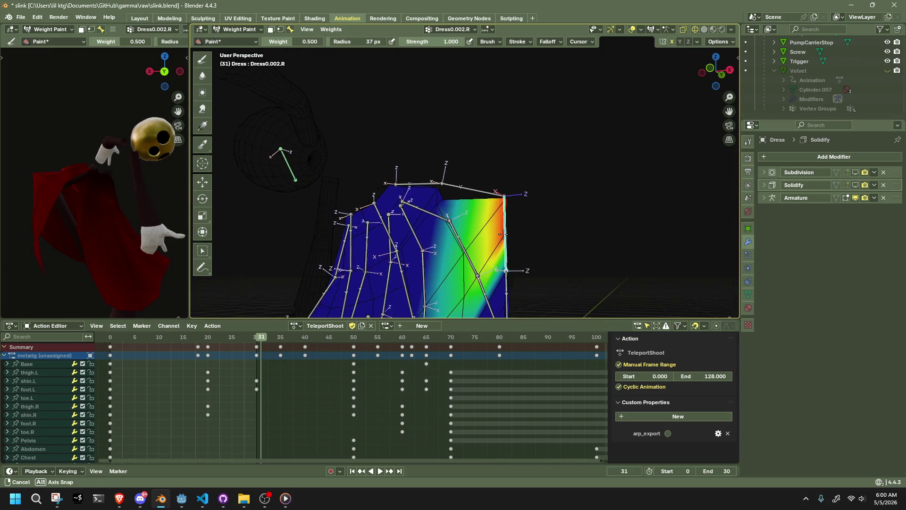
mouse_move(529, 211)
middle_mouse_down()
mouse_move(576, 218)
mouse_move(310, 51)
middle_mouse_up()
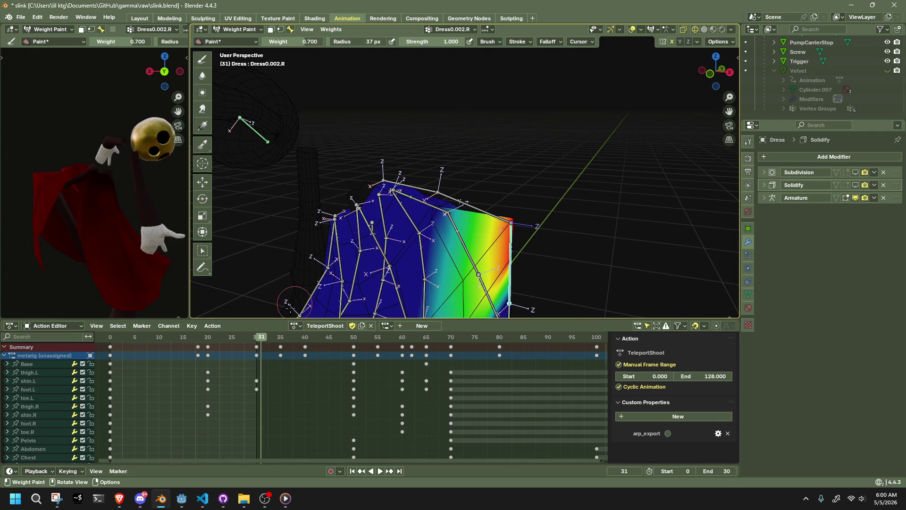
left_click_drag(262, 335, 227, 337)
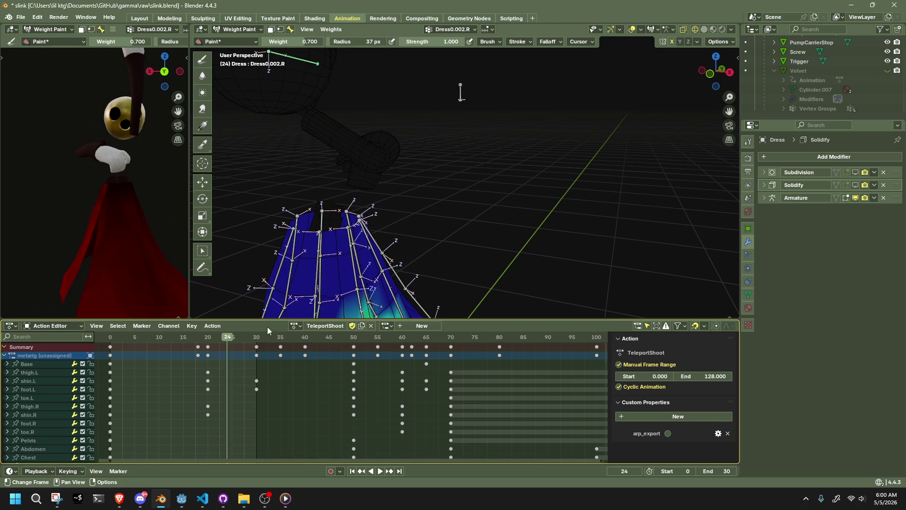
middle_click_drag(326, 212, 366, 97)
scroll(522, 115, "up", 5)
mouse_move(522, 115)
middle_mouse_down()
mouse_move(445, 177)
mouse_move(467, 157)
mouse_move(470, 199)
mouse_move(382, 103)
mouse_move(515, 108)
mouse_move(238, 65)
middle_mouse_up()
left_click(471, 198, "ctrl")
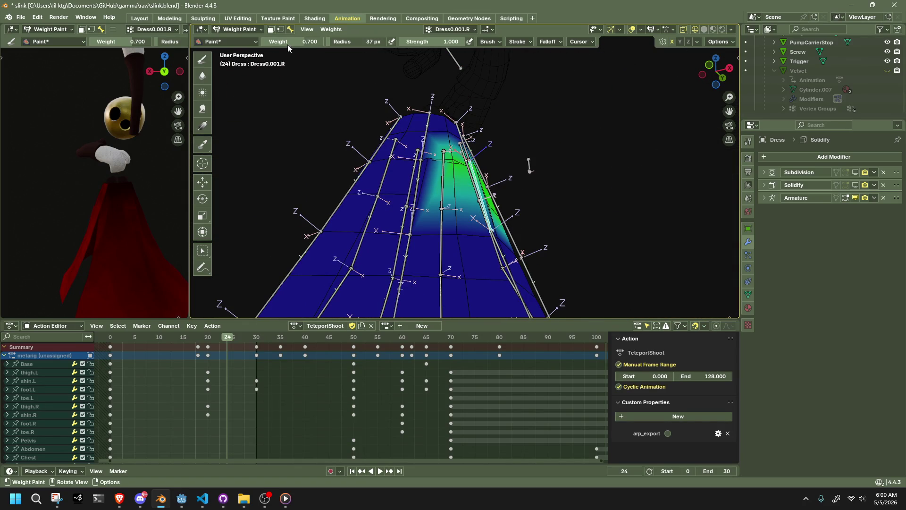
scroll(425, 142, "up", 3)
scroll(443, 152, "up", 2)
scroll(443, 153, "up", 2)
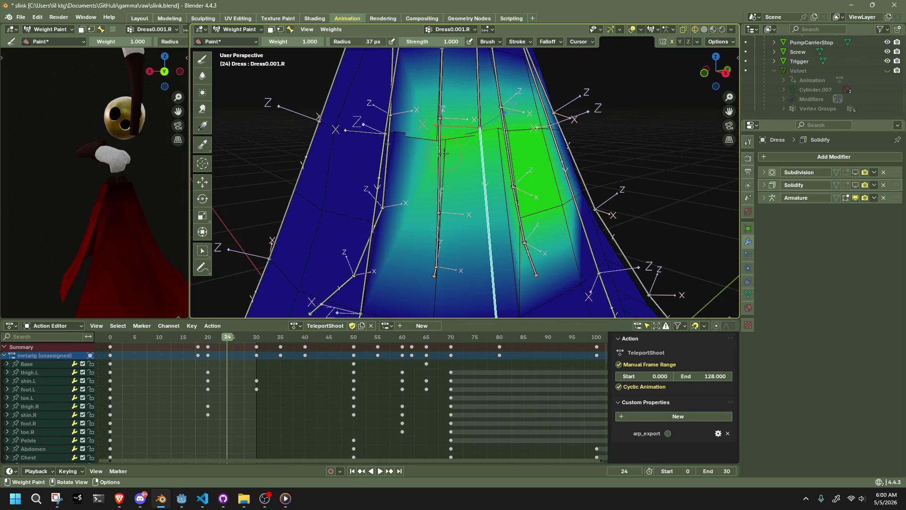
Paint strong weight along the dress's top edge, checking the Dress0.R and Dress0.001.R groups
left_click_drag(435, 141, 465, 133)
mouse_move(490, 190)
middle_mouse_down()
mouse_move(379, 234)
mouse_move(397, 241)
middle_mouse_up()
left_click_drag(396, 241, 383, 234)
middle_click_drag(382, 234, 460, 213)
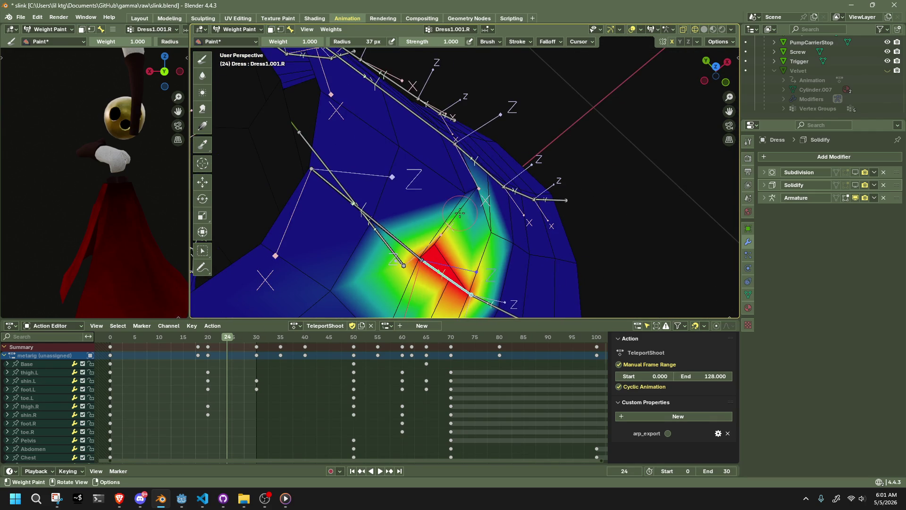
left_click(454, 140, "ctrl")
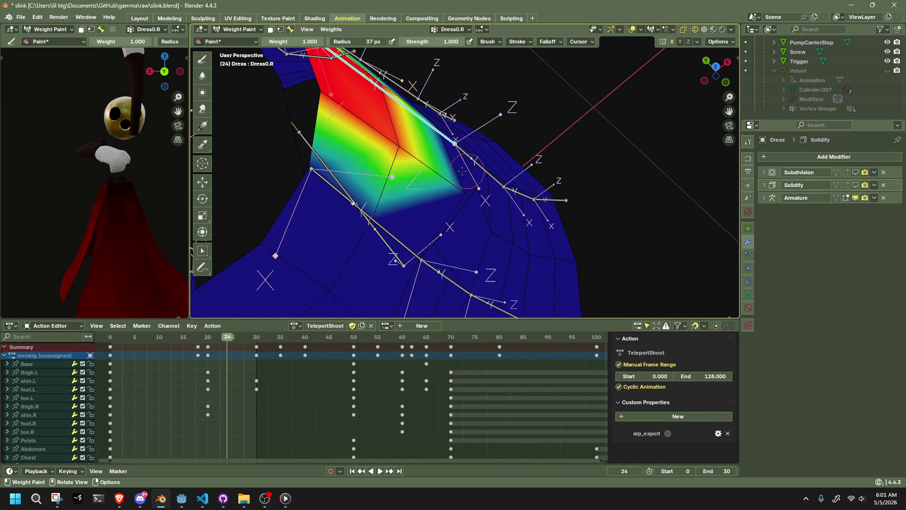
middle_click_drag(461, 172, 405, 183)
left_click(492, 203, "ctrl")
mouse_move(492, 202)
middle_mouse_down()
mouse_move(400, 151)
mouse_move(484, 133)
middle_mouse_up()
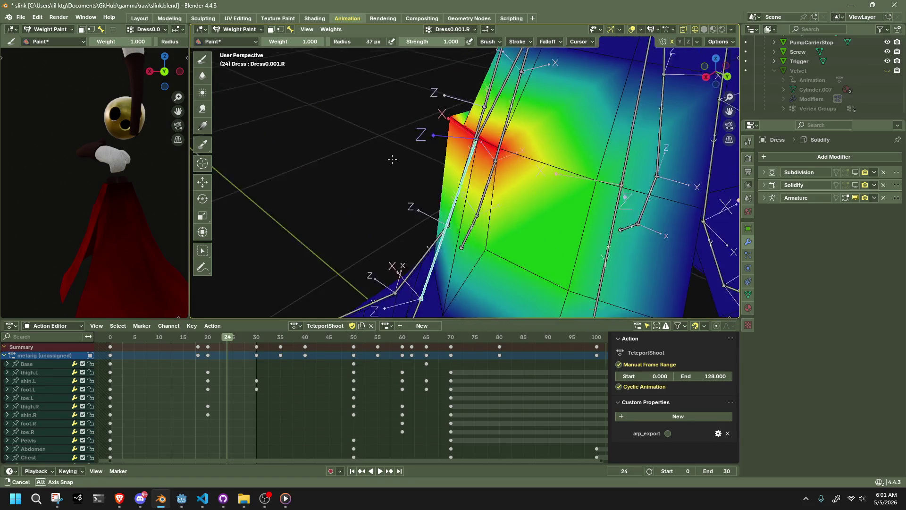
Paint the upper dress solid red for Dress0.R and strong weight along the Dress1.R bone
left_click(485, 135, "ctrl")
left_click_drag(496, 106, 437, 139)
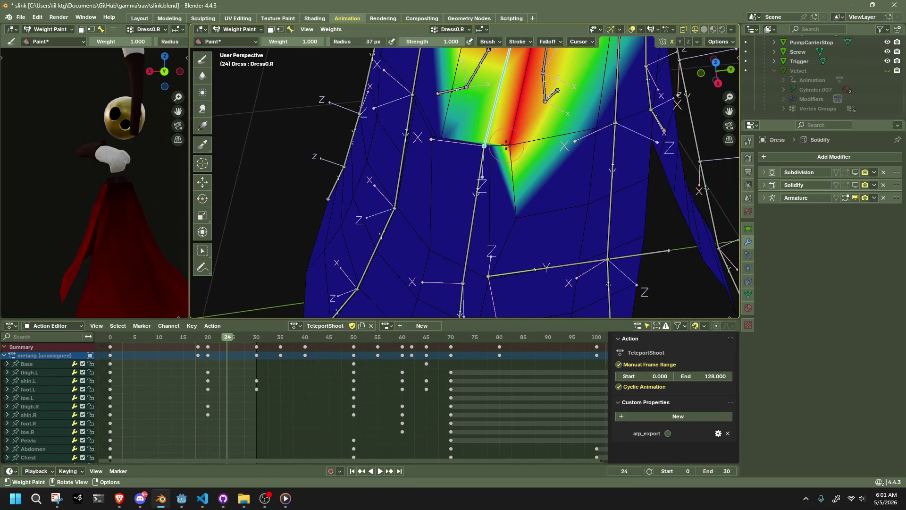
middle_click_drag(437, 139, 427, 152)
left_click_drag(426, 152, 416, 164)
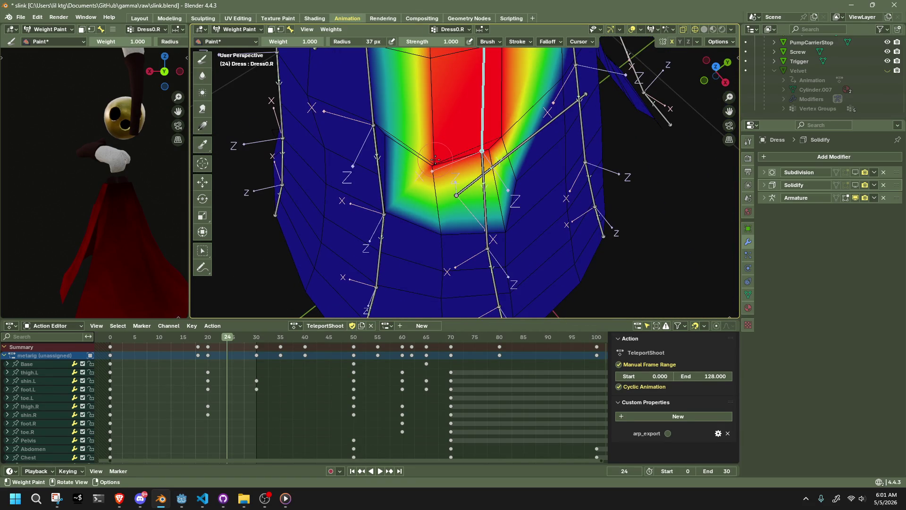
middle_click_drag(416, 164, 410, 125)
left_click(411, 125, "ctrl")
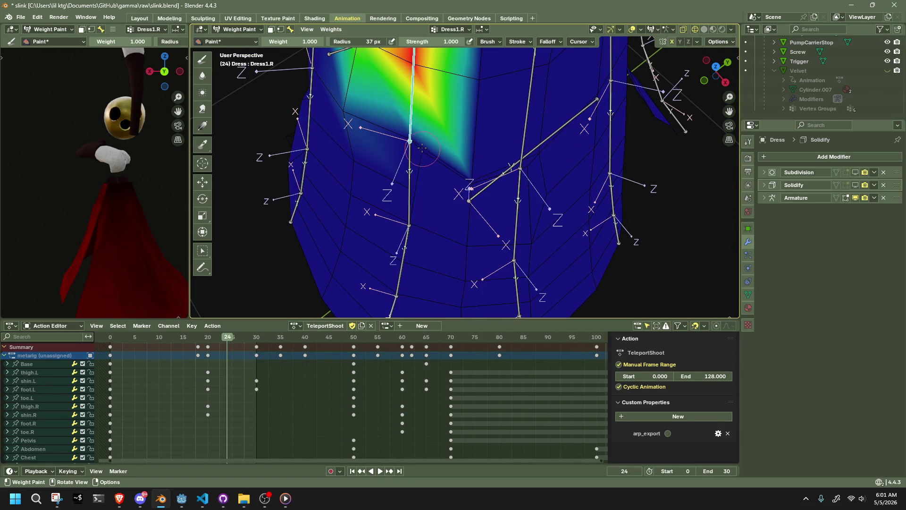
left_click_drag(422, 148, 423, 146)
middle_click_drag(434, 150, 504, 138)
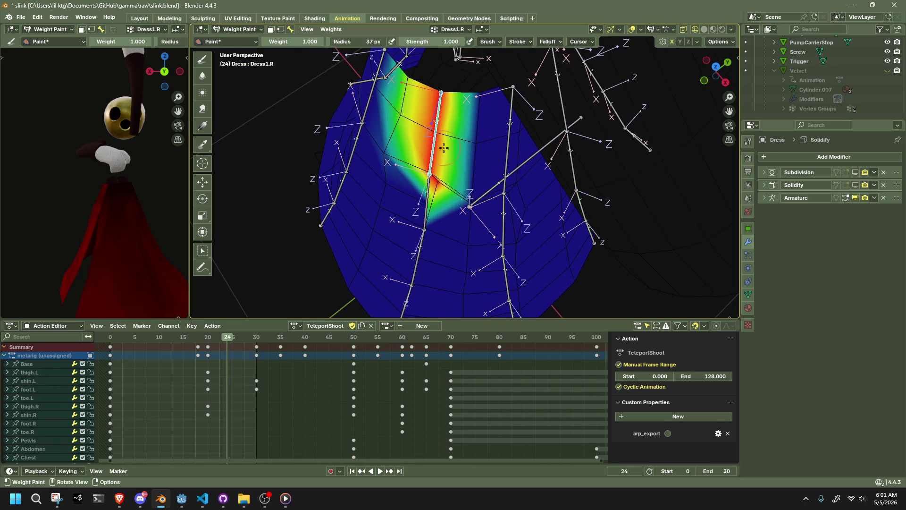
Review the Dress0.R, Dress1.R and Dress0.001.R weight patches from several angles
left_click(505, 137, "ctrl")
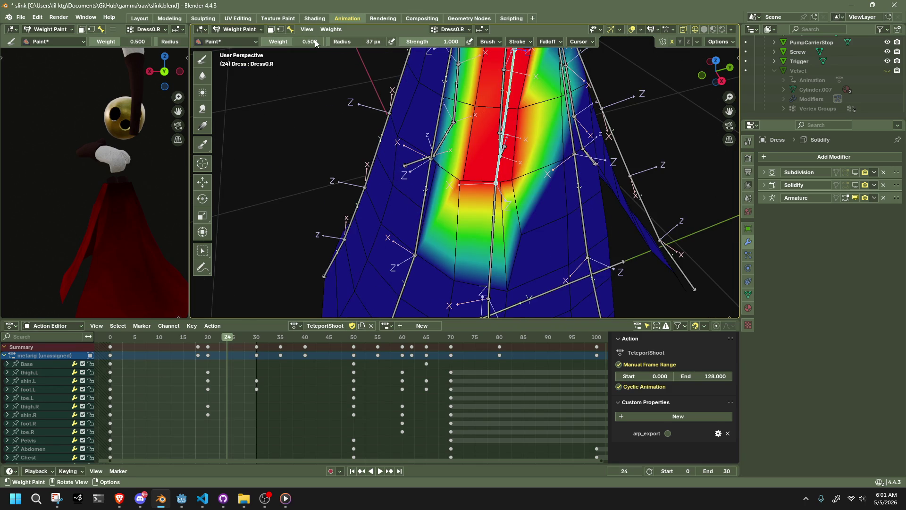
middle_click_drag(413, 59, 455, 154, "shift")
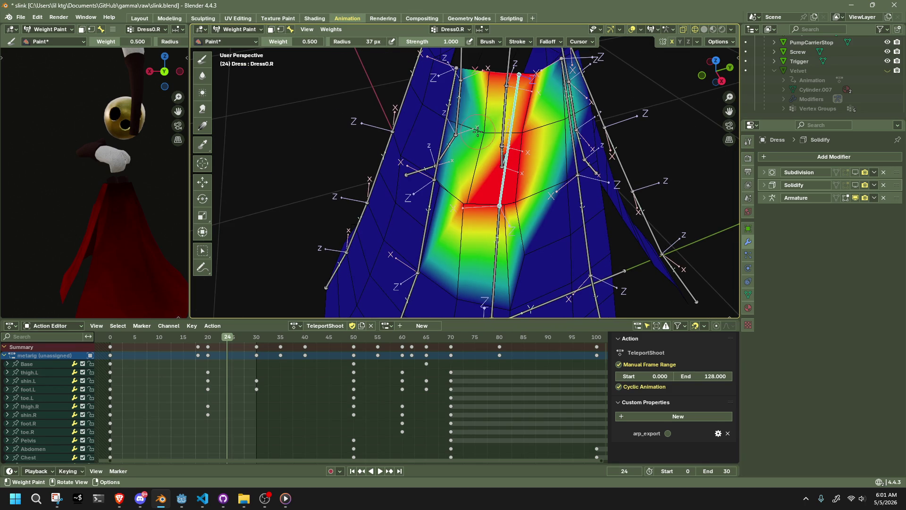
left_click(456, 89, "ctrl")
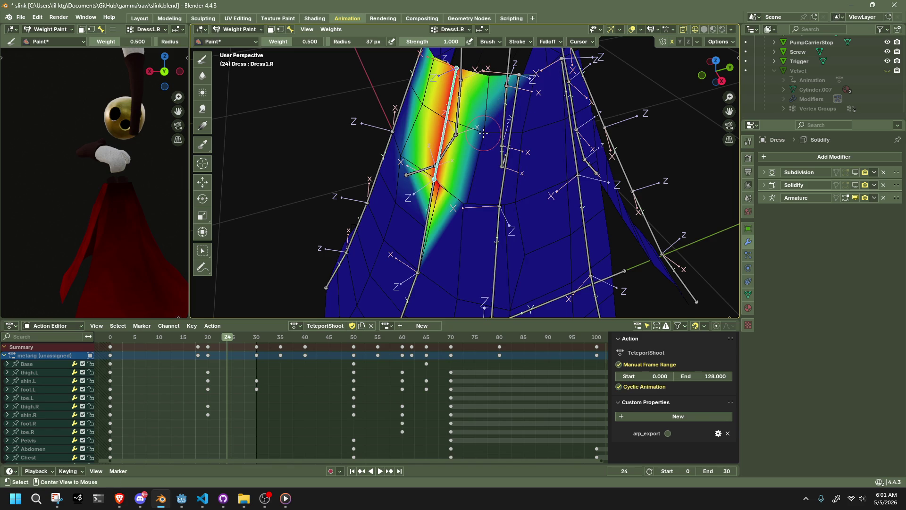
middle_click_drag(481, 182, 488, 213)
scroll(489, 213, "down", 3)
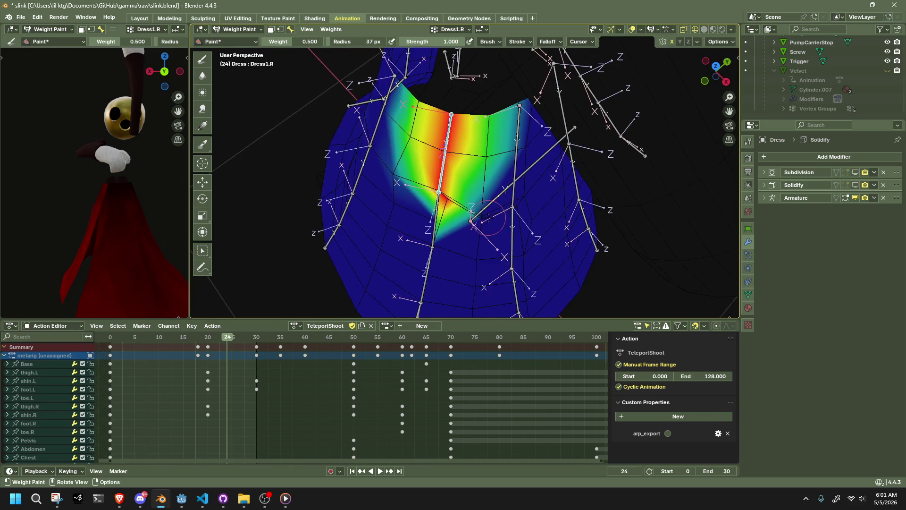
scroll(493, 247, "up", 5)
mouse_move(494, 248)
middle_mouse_down()
mouse_move(513, 177)
mouse_move(421, 132)
mouse_move(471, 164)
mouse_move(484, 137)
mouse_move(619, 141)
middle_mouse_up()
left_click(512, 177, "ctrl")
left_click(514, 170, "ctrl")
left_click(471, 164, "ctrl")
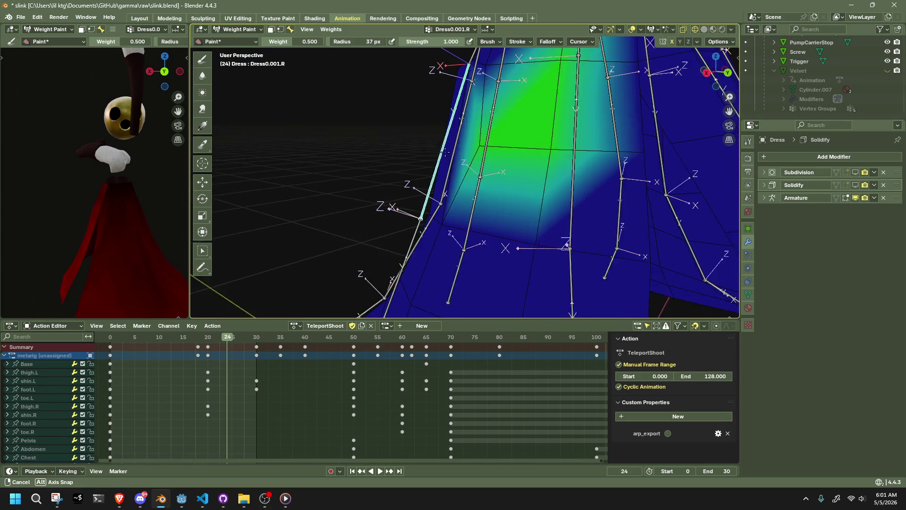
Test-pose the selected dress bone, confirm it, and inspect the Dress0.R weights
key("g")
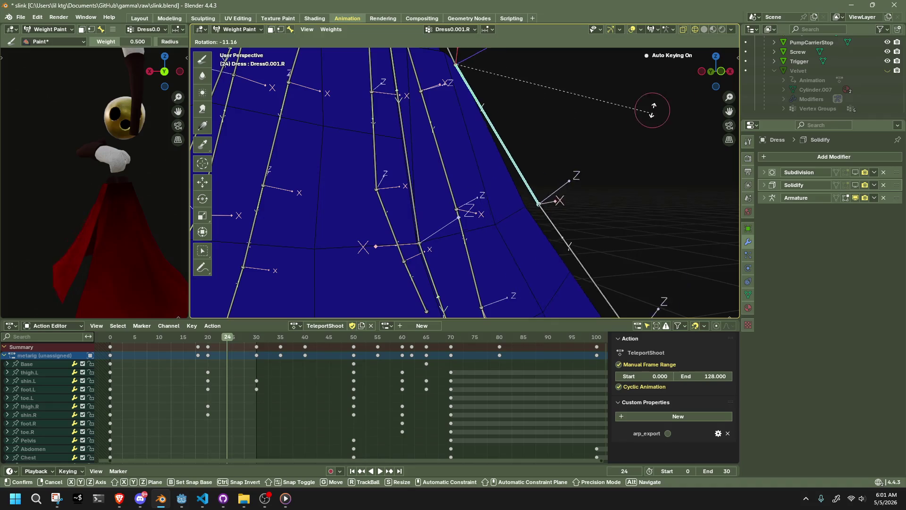
left_click(630, 50)
mouse_move(601, 123)
middle_mouse_down()
mouse_move(384, 145)
mouse_move(578, 189)
middle_mouse_up()
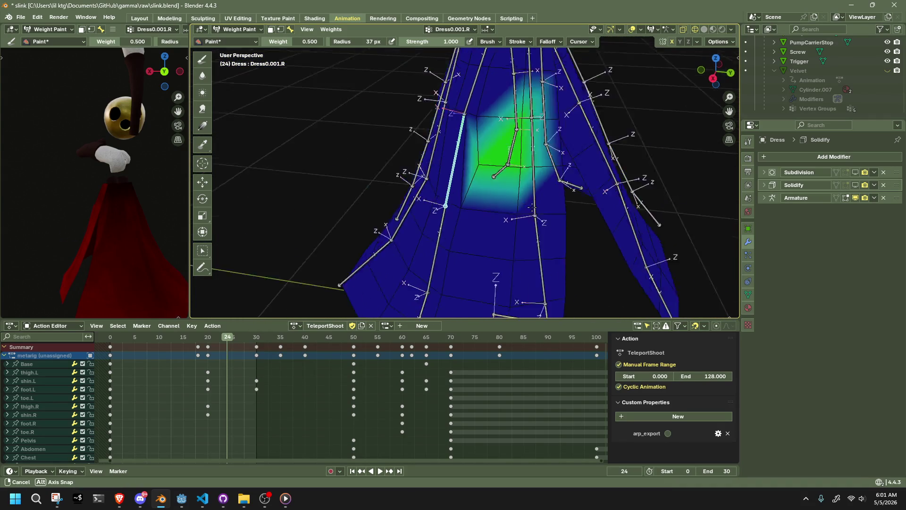
mouse_move(579, 190)
middle_mouse_down()
mouse_move(468, 95)
mouse_move(469, 183)
mouse_move(449, 206)
mouse_move(524, 180)
middle_mouse_up()
left_click(469, 95)
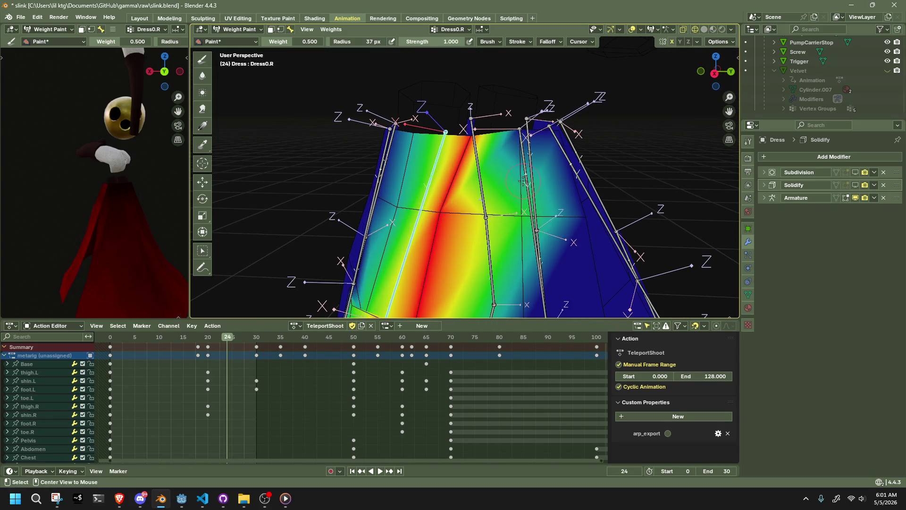
middle_click_drag(429, 191, 326, 79)
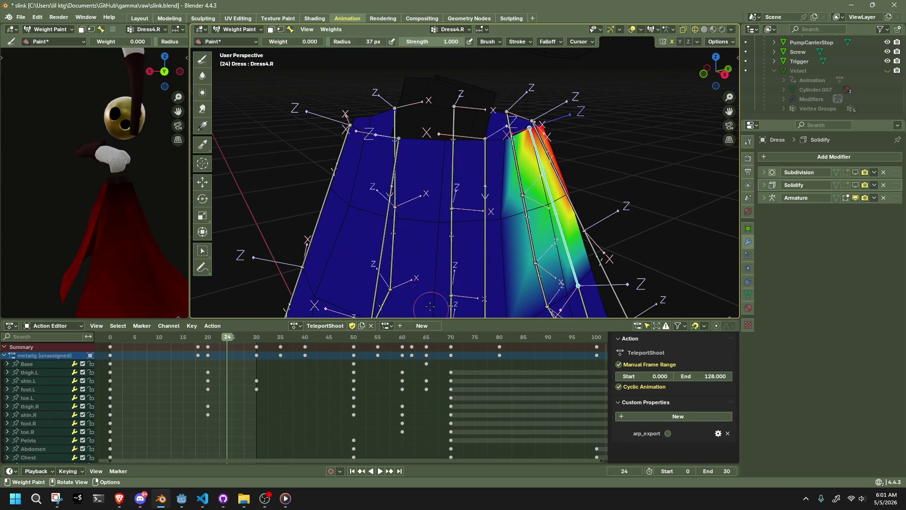
middle_click_drag(430, 306, 426, 224)
Review the Dress1.R, Dress2.R, Dress1.001.R and Dress0.001.R groups with paint weight at 0
left_click(426, 225, "ctrl")
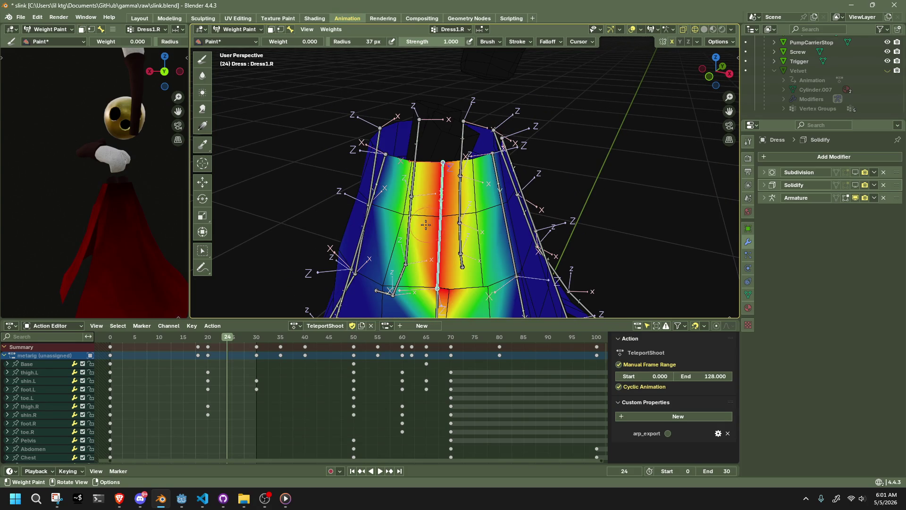
left_click(365, 220, "ctrl")
mouse_move(435, 230)
middle_mouse_down()
mouse_move(453, 212)
mouse_move(429, 258)
mouse_move(460, 258)
mouse_move(451, 189)
mouse_move(521, 201)
mouse_move(446, 187)
middle_mouse_up()
left_click(453, 212, "ctrl")
left_click(455, 253, "ctrl")
scroll(456, 251, "up", 3)
left_click(446, 187, "ctrl")
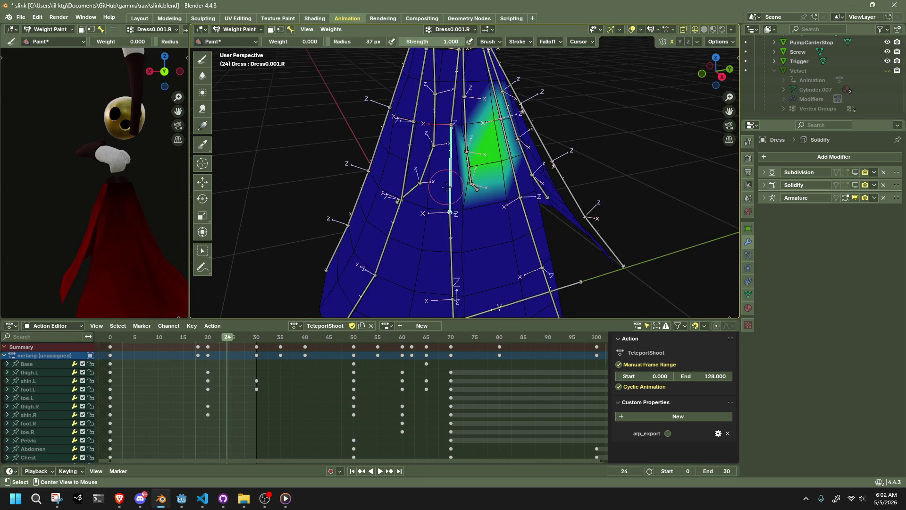
left_click(411, 184, "ctrl")
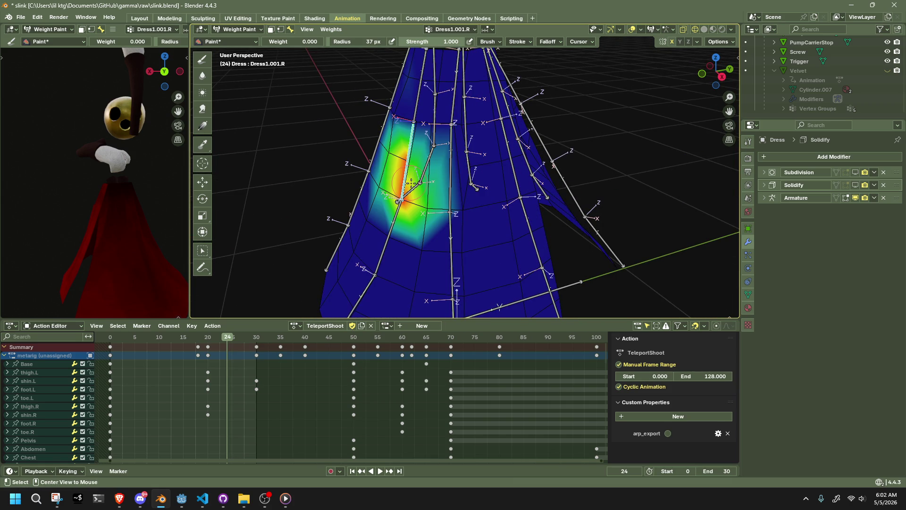
left_click(447, 192, "ctrl")
middle_click_drag(448, 192, 494, 183)
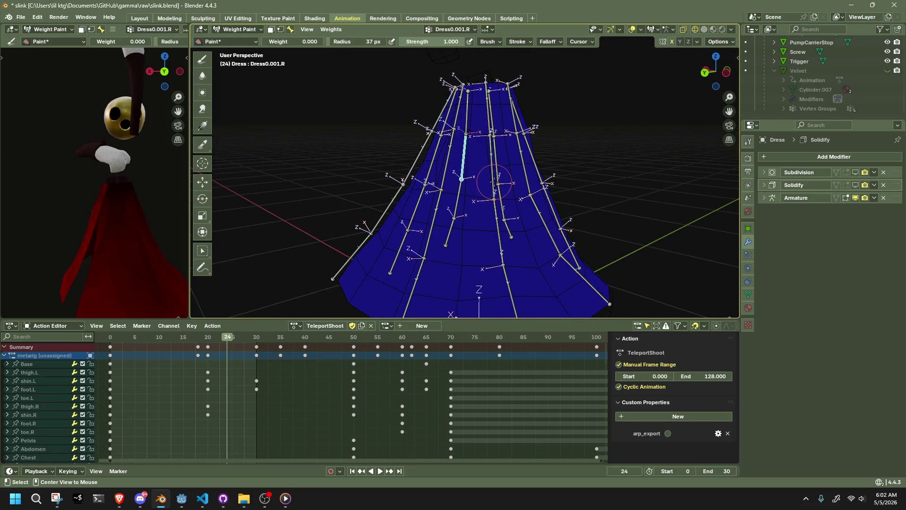
scroll(495, 181, "up", 3)
middle_click_drag(460, 173, 498, 186)
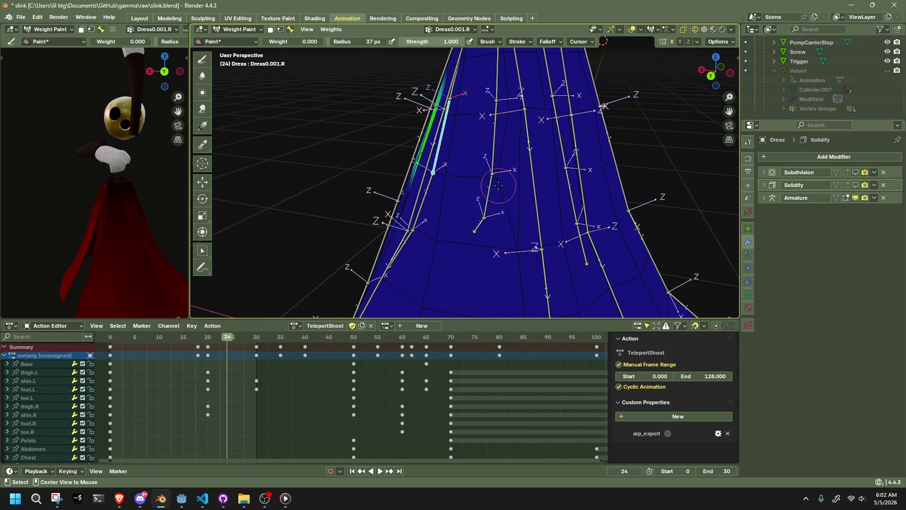
left_click(231, 34)
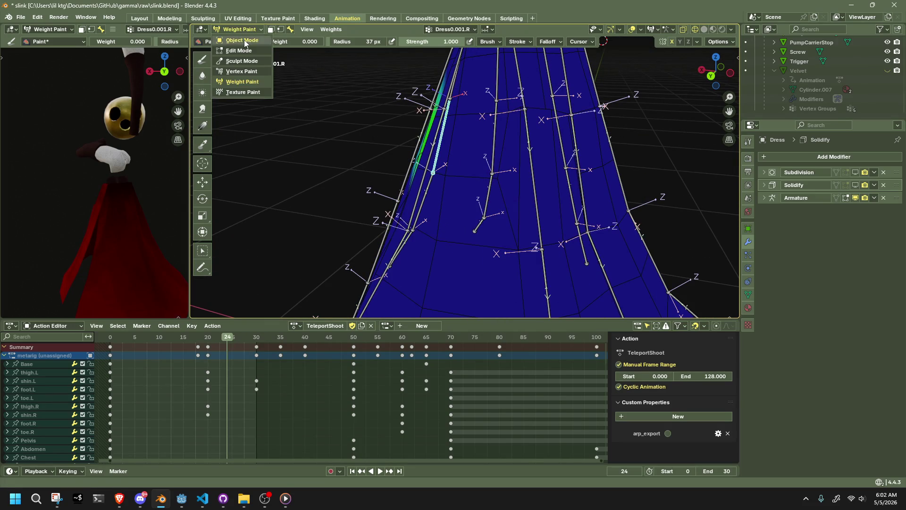
Re-enter weight paint on the dress, show the Dress1.R weights, and save the blend file
left_click(453, 157)
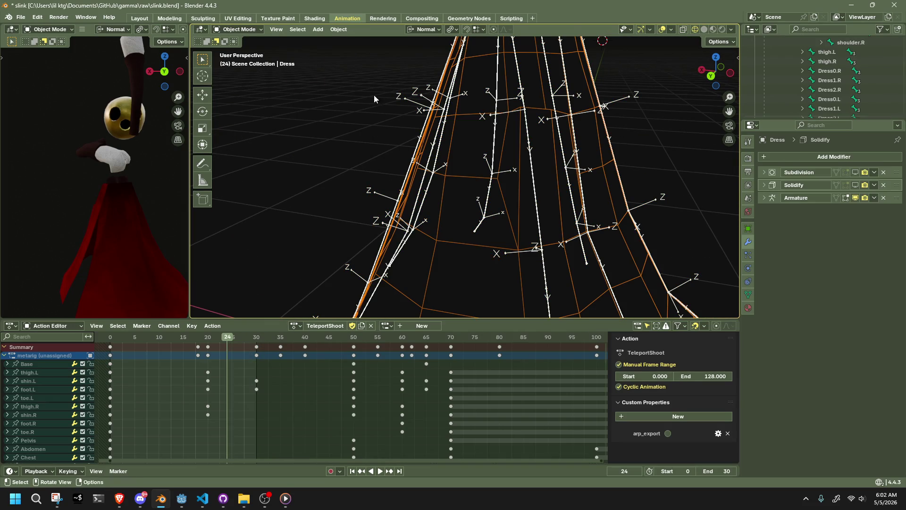
left_click(241, 28)
left_click(260, 81)
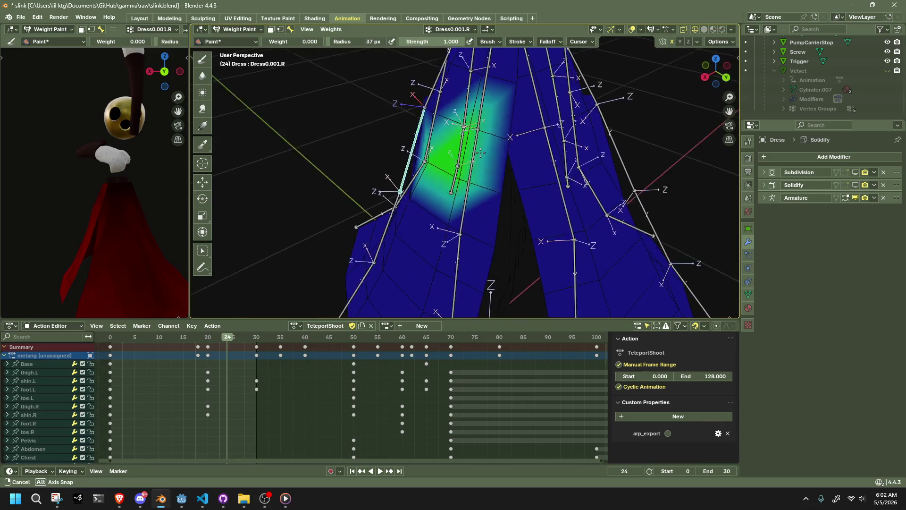
mouse_move(425, 163)
middle_mouse_down()
mouse_move(449, 153)
mouse_move(453, 134)
mouse_move(558, 103)
mouse_move(229, 134)
middle_mouse_up()
left_click(461, 113, "ctrl")
scroll(430, 109, "down", 3)
key("ctrl+s")
Go to frame 31, return to object mode, and assign the OrbIdle action to the metarig
left_click_drag(227, 338, 263, 337)
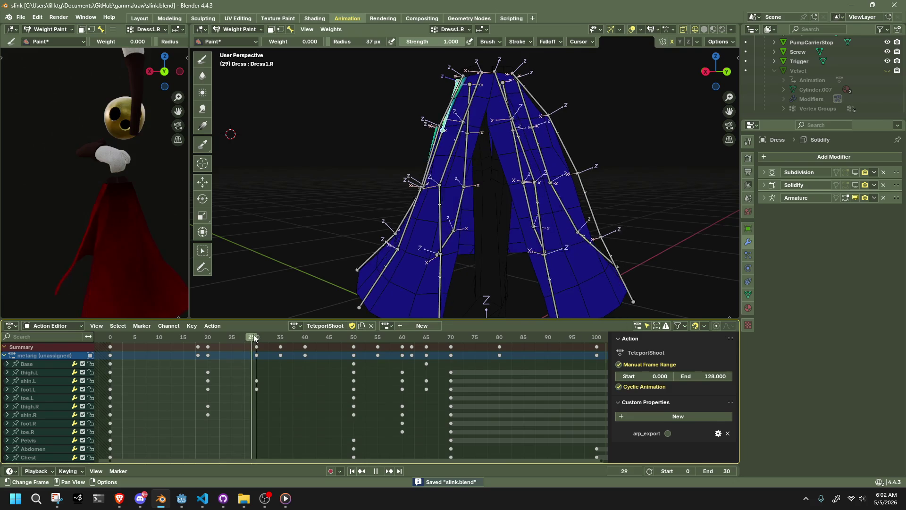
left_click_drag(264, 337, 261, 339)
scroll(450, 170, "down", 3)
middle_click_drag(446, 167, 451, 170)
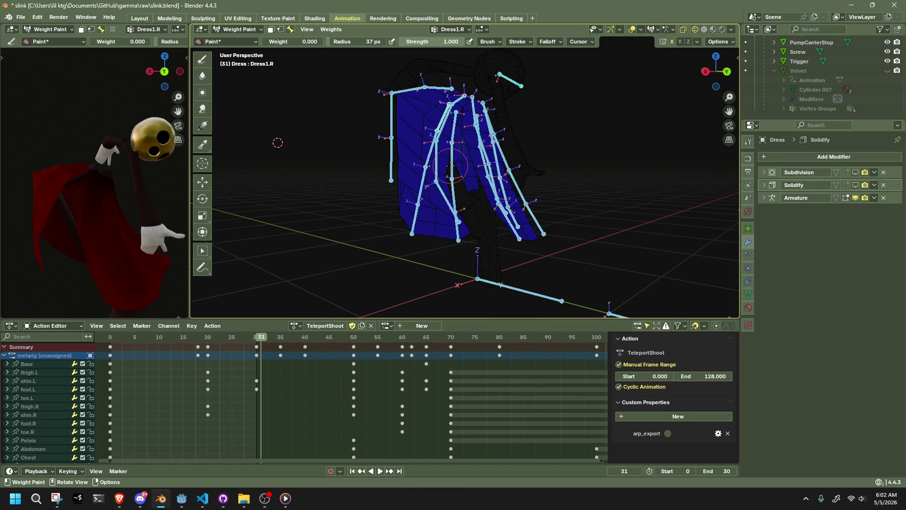
left_click(239, 29)
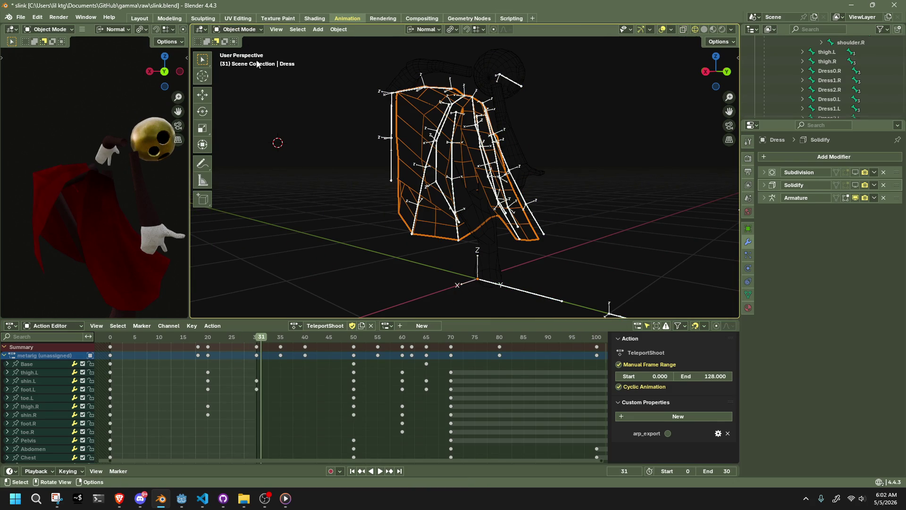
left_click(294, 325)
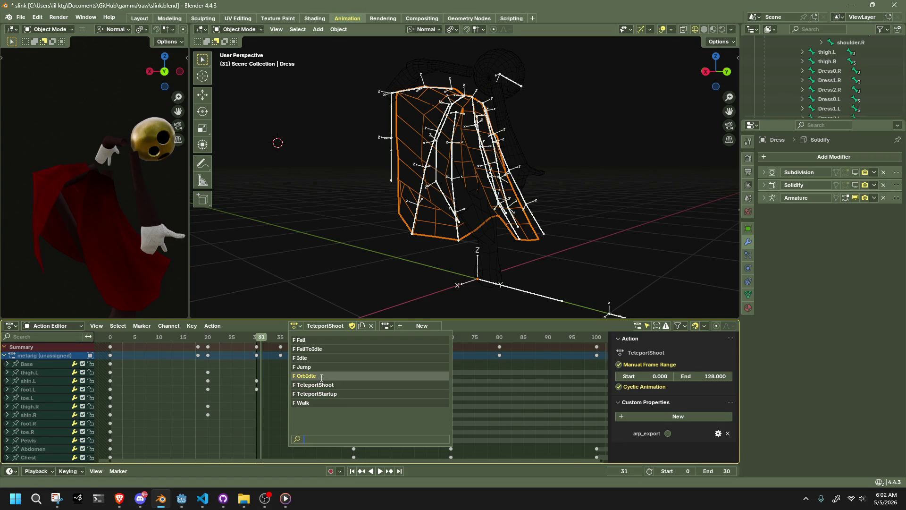
left_click(321, 376)
left_click(452, 135)
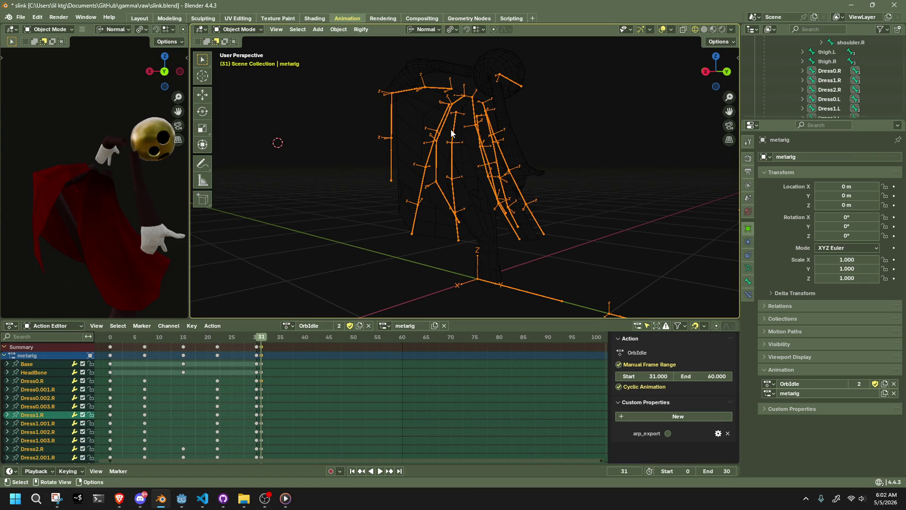
Enter pose mode, switch to material preview, and select the Dress1.R bone
left_click(241, 61)
middle_click_drag(272, 77, 523, 144)
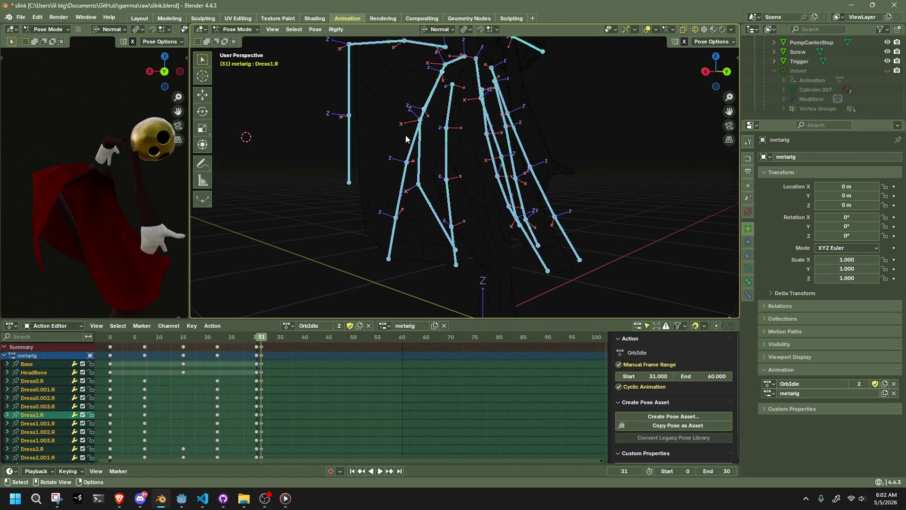
left_click(713, 29)
left_click(650, 135)
mouse_move(628, 144)
middle_mouse_down()
mouse_move(703, 119)
mouse_move(213, 127)
mouse_move(277, 128)
mouse_move(321, 150)
middle_mouse_up()
scroll(430, 108, "up", 3)
mouse_move(429, 108)
middle_mouse_down()
mouse_move(436, 161)
mouse_move(417, 147)
mouse_move(393, 202)
mouse_move(403, 252)
mouse_move(339, 178)
mouse_move(357, 163)
mouse_move(390, 198)
mouse_move(411, 245)
mouse_move(445, 241)
mouse_move(430, 238)
middle_mouse_up()
left_click(312, 155)
Nudge Dress1.R about 3 cm along its local Z then Y at frame 31
key("g")
key("shift+z")
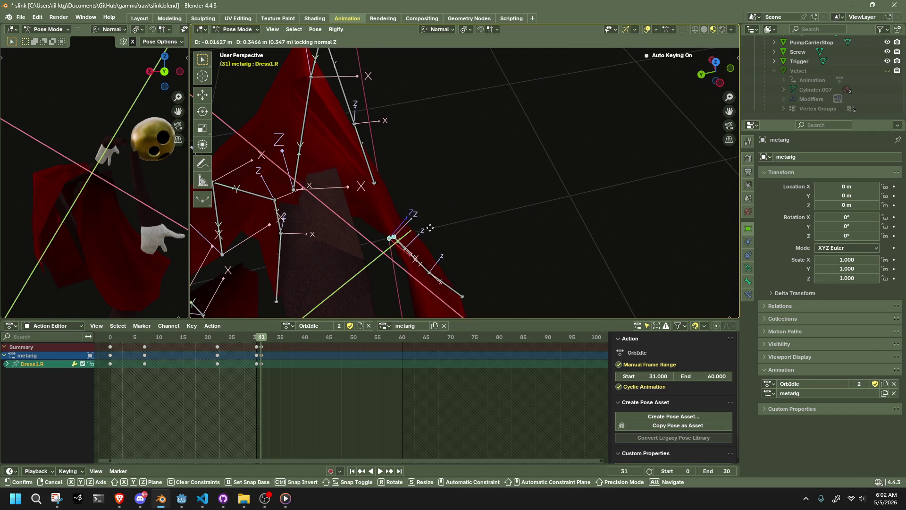
left_click(396, 244)
middle_click_drag(395, 244, 451, 238)
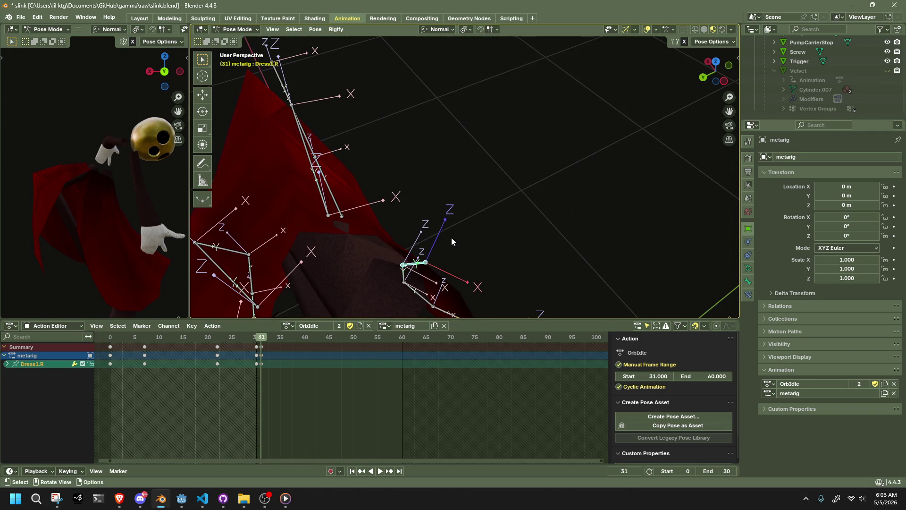
key("g")
key("shift+y")
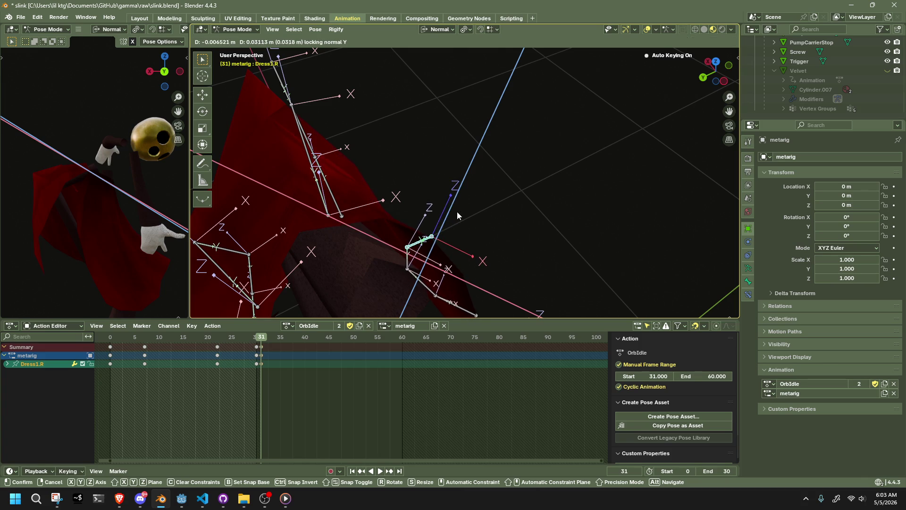
left_click(457, 212)
middle_click_drag(456, 212, 398, 192)
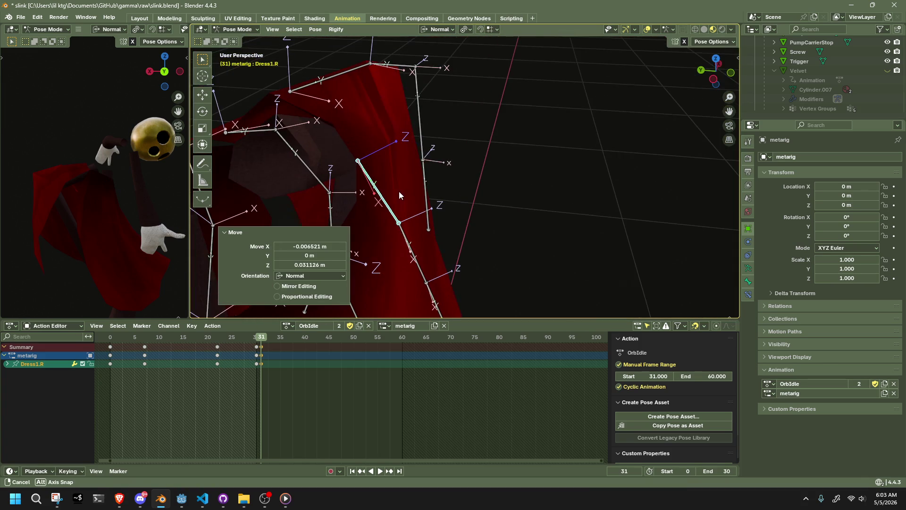
Show the Dress1.R bone properties with its new location, glancing at physics and constraints
left_click(750, 282)
left_click(749, 241)
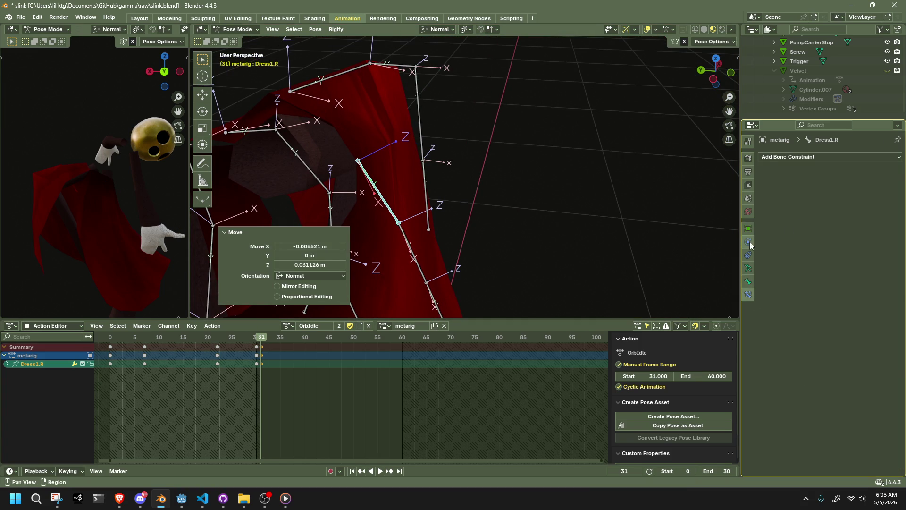
left_click(752, 255)
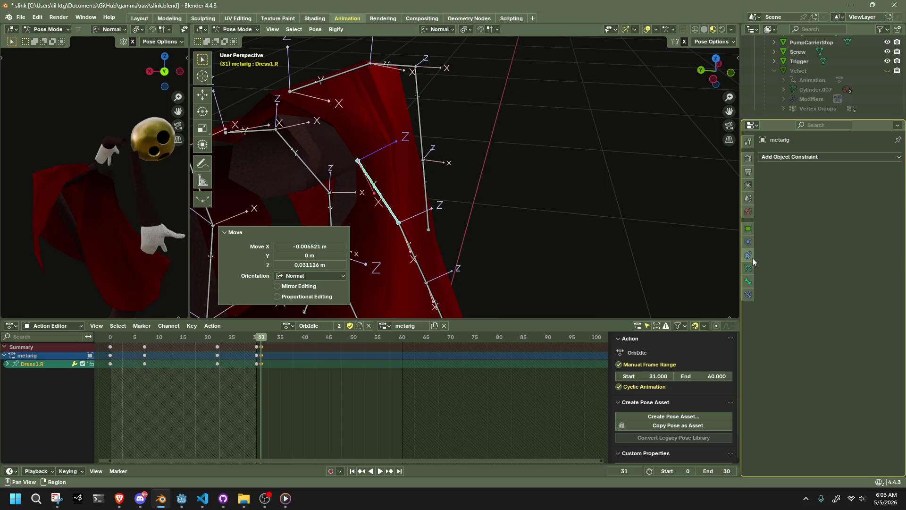
left_click(749, 282)
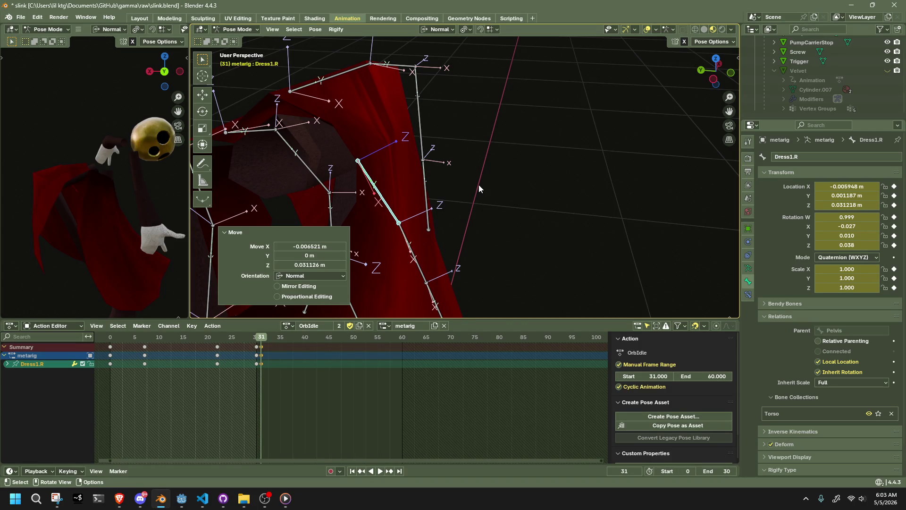
In wireframe shading, hide and unhide rig bones, select all bones and return the rig to object mode
left_click(538, 215)
middle_click_drag(537, 216, 435, 162)
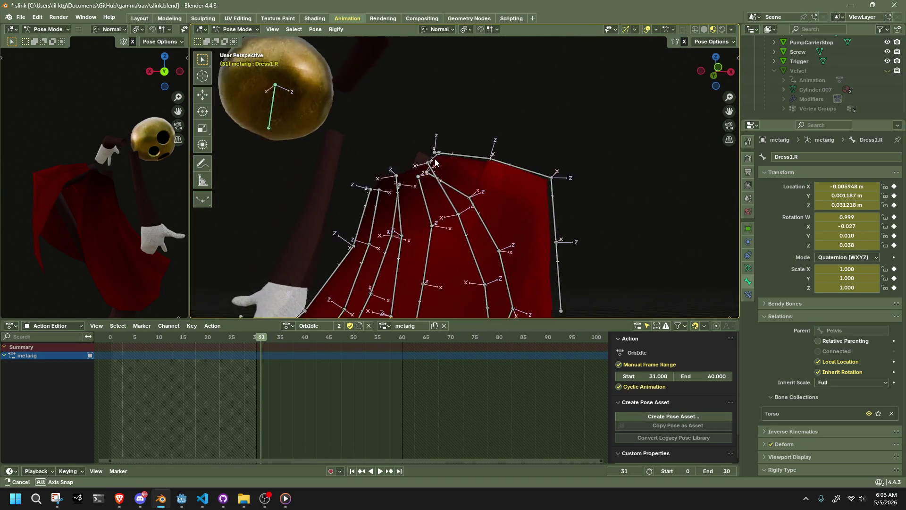
mouse_move(435, 162)
middle_mouse_down()
mouse_move(631, 182)
mouse_move(537, 144)
mouse_move(537, 186)
mouse_move(574, 217)
mouse_move(597, 161)
middle_mouse_up()
left_click(695, 29)
mouse_move(695, 29)
middle_mouse_down()
mouse_move(615, 77)
mouse_move(593, 138)
mouse_move(677, 83)
mouse_move(546, 163)
mouse_move(587, 229)
mouse_move(727, 231)
mouse_move(196, 237)
mouse_move(206, 251)
mouse_move(214, 244)
middle_mouse_up()
key("h")
mouse_move(284, 216)
middle_mouse_down()
mouse_move(346, 207)
mouse_move(304, 221)
middle_mouse_up()
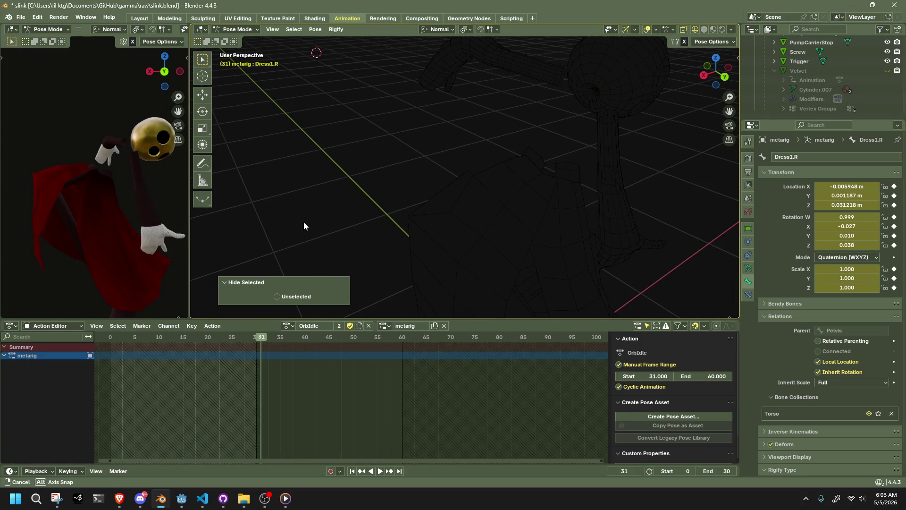
key("alt+h")
left_click(397, 225)
key("a")
left_click(249, 41)
Enter Weight Paint on the Dress mesh with Dress0.002.R active and weight 0.2
left_click(427, 220)
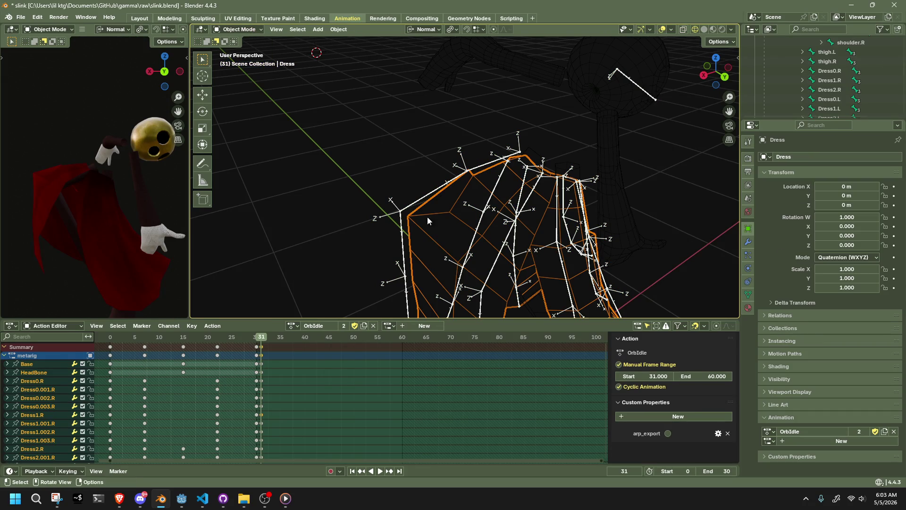
left_click(234, 32)
left_click(252, 83)
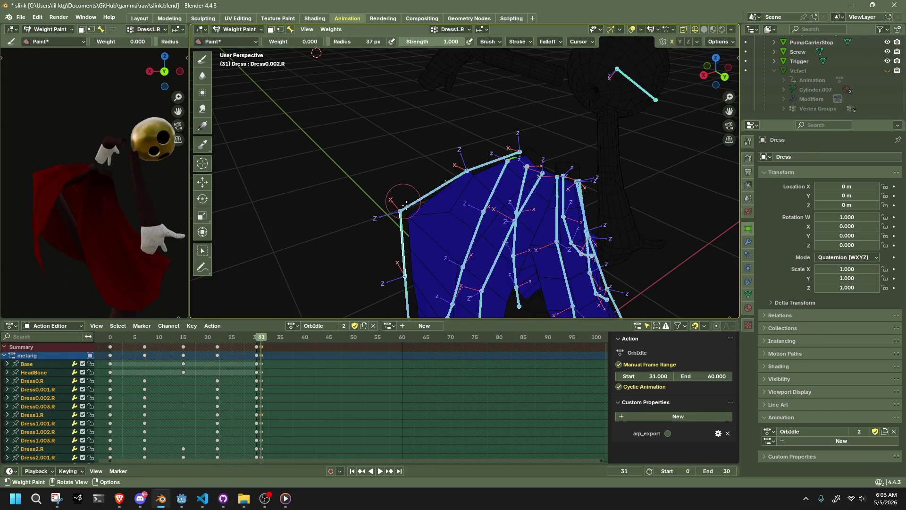
scroll(409, 207, "up", 2)
left_click(409, 208, "ctrl")
left_click(363, 262, "ctrl")
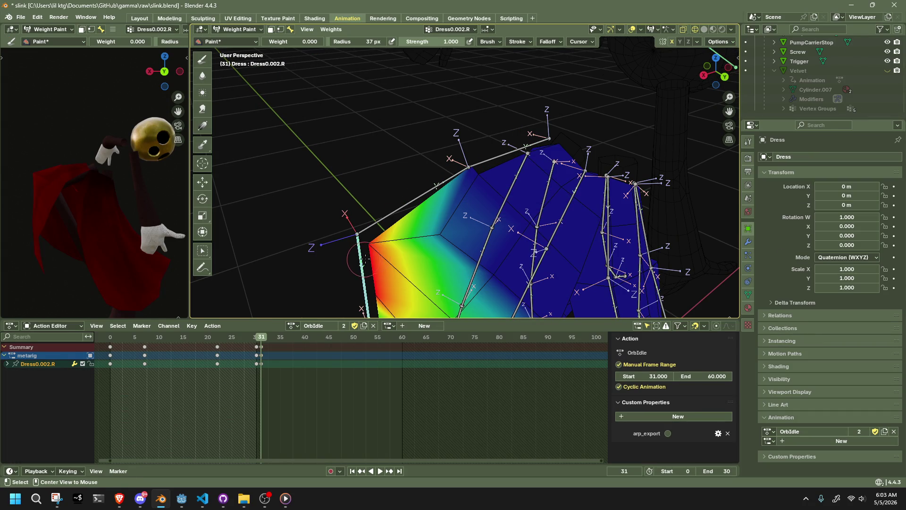
mouse_move(453, 239)
middle_mouse_down()
mouse_move(574, 251)
mouse_move(469, 246)
middle_mouse_up()
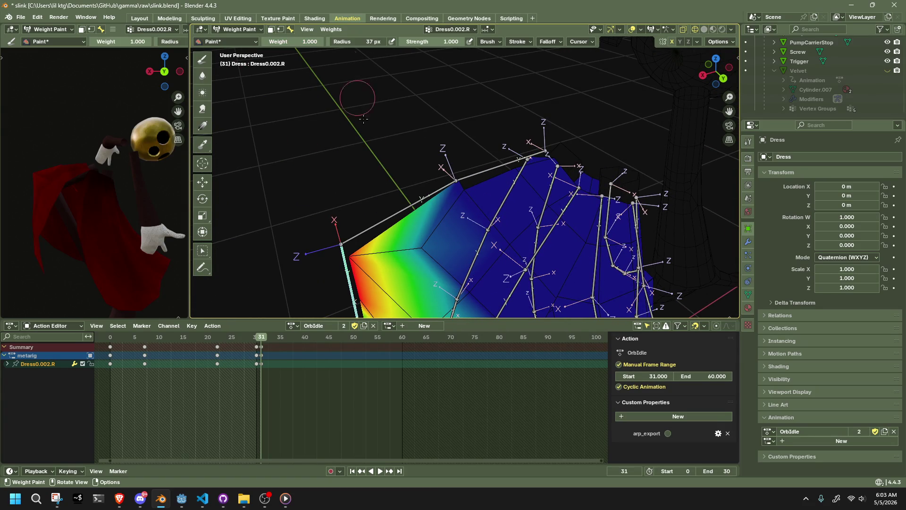
middle_click_drag(439, 260, 381, 90)
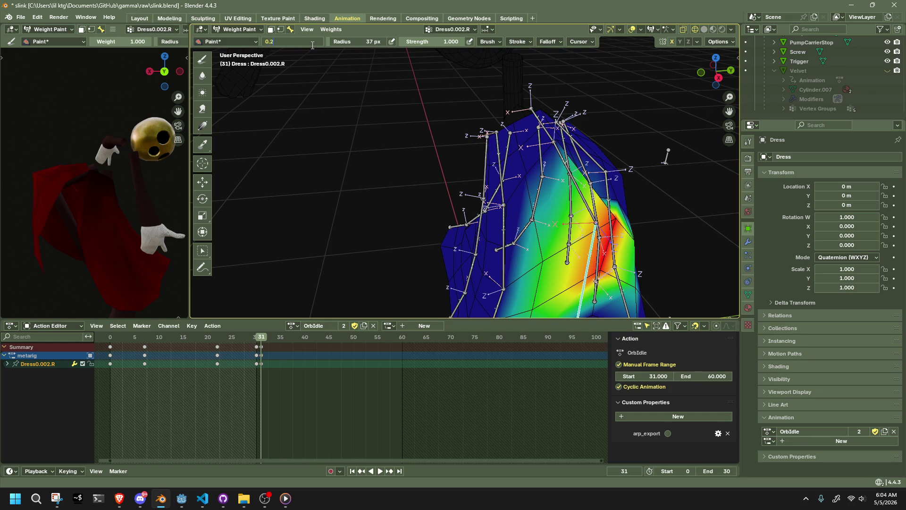
key("Return")
Review and repaint weights for Dress4.001.R, Dress0.001.R, Dress0.R and Dress0.002.R at 0.4 weight
mouse_move(453, 212)
middle_mouse_down()
mouse_move(490, 242)
mouse_move(514, 203)
middle_mouse_up()
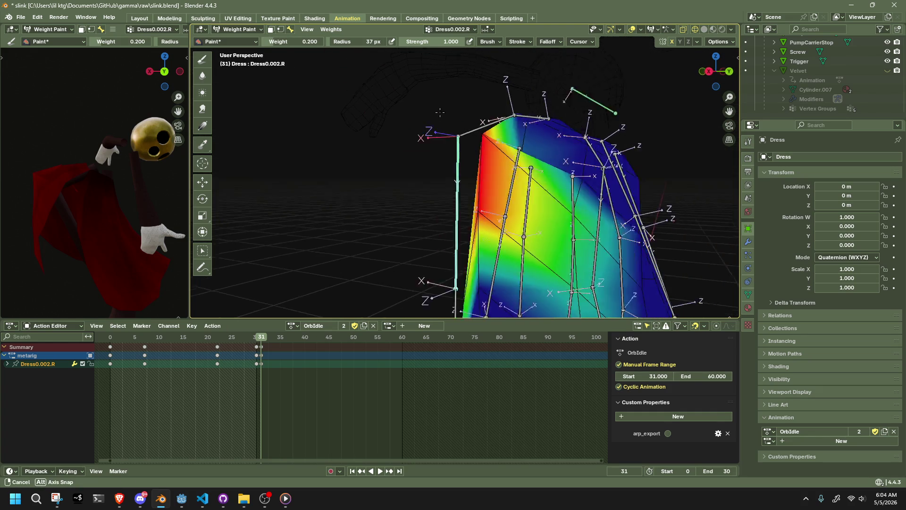
middle_click_drag(352, 97, 562, 245)
left_click(561, 244, "ctrl")
mouse_move(464, 199)
middle_mouse_down()
mouse_move(508, 213)
mouse_move(512, 230)
middle_mouse_up()
left_click(509, 214, "ctrl")
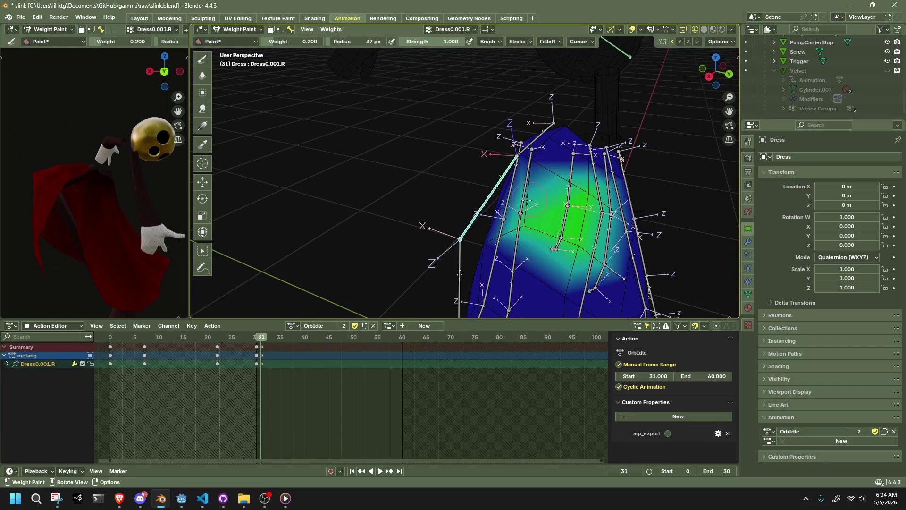
middle_click_drag(529, 199, 469, 208)
left_click(470, 208, "ctrl")
mouse_move(434, 251)
middle_mouse_down()
mouse_move(531, 184)
mouse_move(542, 194)
mouse_move(446, 214)
mouse_move(399, 234)
mouse_move(400, 244)
mouse_move(421, 213)
middle_mouse_up()
left_click(513, 207, "ctrl")
left_click(408, 255, "ctrl")
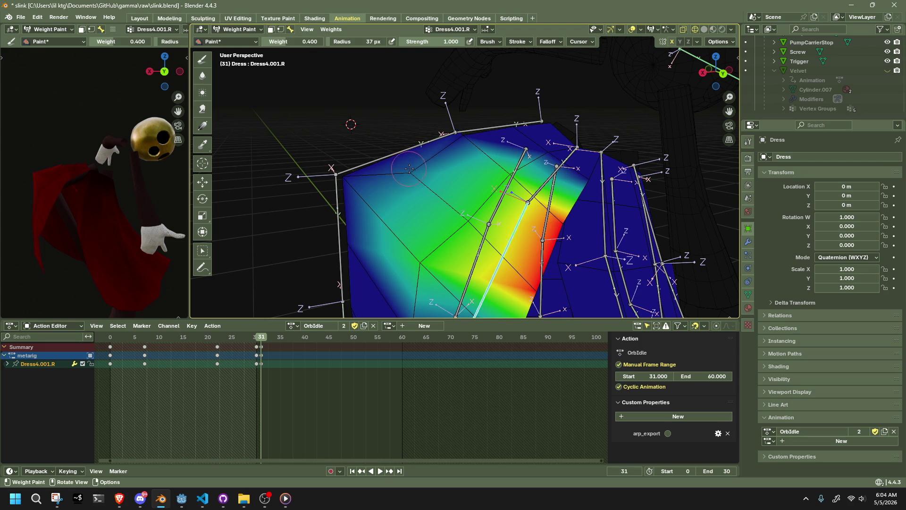
Inspect the dress from several angles and return the Dress mesh to object mode
mouse_move(411, 175)
middle_mouse_down()
mouse_move(494, 228)
mouse_move(414, 212)
mouse_move(477, 234)
mouse_move(508, 220)
mouse_move(496, 213)
middle_mouse_up()
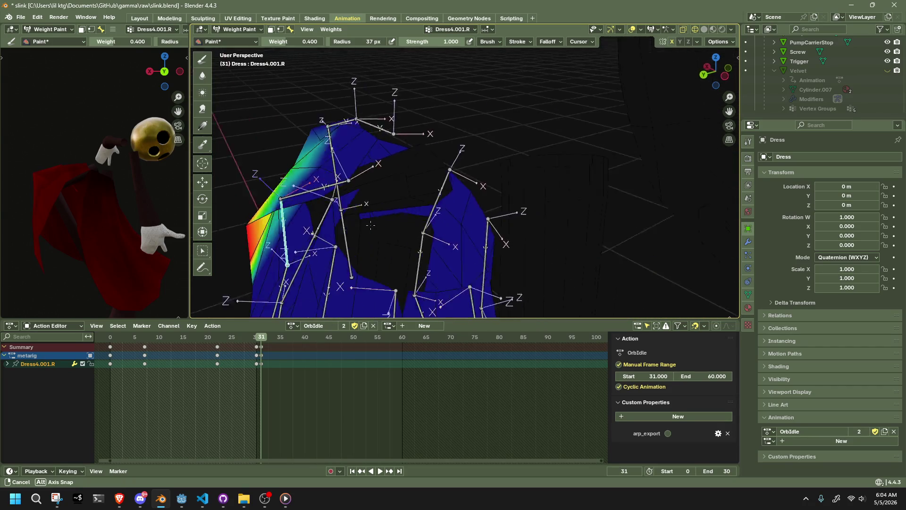
mouse_move(497, 212)
middle_mouse_down()
mouse_move(306, 224)
mouse_move(664, 203)
mouse_move(578, 192)
mouse_move(670, 237)
middle_mouse_up()
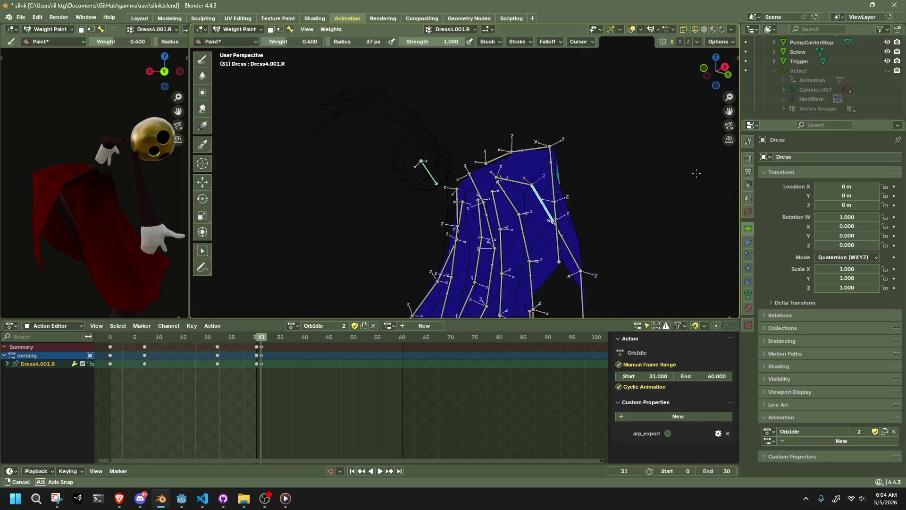
middle_click_drag(670, 236, 354, 83)
left_click(240, 32)
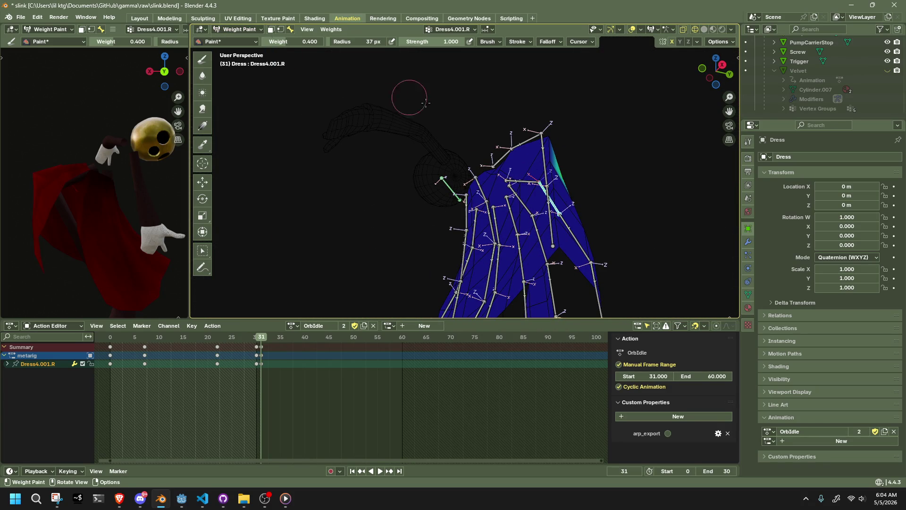
left_click(240, 28)
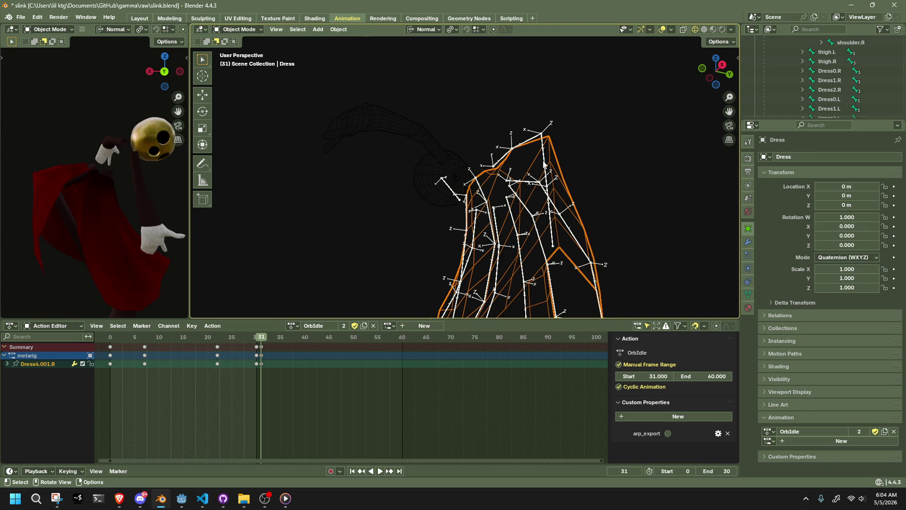
In Pose Mode on the metarig, move the Dress0.003.R chain with auto IK
left_click(544, 163)
left_click(254, 61)
middle_click_drag(634, 216, 541, 126)
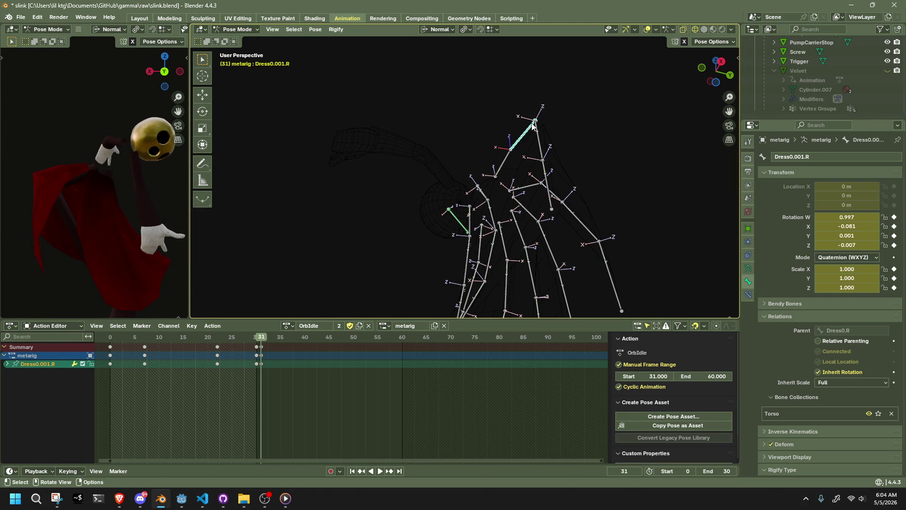
left_click(712, 41)
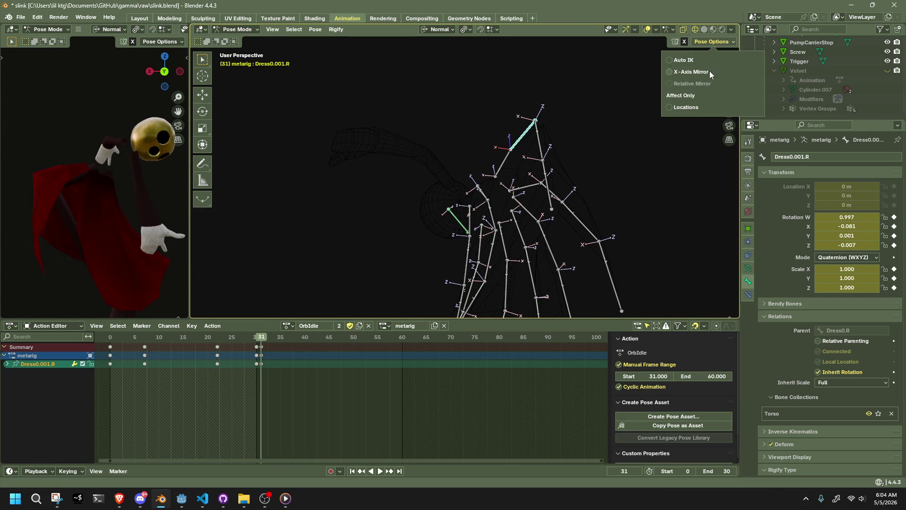
left_click(579, 149)
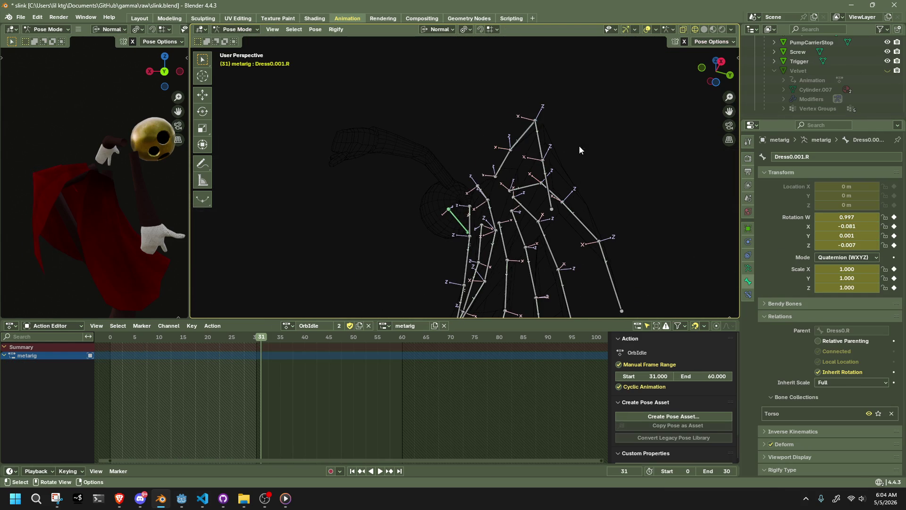
left_click(547, 182)
middle_click_drag(549, 183, 662, 201)
key("g")
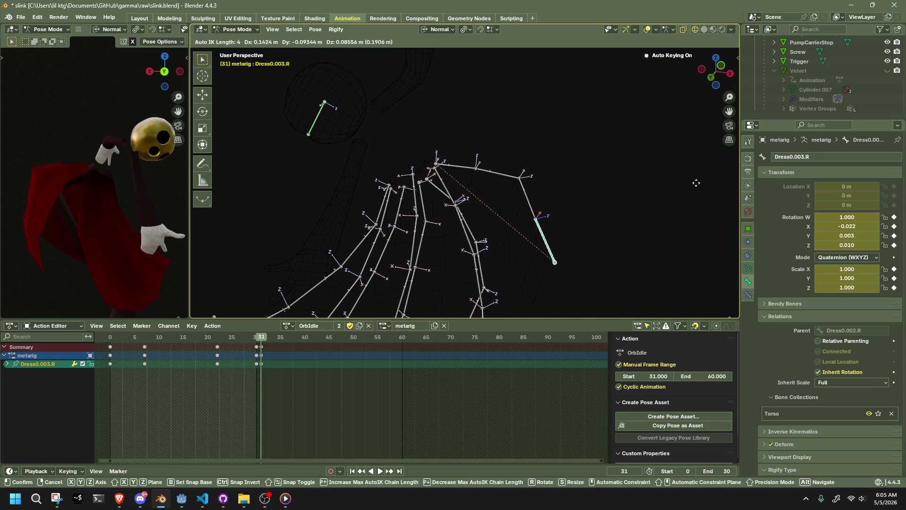
left_click(679, 204)
Rotate Dress0.R about its Z normal as a test
middle_click_drag(672, 205, 538, 184)
left_click(507, 165)
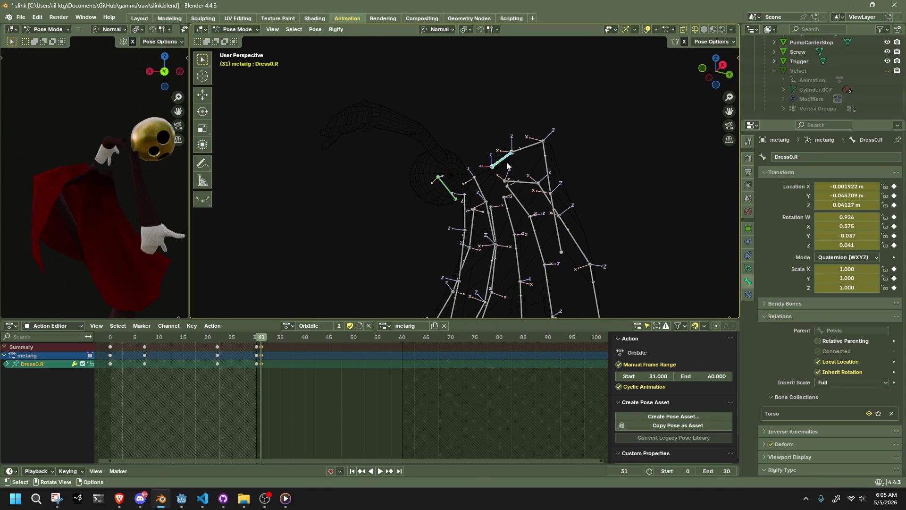
key("r")
key("x")
key("z")
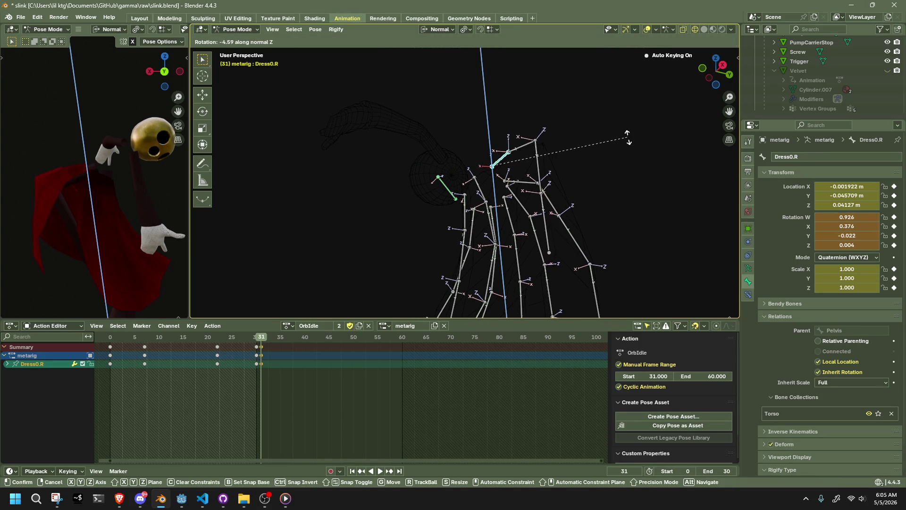
left_click(648, 94)
Move and X-rotate the lower Dress0.003.R bone into a test pose
middle_click_drag(640, 193, 669, 194)
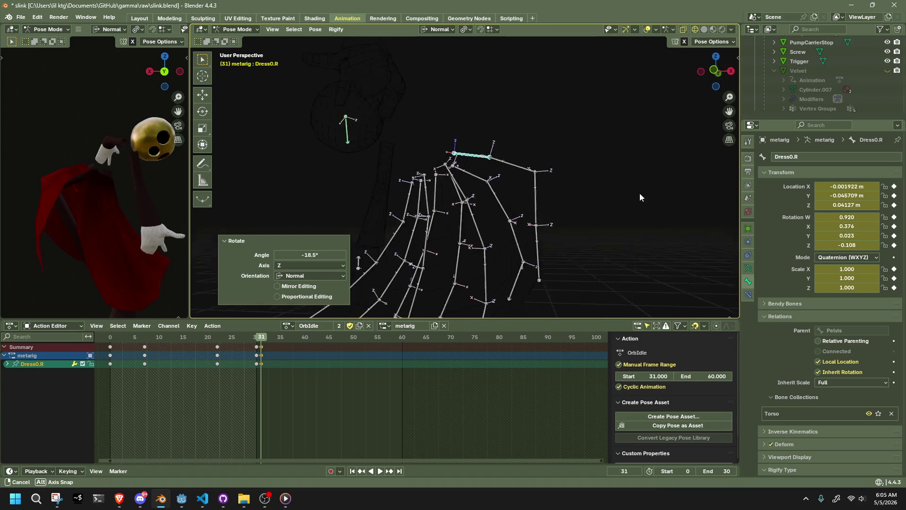
left_click(528, 266)
key("g")
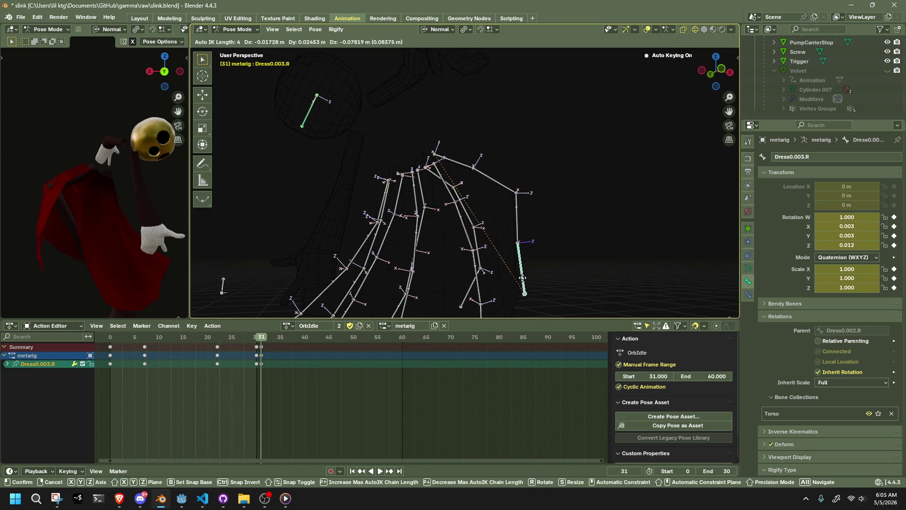
left_click(514, 286)
key("r")
key("x")
left_click(547, 266)
key("g")
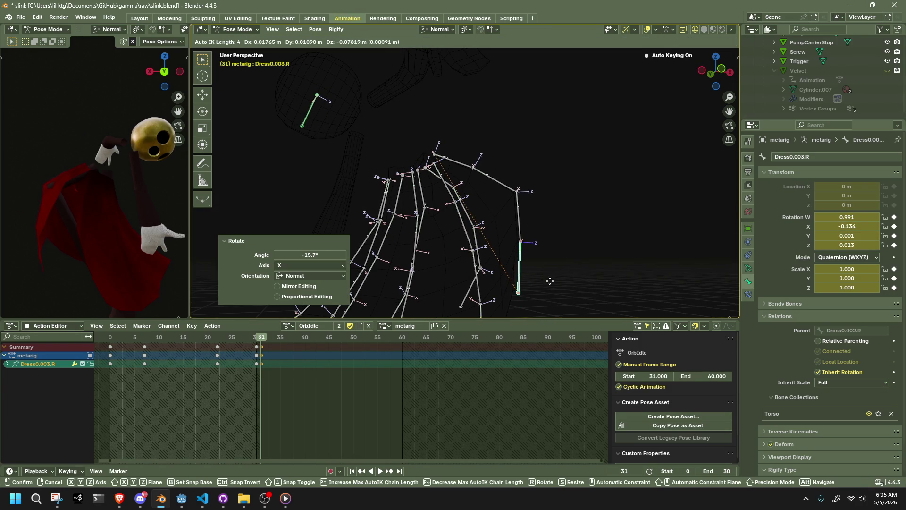
left_click(569, 263)
In Material Preview shading, move Dress4.001.R slightly, then switch back to object mode
mouse_move(569, 264)
middle_mouse_down()
mouse_move(455, 253)
mouse_move(381, 275)
middle_mouse_up()
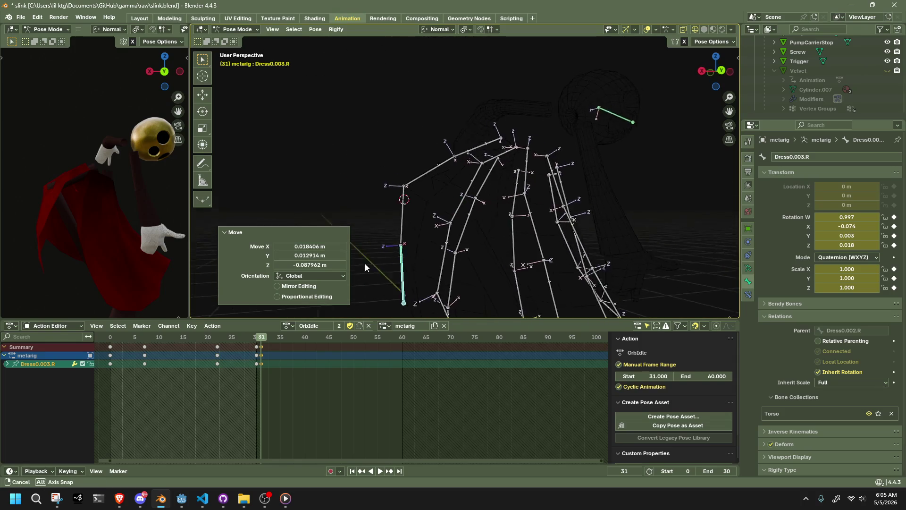
left_click(713, 30)
mouse_move(480, 231)
middle_mouse_down()
mouse_move(431, 215)
mouse_move(447, 208)
mouse_move(446, 181)
middle_mouse_up()
left_click(438, 186)
key("g")
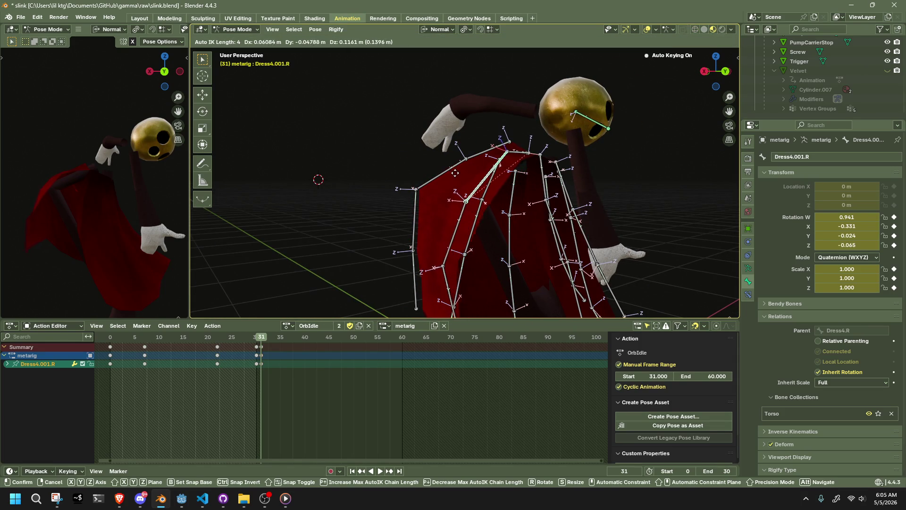
left_click(463, 176)
scroll(469, 179, "up", 1)
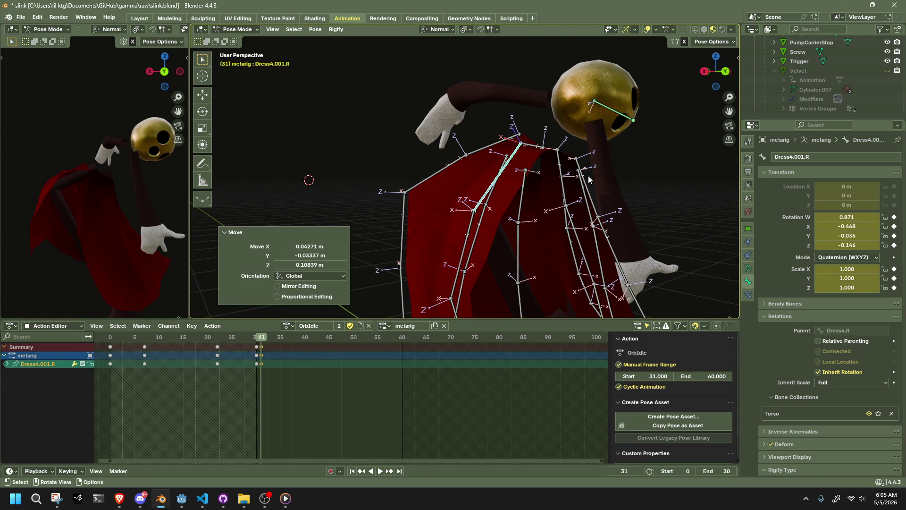
left_click(240, 29)
left_click(435, 205)
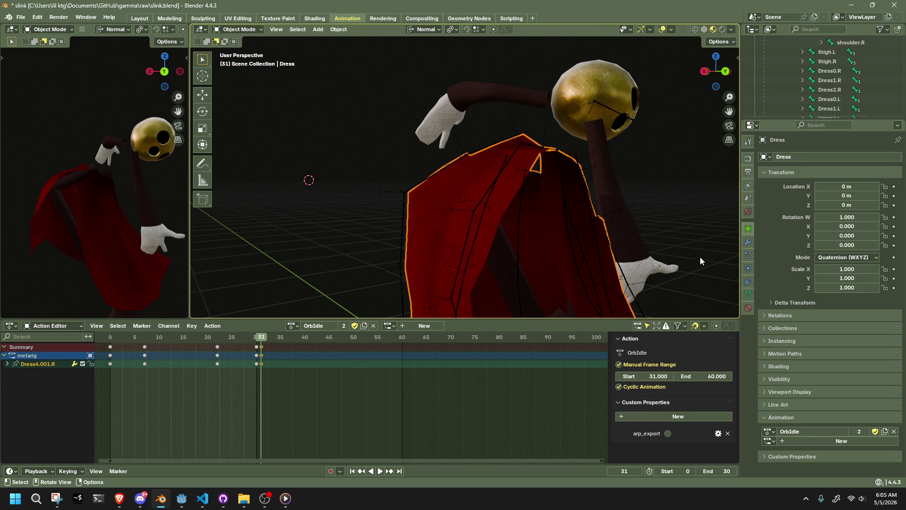
View the Dress modifier stack, then make the metarig active in Pose Mode
left_click(748, 243)
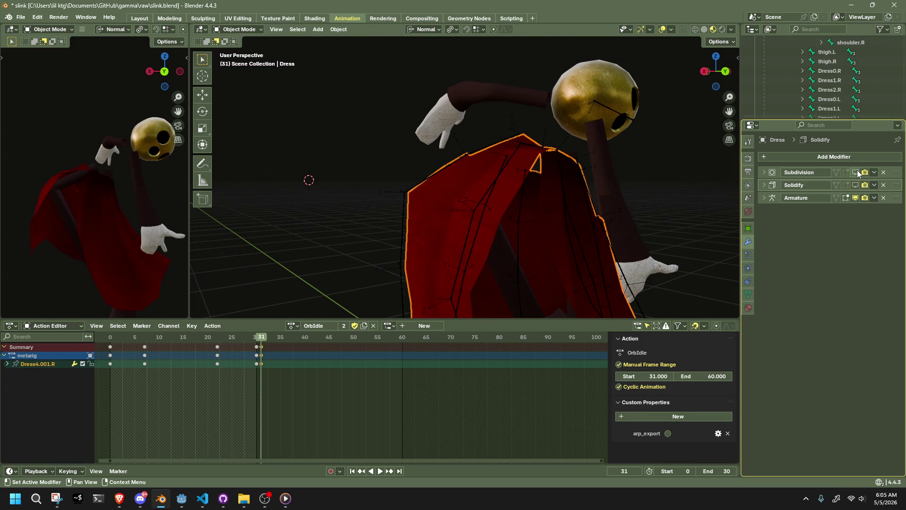
middle_click_drag(699, 216, 657, 210)
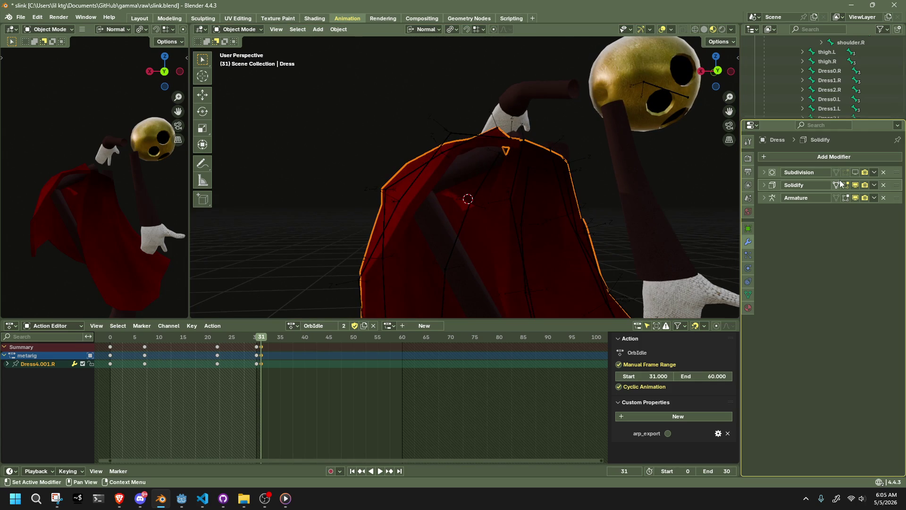
middle_click_drag(589, 204, 649, 165)
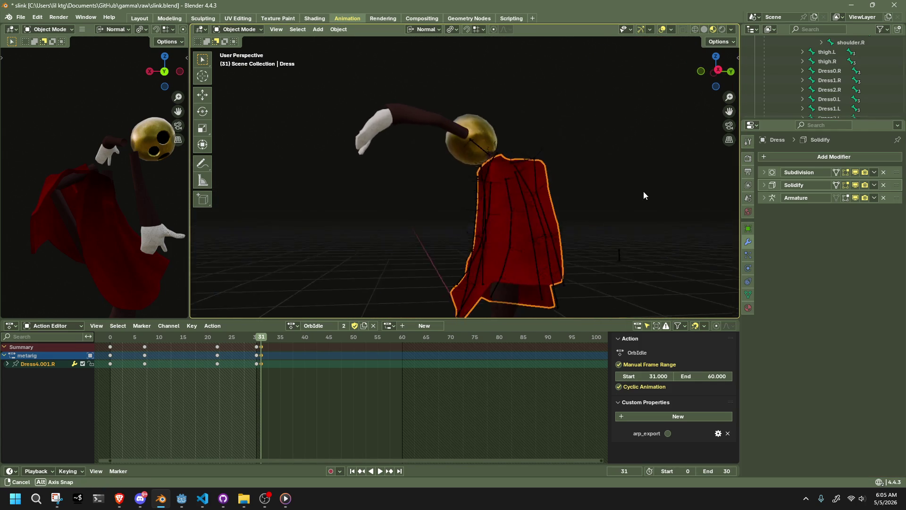
middle_click_drag(649, 165, 512, 172)
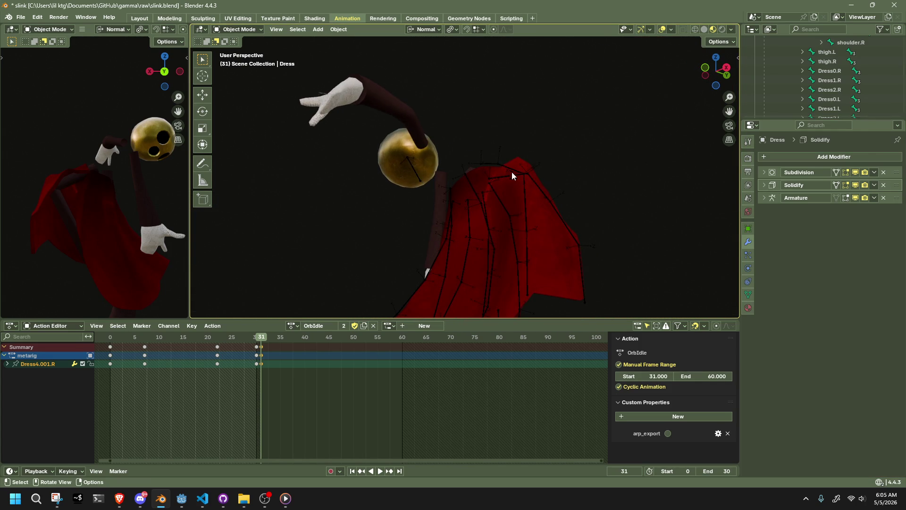
left_click(396, 112)
left_click(249, 62)
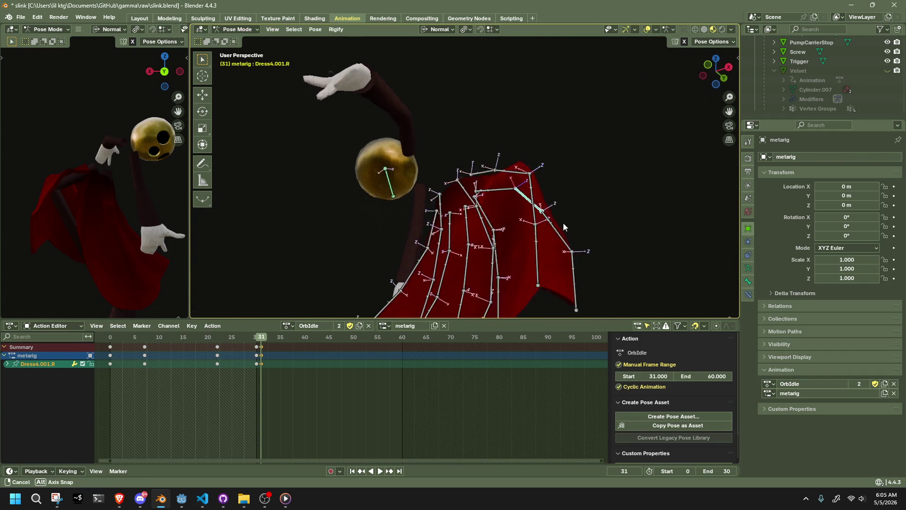
Move Dress1.001.R to a new test position
middle_click_drag(563, 223, 562, 191)
mouse_move(485, 210)
middle_mouse_down()
mouse_move(474, 201)
mouse_move(464, 223)
mouse_move(507, 250)
middle_mouse_up()
left_click(475, 202)
key("g")
left_click(461, 174)
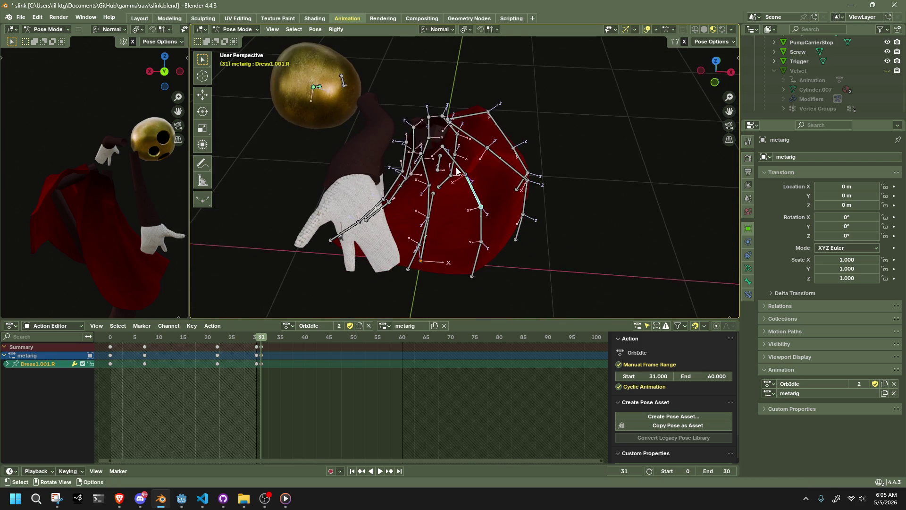
Rotate Dress1.R successively about Z, Y and X
middle_click_drag(456, 171, 567, 215)
left_click(446, 195)
key("r")
key("z")
left_click(523, 196)
key("r")
key("y")
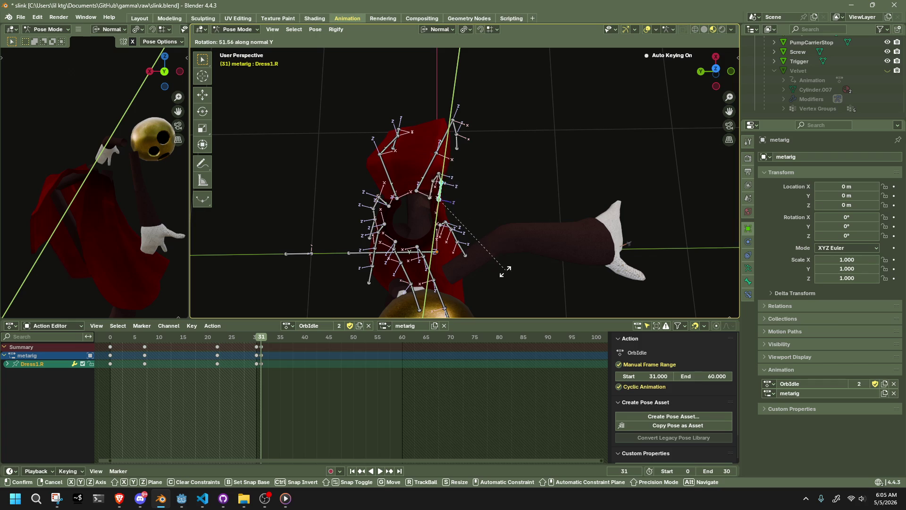
left_click(468, 267)
key("r")
key("x")
left_click(477, 228)
Shift Dress1.R along Z, then rotate it about Y and freely
key("g")
key("z")
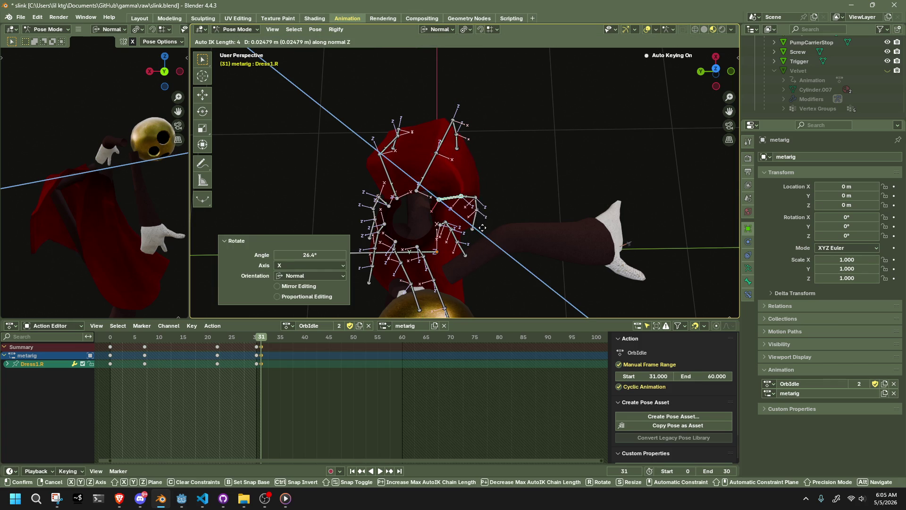
left_click(480, 223)
key("r")
key("x")
key("y")
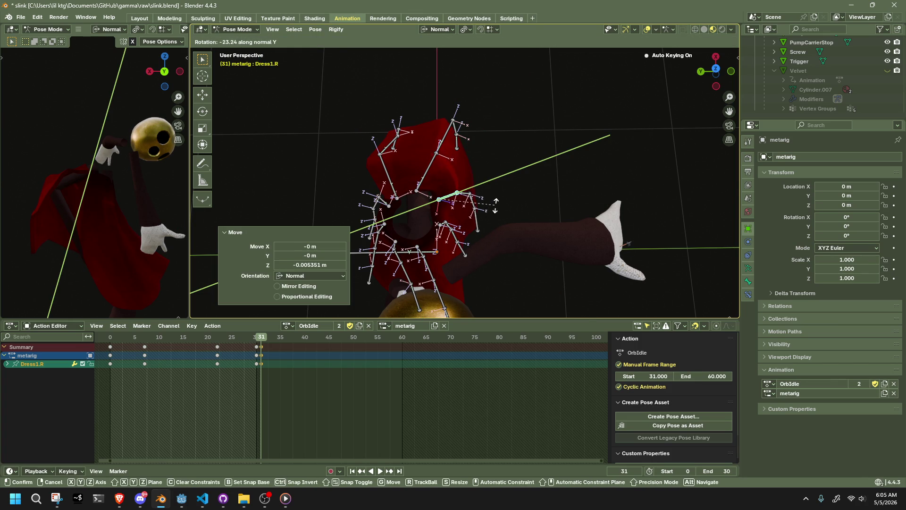
left_click(495, 206)
middle_click_drag(495, 206, 418, 120)
key("r")
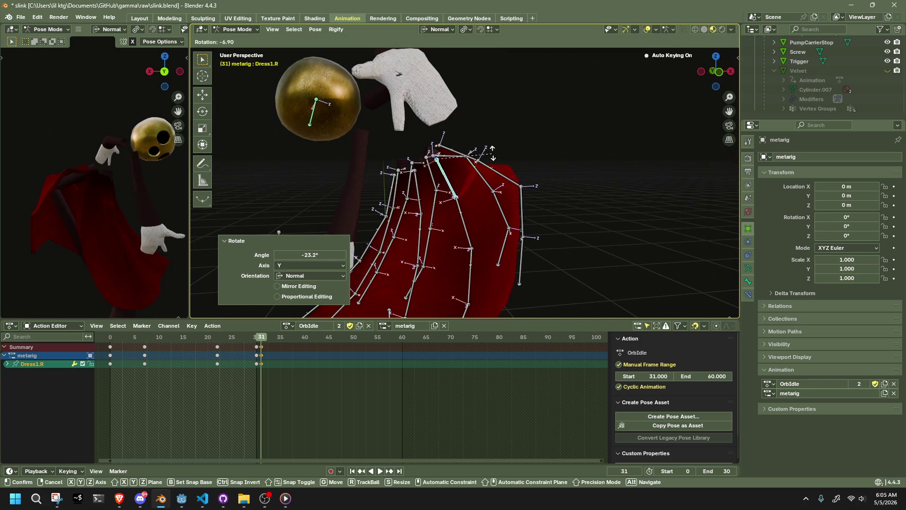
left_click(491, 150)
Shift the Dress4.003.R skirt tip, browse Bone and Armature properties, and return the rig to object mode
mouse_move(491, 149)
middle_mouse_down()
mouse_move(460, 144)
mouse_move(633, 131)
mouse_move(667, 143)
mouse_move(429, 188)
mouse_move(364, 177)
middle_mouse_up()
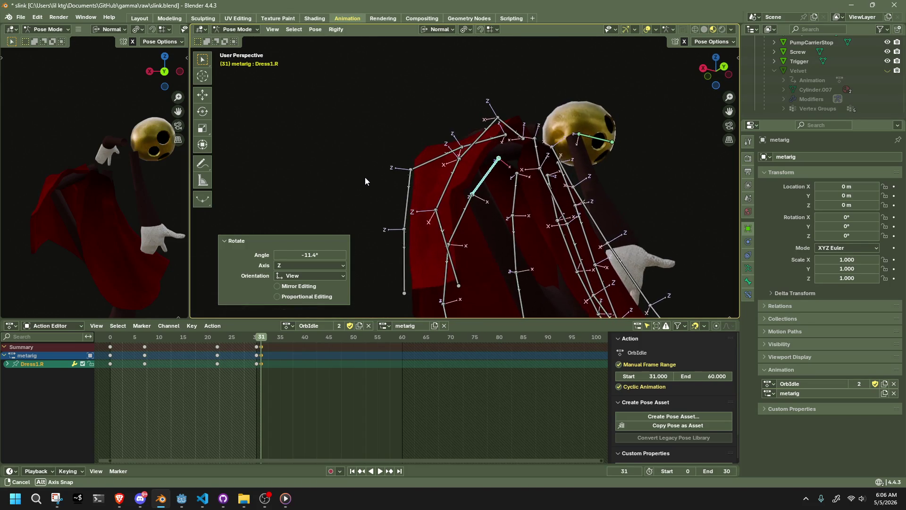
left_click_drag(461, 257, 440, 271)
mouse_move(440, 270)
middle_mouse_down()
mouse_move(484, 226)
mouse_move(355, 195)
mouse_move(400, 205)
mouse_move(522, 186)
middle_mouse_up()
left_click(354, 195)
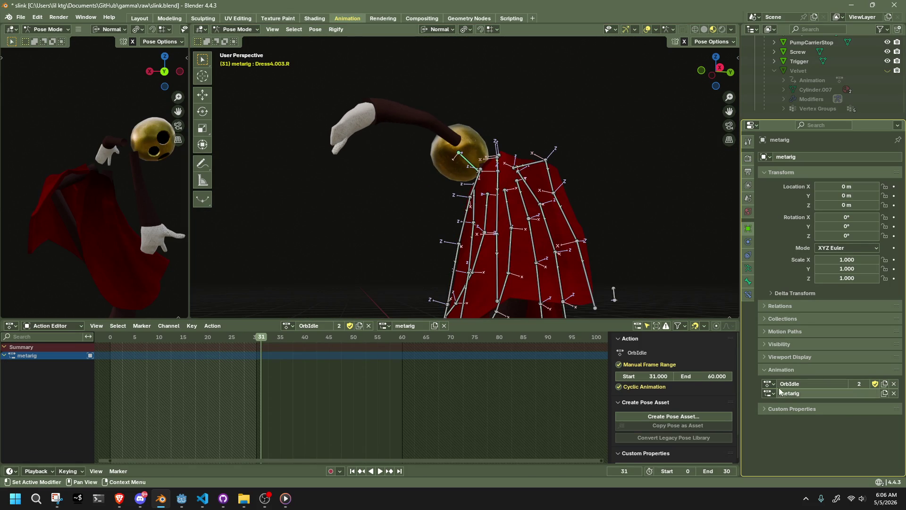
left_click(748, 282)
scroll(750, 237, "up", 4, "ctrl")
scroll(751, 235, "up", 1, "ctrl")
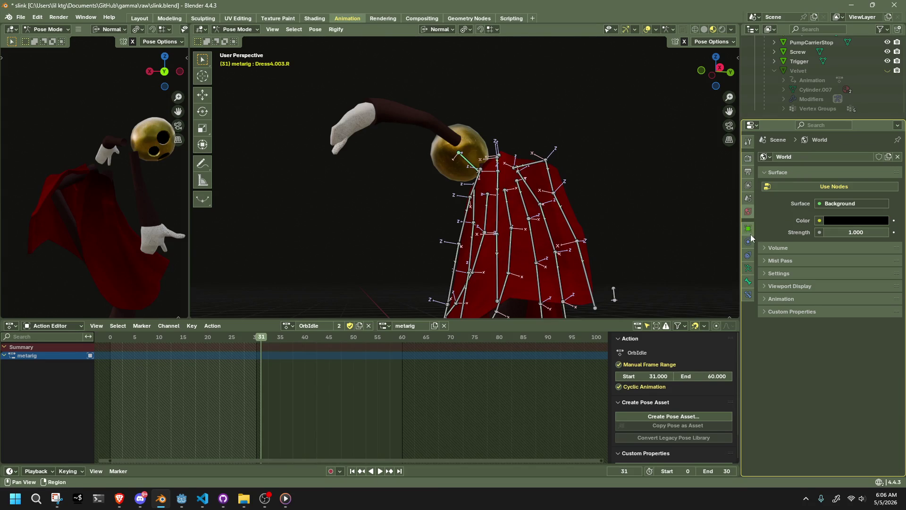
left_click(748, 269)
left_click(750, 288)
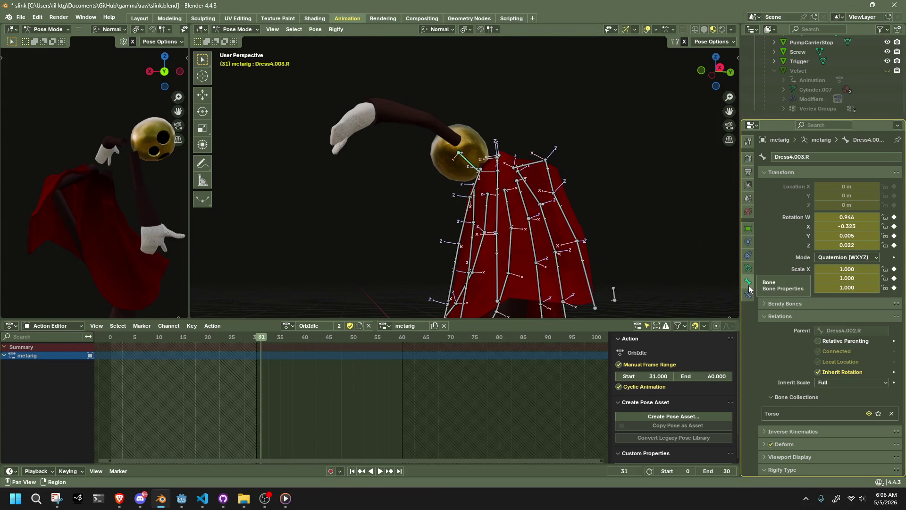
mouse_move(544, 180)
middle_mouse_down()
mouse_move(499, 213)
mouse_move(392, 241)
mouse_move(263, 120)
middle_mouse_up()
left_click(237, 29)
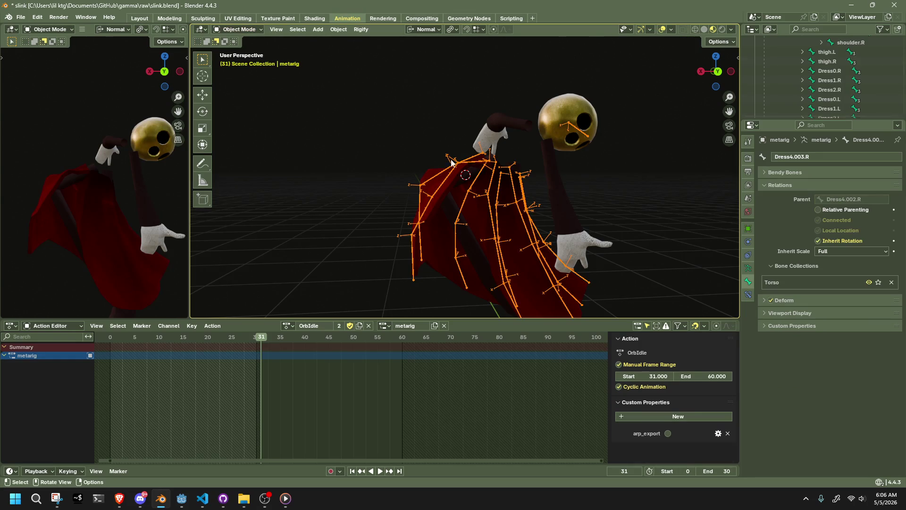
Set the Dress Subdivision modifier to Render 1, Viewport 1 and Catmull-Clark after testing alternatives
left_click(527, 286)
left_click(748, 241)
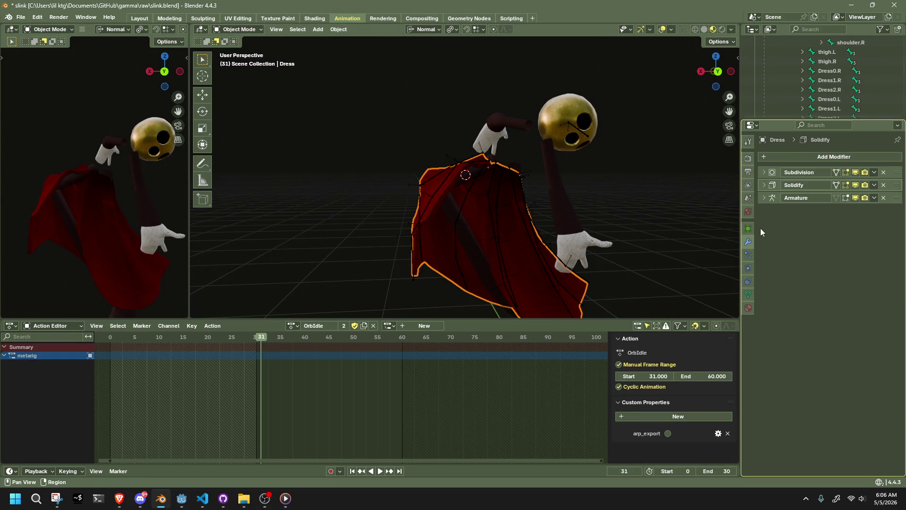
left_click(764, 172)
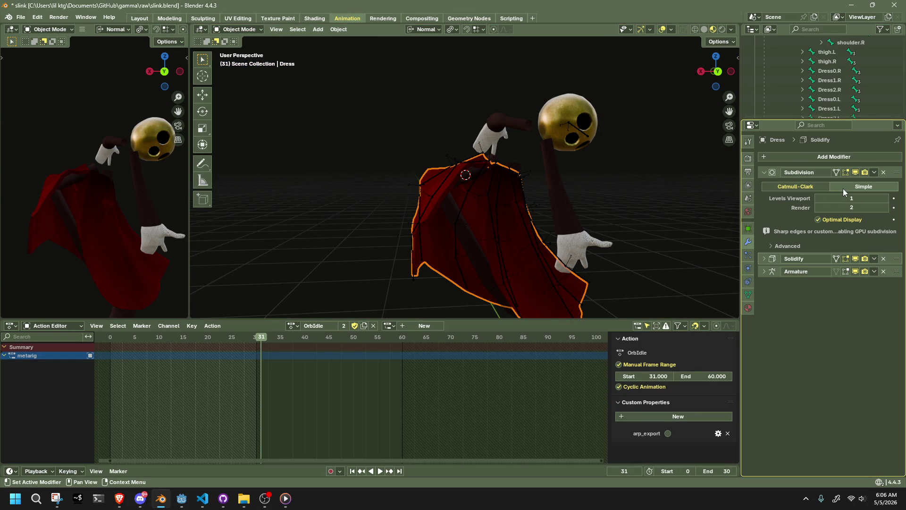
left_click(819, 209)
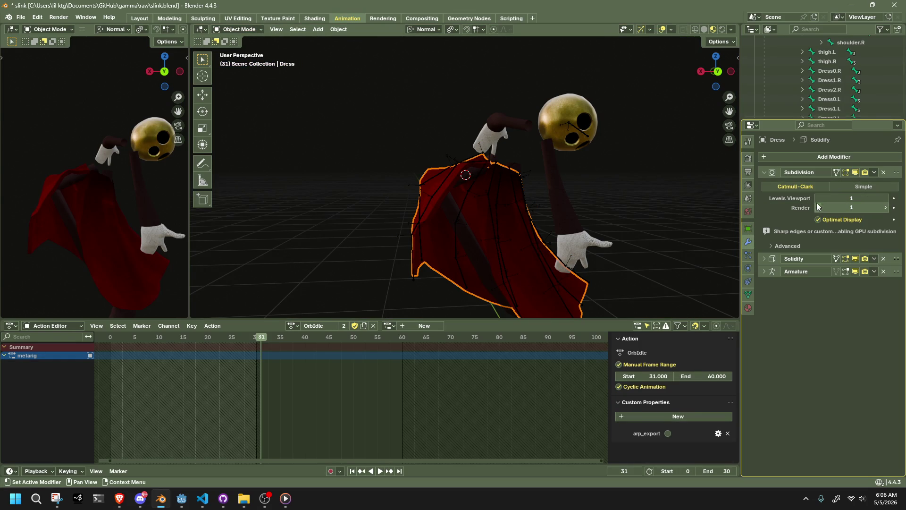
left_click(885, 199)
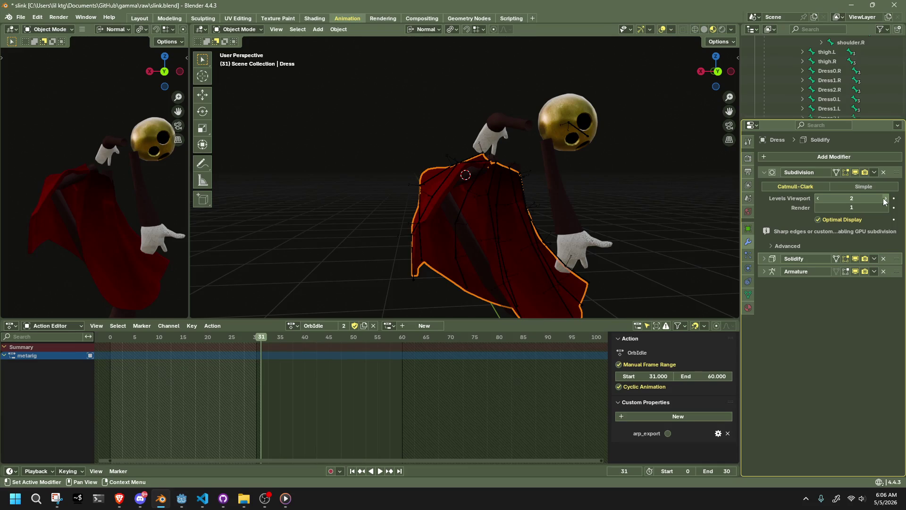
left_click(819, 198)
left_click(847, 187)
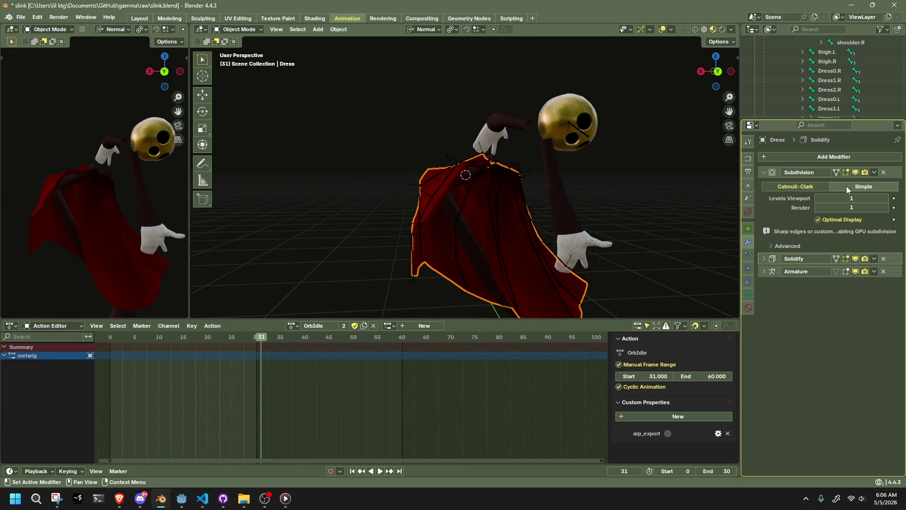
left_click(817, 185)
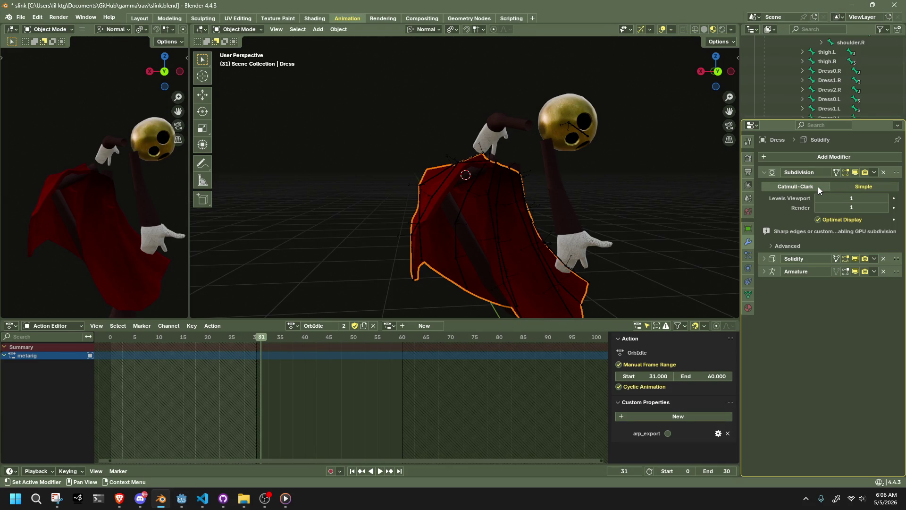
Under Advanced, keep Quality at 3 and try interpolating existing custom normals
left_click(786, 246)
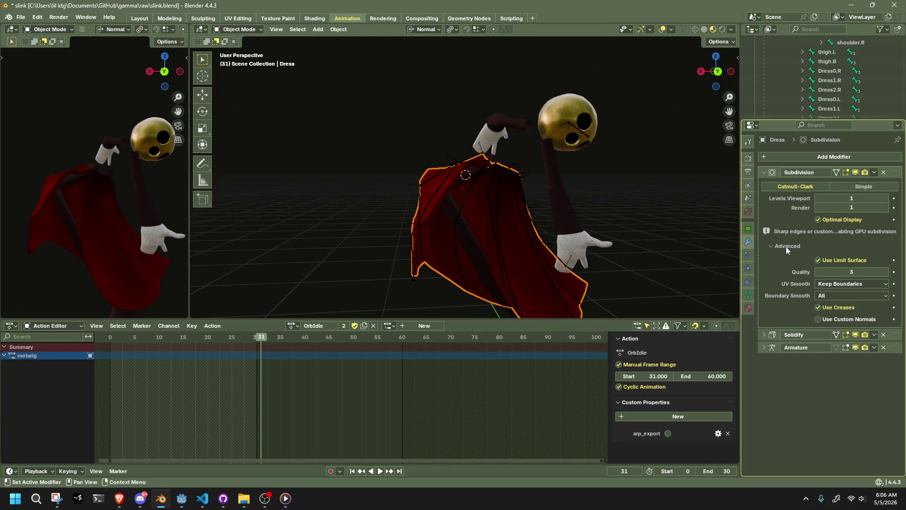
left_click(887, 272)
left_click(817, 273)
mouse_move(844, 319)
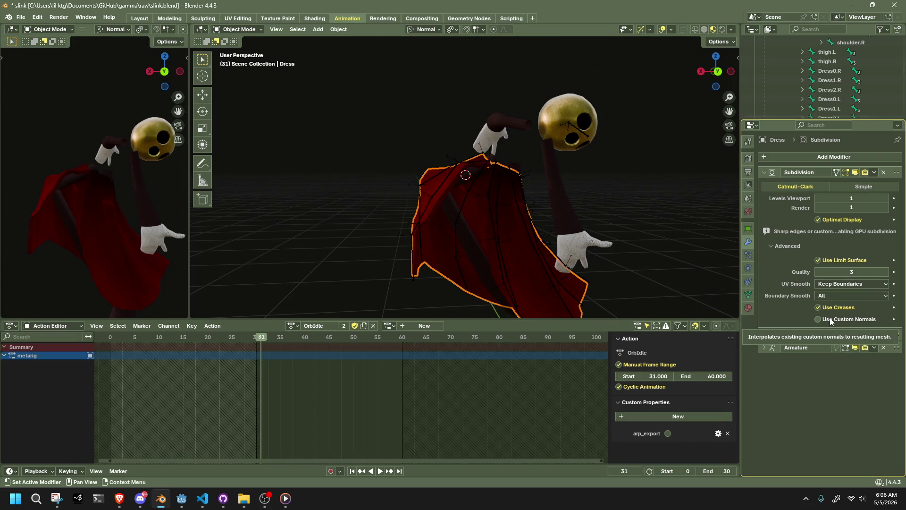
left_click(831, 320)
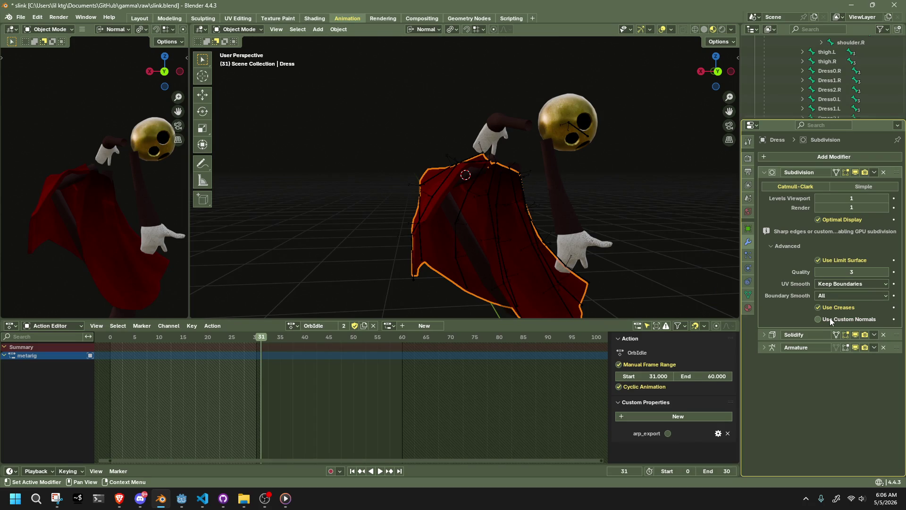
mouse_move(550, 214)
middle_mouse_down()
mouse_move(654, 247)
mouse_move(230, 190)
mouse_move(473, 245)
mouse_move(432, 234)
mouse_move(481, 220)
middle_mouse_up()
scroll(504, 248, "down", 2)
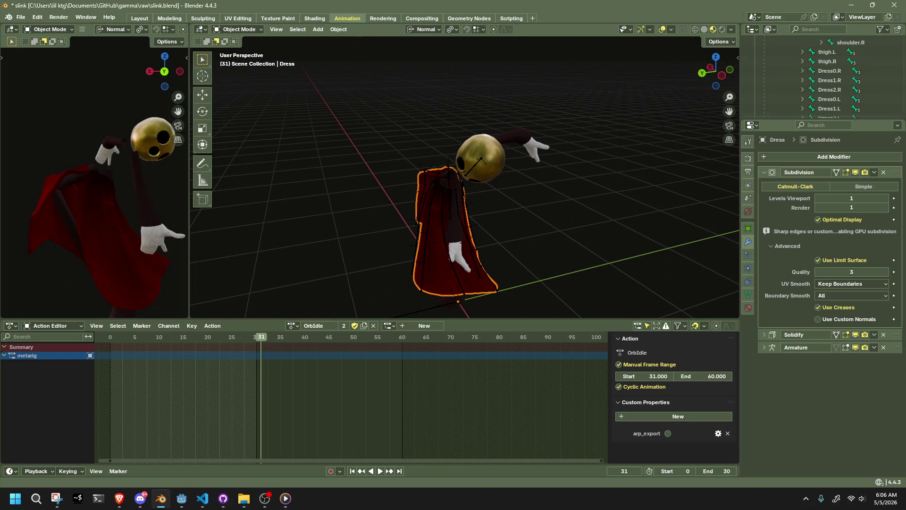
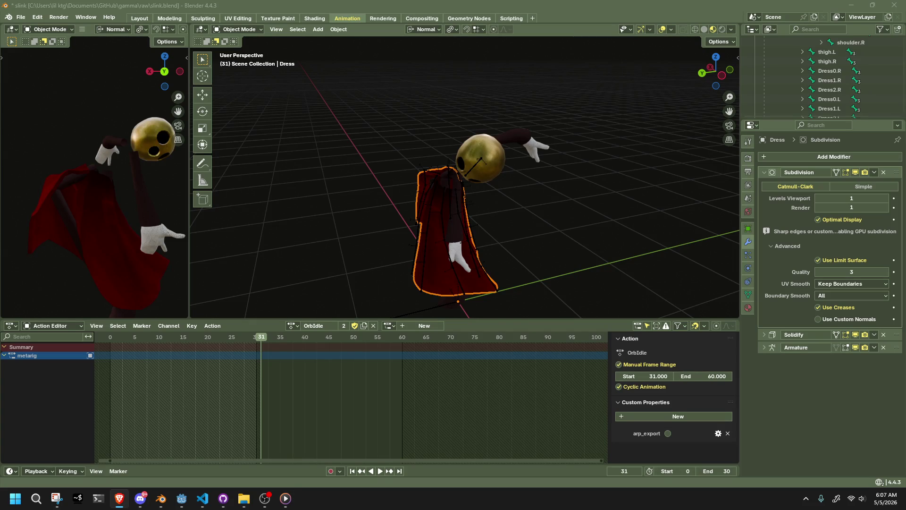
Deselect the Dress mesh and select the metarig armature from a back view of the character
left_click(505, 231)
mouse_move(504, 231)
middle_mouse_down()
mouse_move(479, 244)
mouse_move(550, 248)
mouse_move(677, 216)
mouse_move(198, 202)
mouse_move(244, 197)
mouse_move(463, 216)
mouse_move(485, 210)
mouse_move(493, 185)
mouse_move(510, 185)
mouse_move(511, 254)
mouse_move(356, 294)
mouse_move(307, 280)
mouse_move(415, 287)
mouse_move(496, 236)
mouse_move(321, 233)
mouse_move(257, 219)
mouse_move(487, 126)
middle_mouse_up()
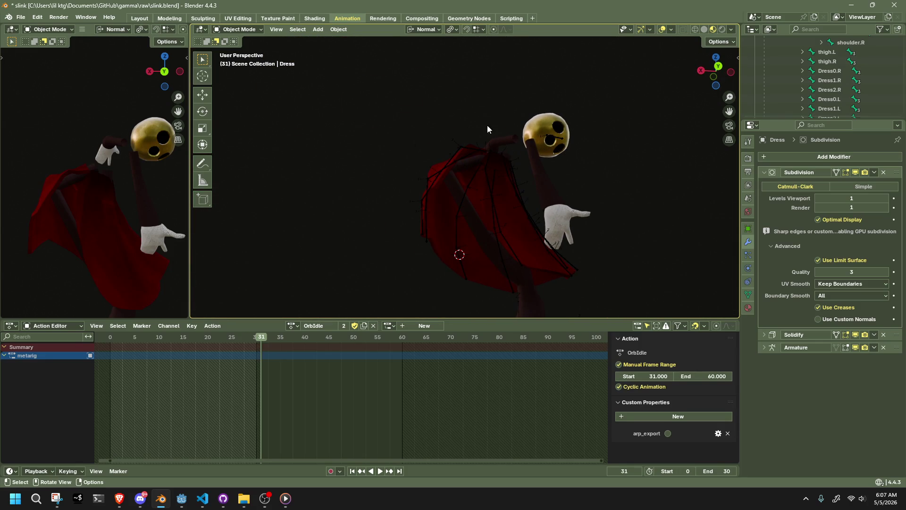
left_click(721, 69)
left_click(604, 171)
key("ctrl+z")
left_click(485, 196)
mouse_move(537, 180)
middle_mouse_down()
mouse_move(721, 192)
mouse_move(549, 207)
middle_mouse_up()
left_click(549, 208)
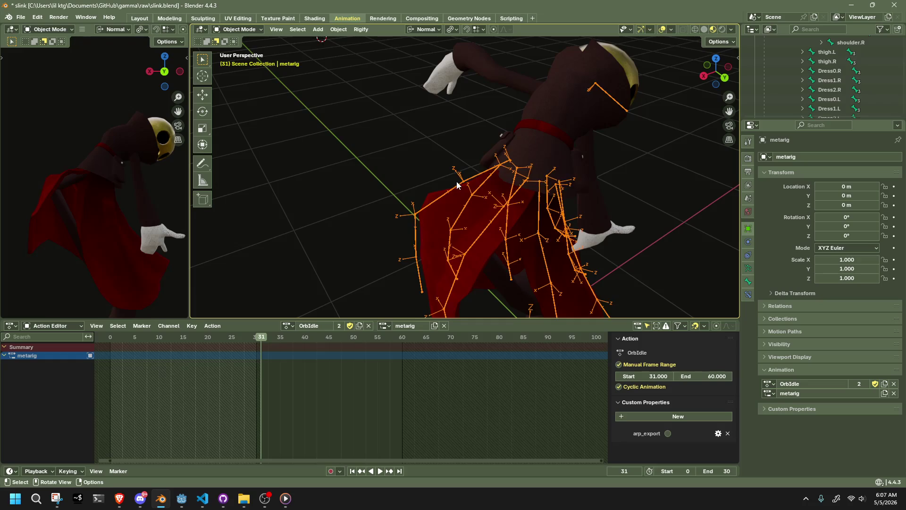
Enter Pose Mode with Auto IK and move Dress0.R along its normal Z axis, keyed at frame 31
left_click(240, 29)
left_click(247, 64)
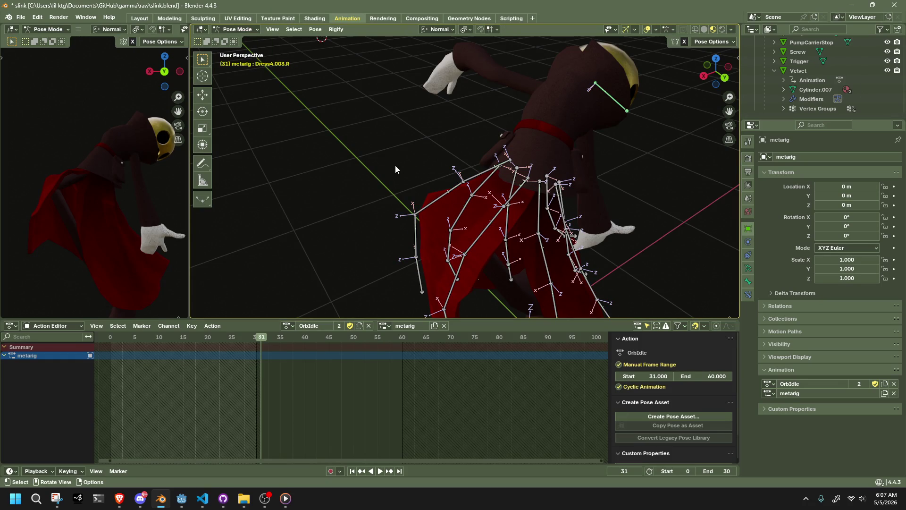
scroll(623, 143, "up", 3)
left_click(732, 43)
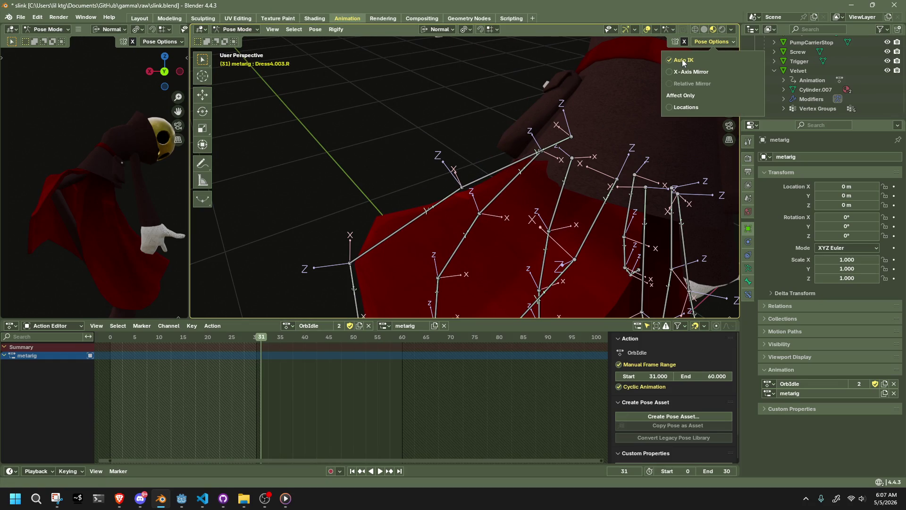
left_click(511, 161)
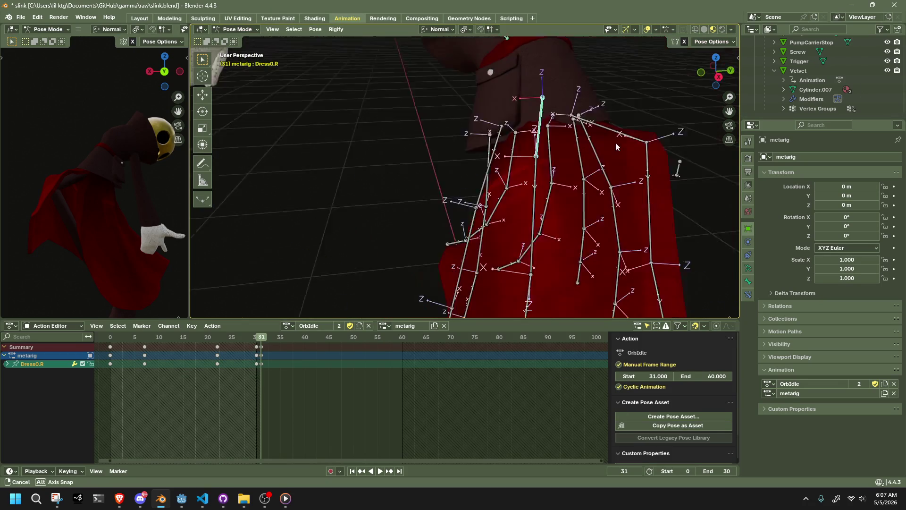
middle_click_drag(511, 161, 674, 129)
key("g")
key("z")
key("z")
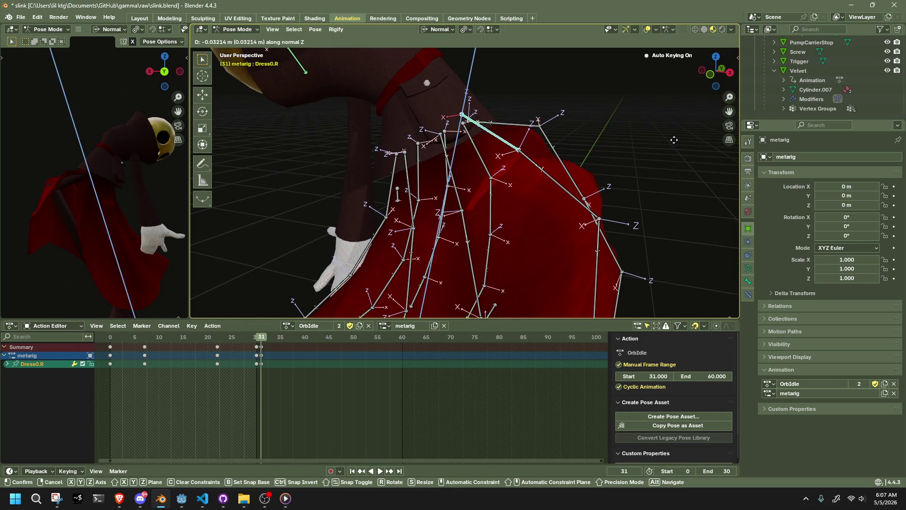
left_click(672, 136)
key("ctrl+z")
Rotate Dress4.001.R freely and Dress4.002.R about its X axis to reshape the skirt
middle_click_drag(661, 131, 589, 124)
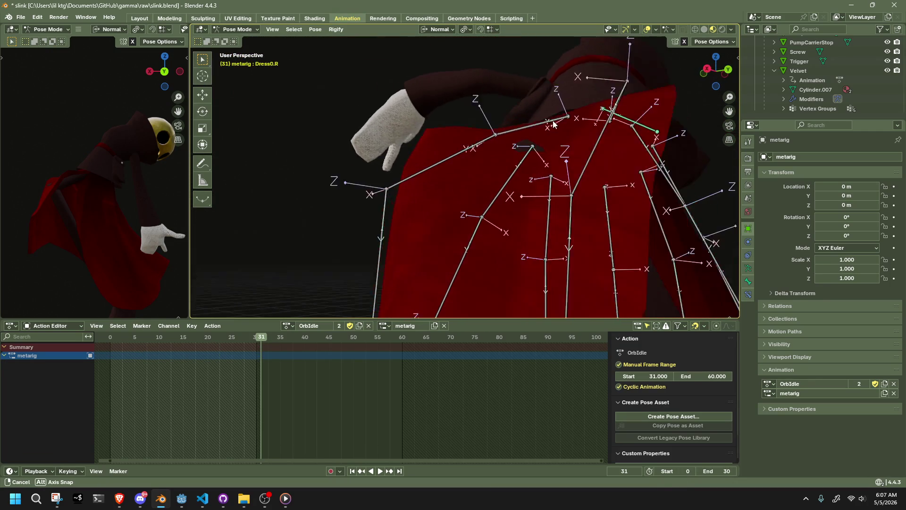
middle_click_drag(590, 124, 427, 188)
left_click(426, 188)
key("r")
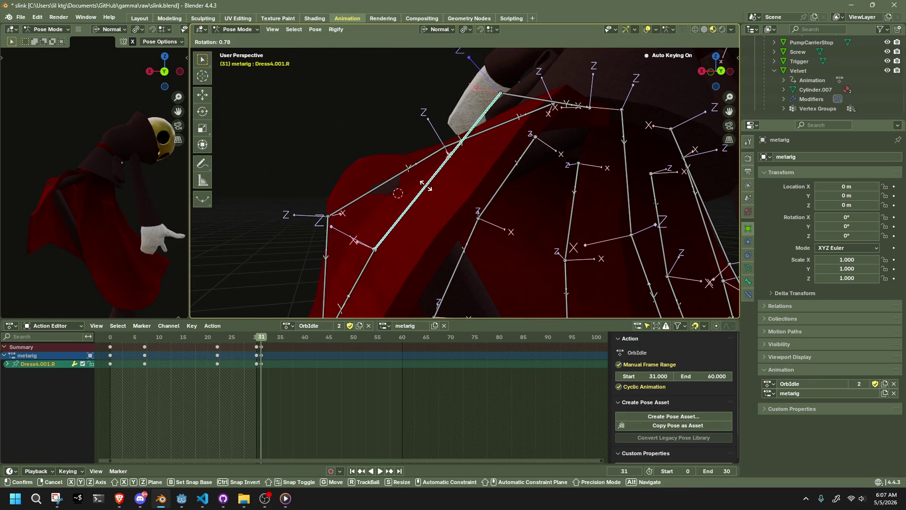
left_click(417, 168)
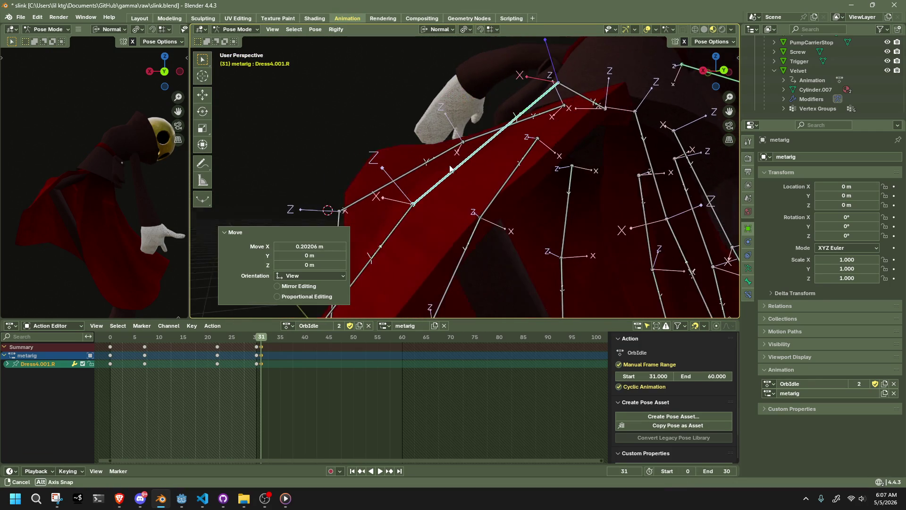
middle_click_drag(417, 168, 399, 192)
left_click(398, 192)
key("r")
key("x")
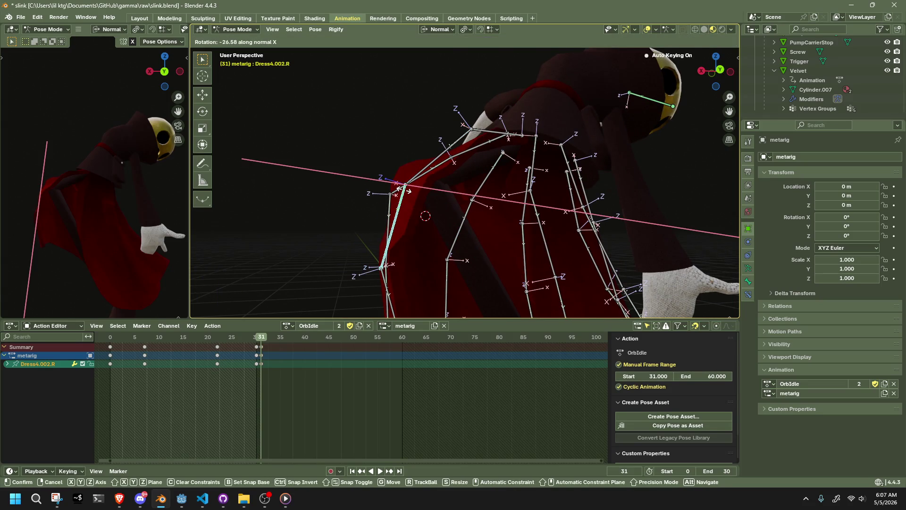
left_click(440, 214)
scroll(439, 214, "down", 5)
Rotate Dress0.003.R so the right side of the skirt hangs differently, keyed at frame 31
left_click(408, 249)
middle_click_drag(409, 249, 503, 233)
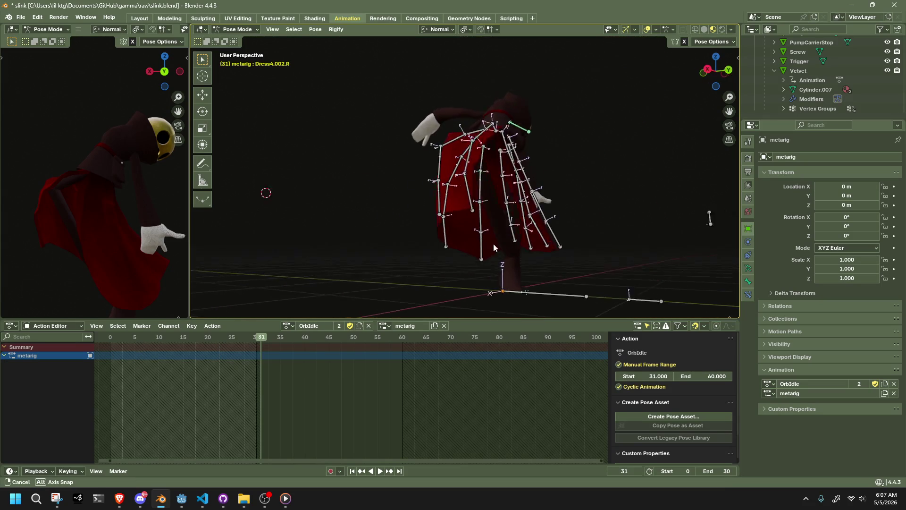
left_click(503, 233)
key("r")
left_click(503, 233)
mouse_move(503, 234)
middle_mouse_down()
mouse_move(536, 223)
mouse_move(301, 226)
middle_mouse_up()
left_click(237, 28)
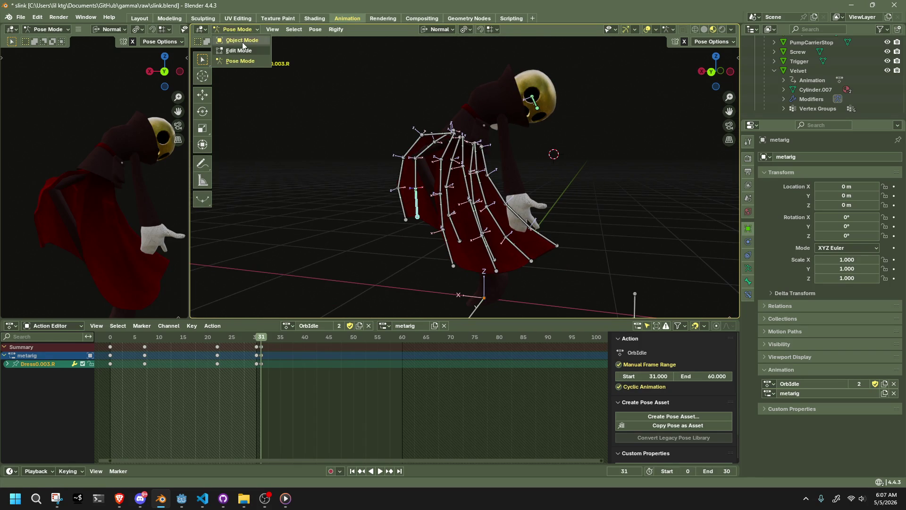
Reselect the armature in Pose Mode, select all bones and play forward to frame 60
left_click(611, 180)
key("ctrl+KP_1")
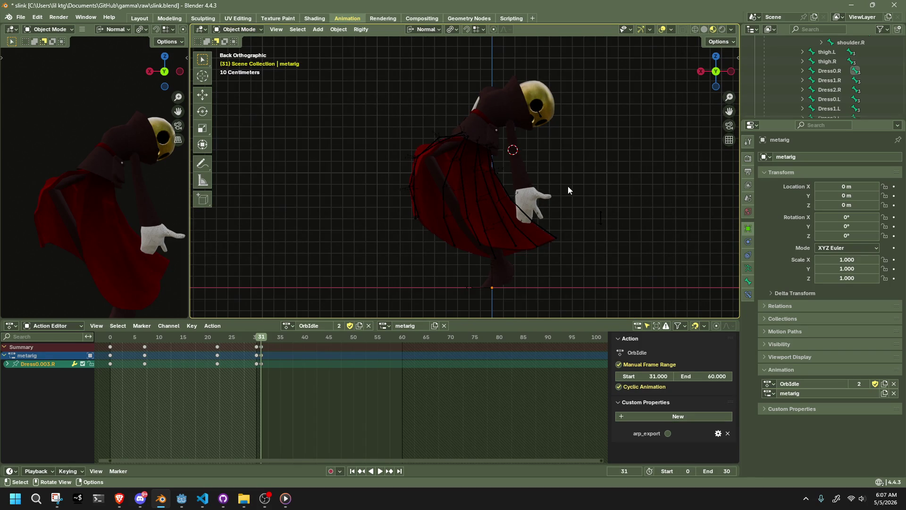
left_click(511, 198)
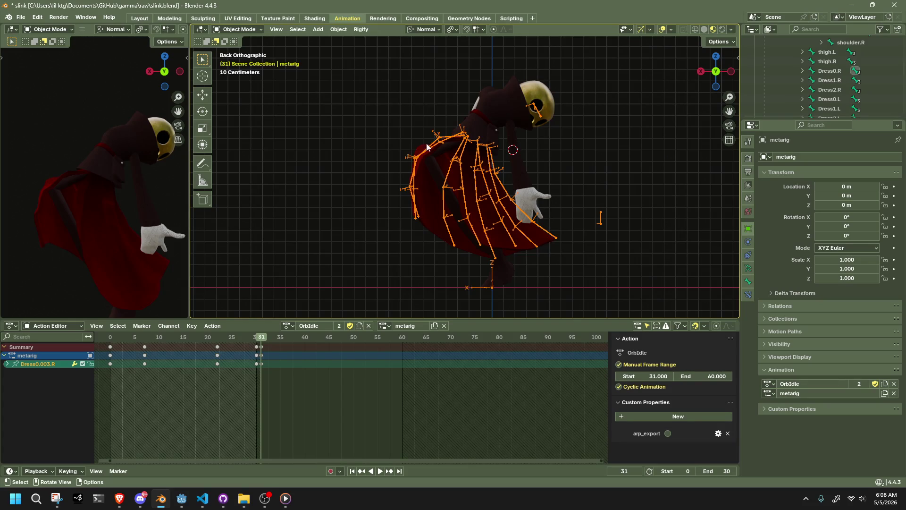
left_click(250, 28)
left_click(246, 64)
left_click(602, 212)
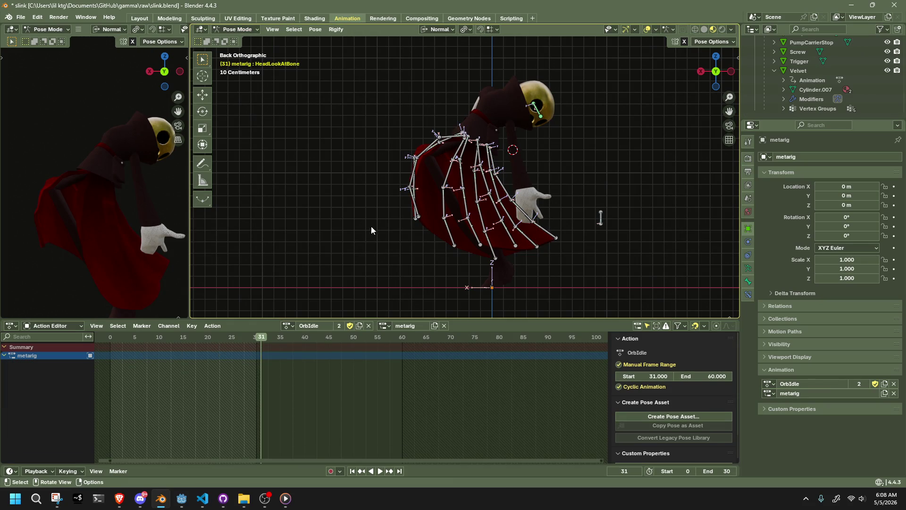
key("a")
left_click(257, 339)
key("Escape")
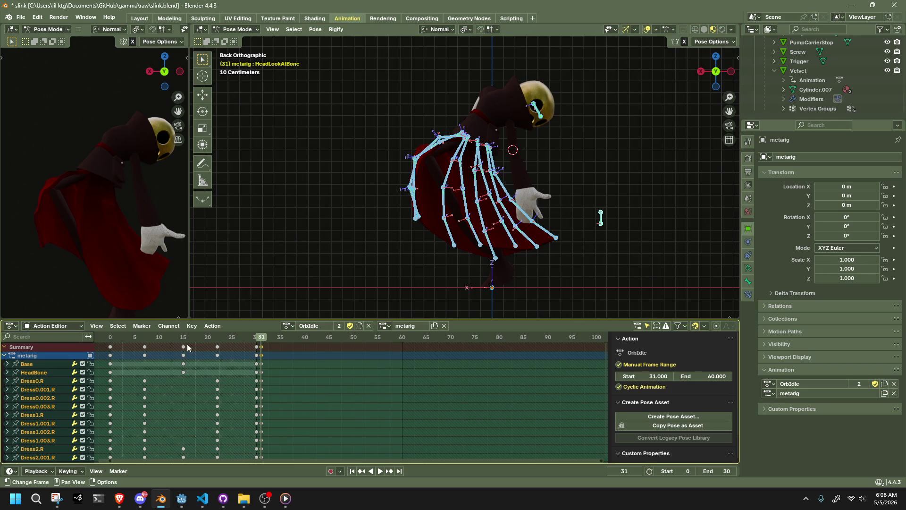
key("space")
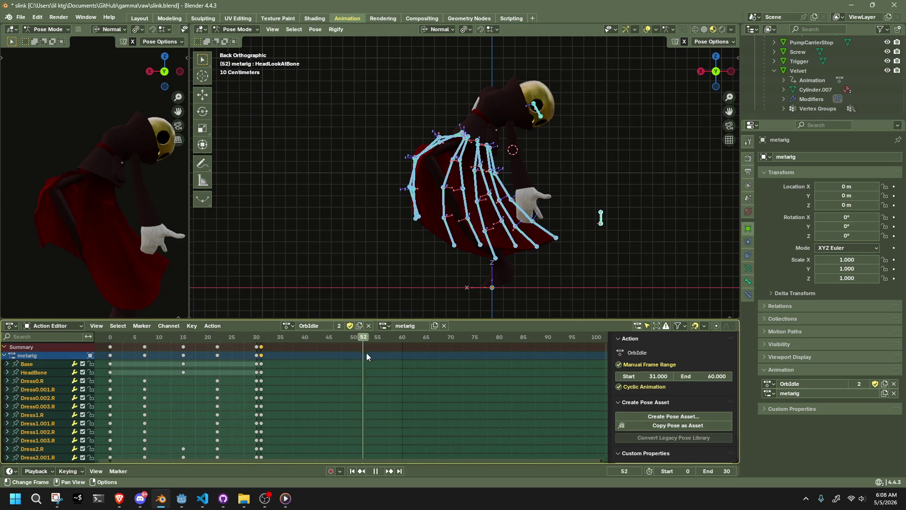
key("space")
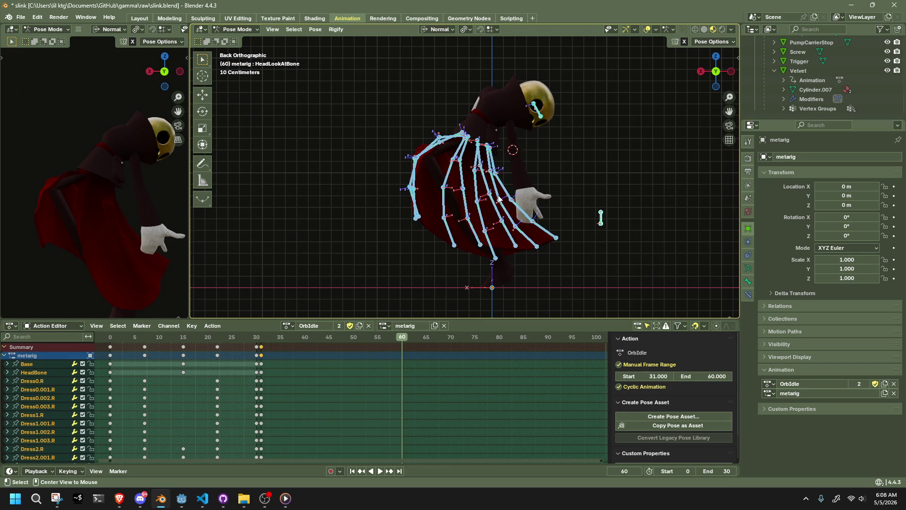
Copy the frame-31 pose of every bone and paste it as keys at frame 60, then review playback
key("a")
key("ctrl+c")
left_click_drag(312, 339, 401, 343)
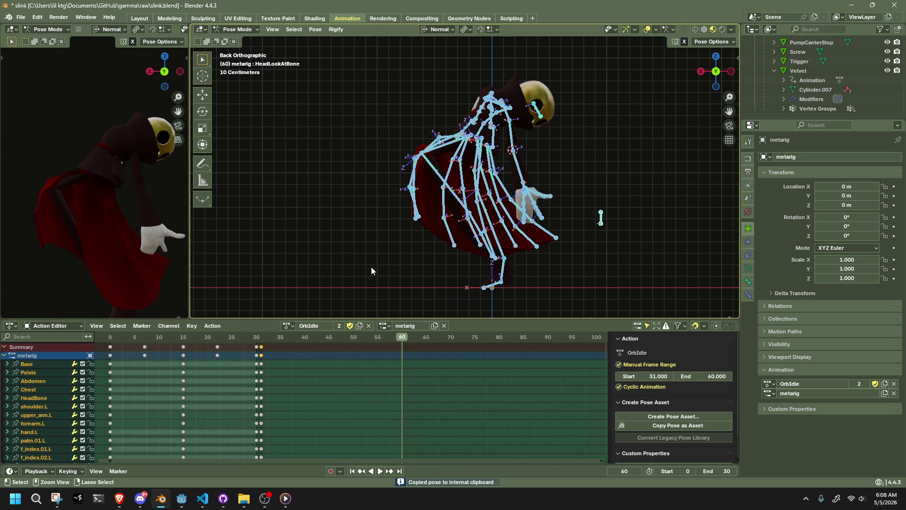
key("ctrl+v")
mouse_move(271, 340)
left_mouse_down()
mouse_move(260, 345)
mouse_move(346, 359)
mouse_move(404, 353)
mouse_move(327, 363)
left_mouse_up()
key("space")
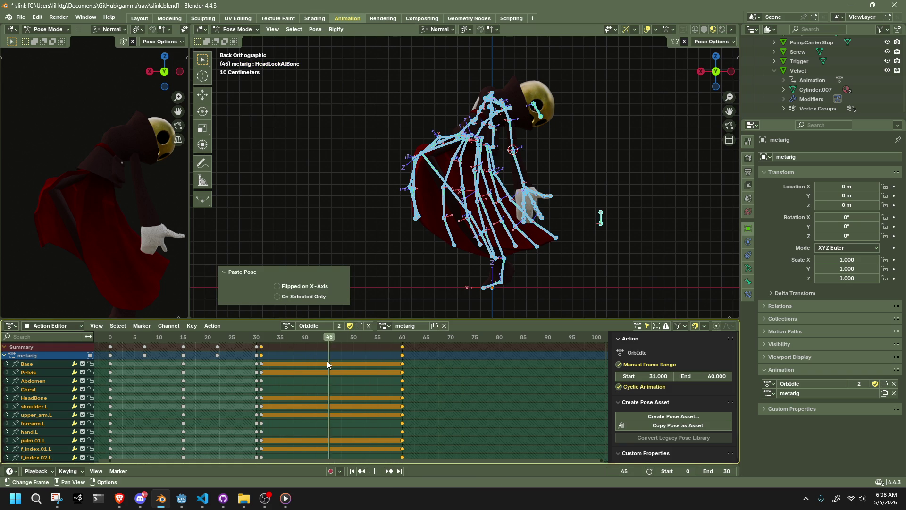
key("space")
left_click(359, 257)
middle_click_drag(359, 258, 665, 277)
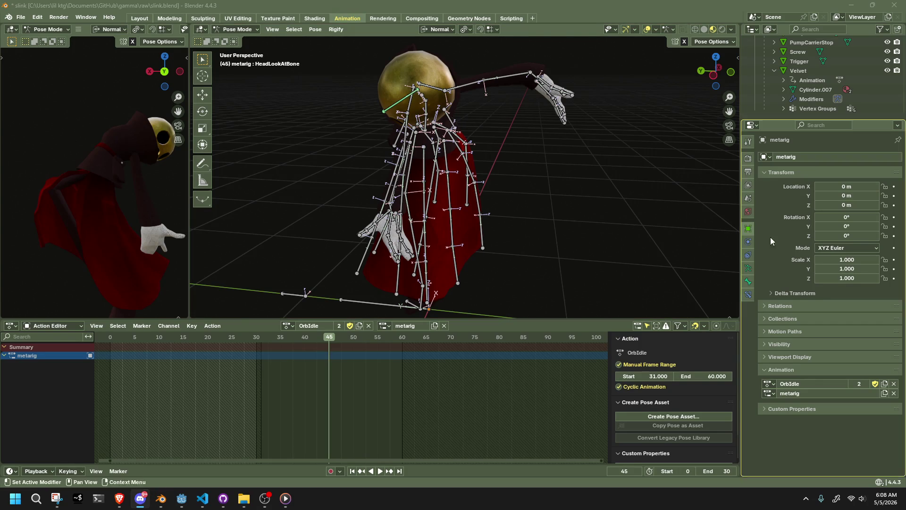
Select the toe.L bone at the left foot, showing its keys at frames 0, 31 and 60
mouse_move(546, 163)
middle_mouse_down()
mouse_move(461, 152)
mouse_move(623, 142)
middle_mouse_up()
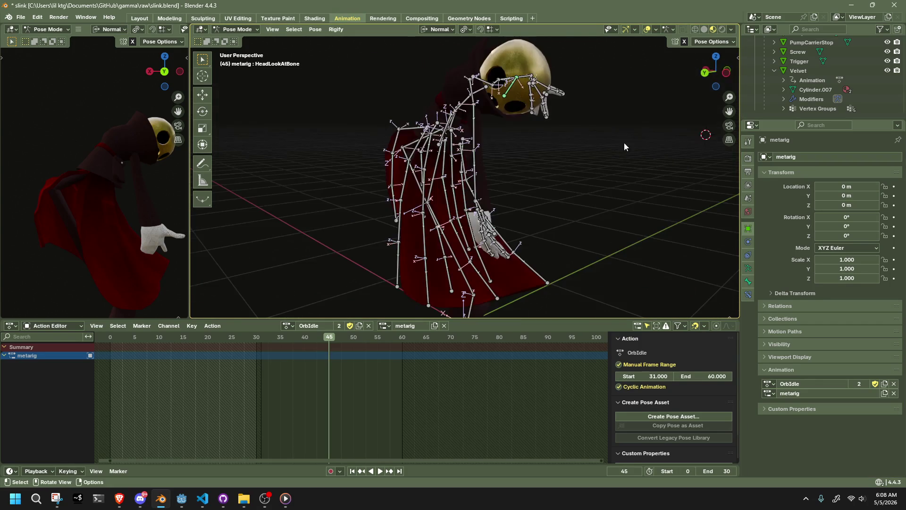
left_click(717, 72)
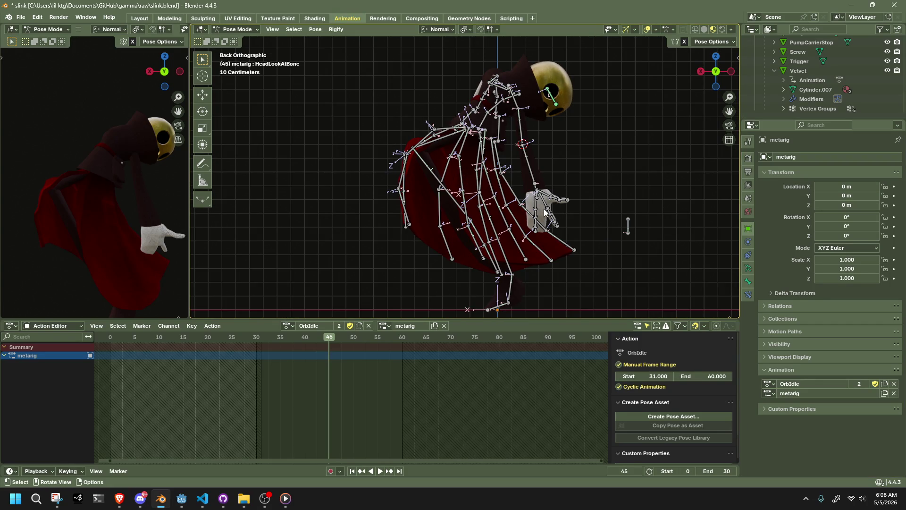
left_click(498, 309)
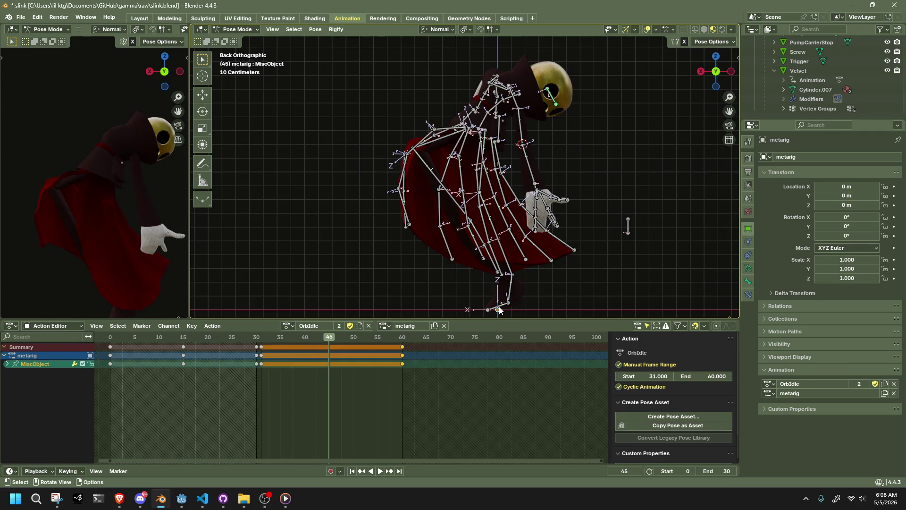
left_click(501, 307)
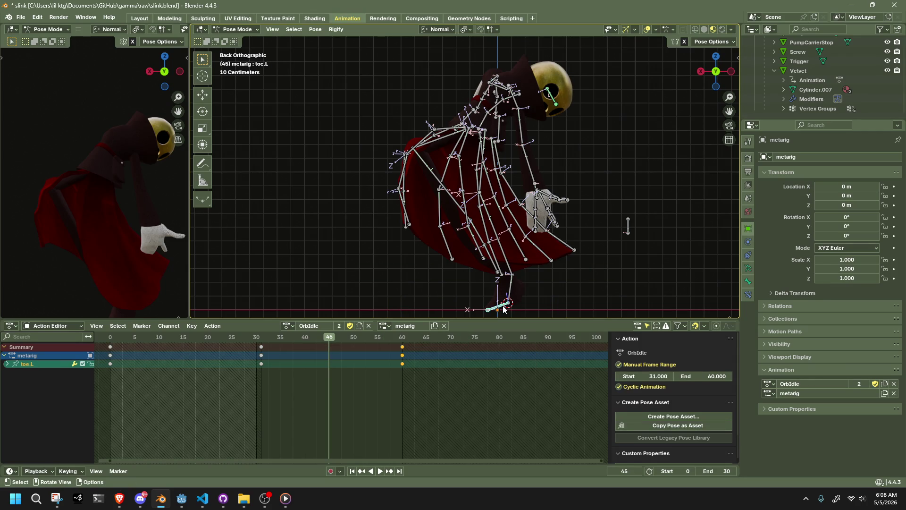
left_click(478, 311)
mouse_move(478, 311)
middle_mouse_down()
mouse_move(527, 321)
mouse_move(536, 286)
mouse_move(522, 269)
mouse_move(503, 288)
middle_mouse_up()
left_click(494, 285)
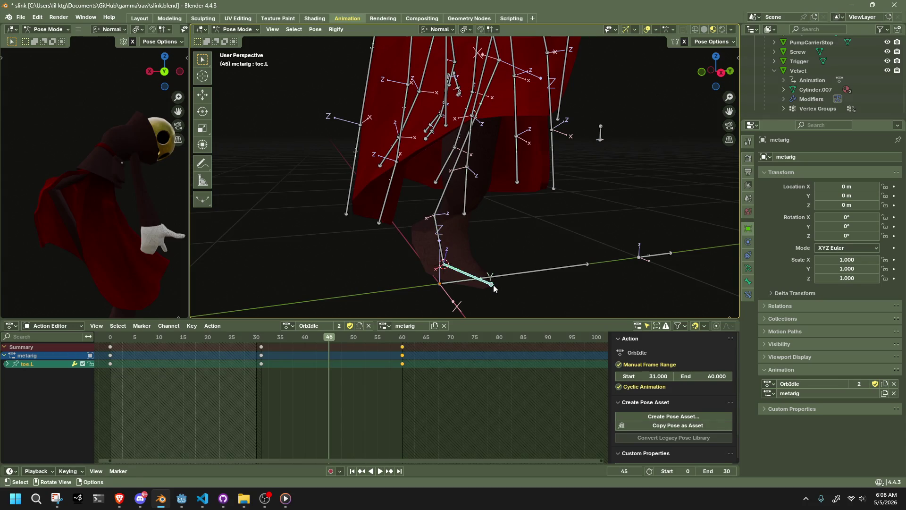
left_click(516, 291)
mouse_move(527, 285)
middle_mouse_down()
mouse_move(427, 289)
mouse_move(526, 287)
mouse_move(476, 255)
mouse_move(423, 265)
mouse_move(446, 263)
middle_mouse_up()
left_click(486, 257)
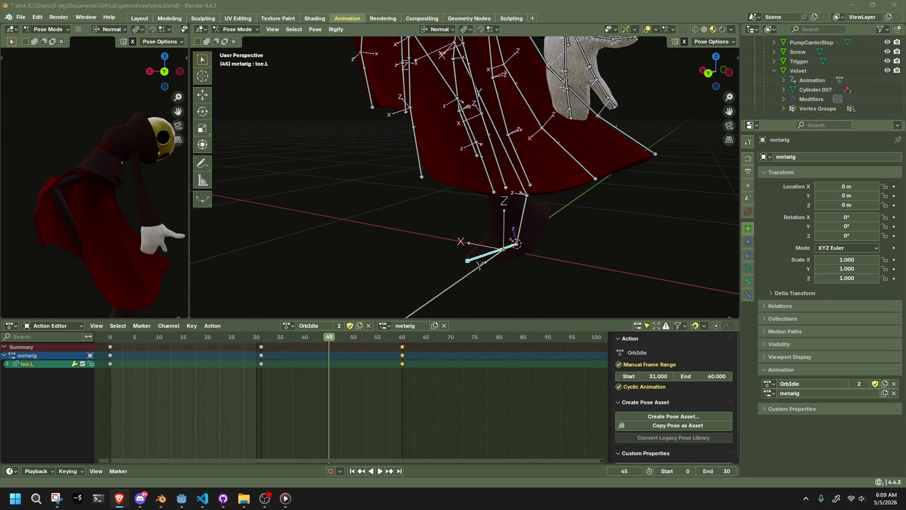
Return the rig to Pose Mode and select toe.L with the left foot in close view
left_click(237, 29)
left_click(236, 52)
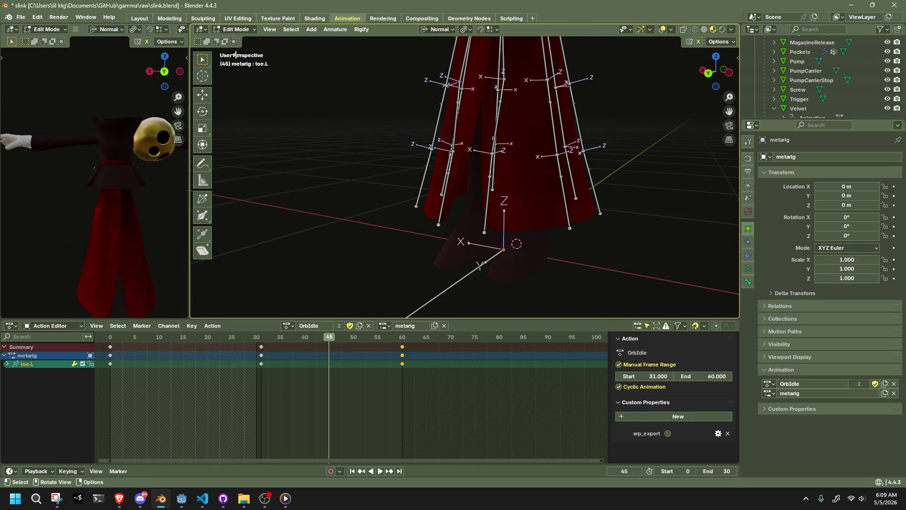
left_click(230, 30)
left_click(236, 61)
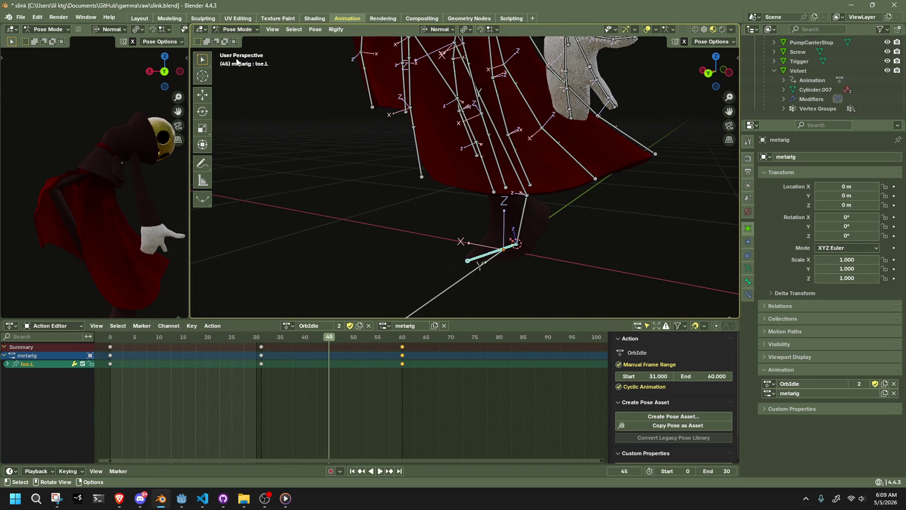
left_click(411, 250)
left_click(462, 262)
middle_click_drag(462, 262, 554, 266)
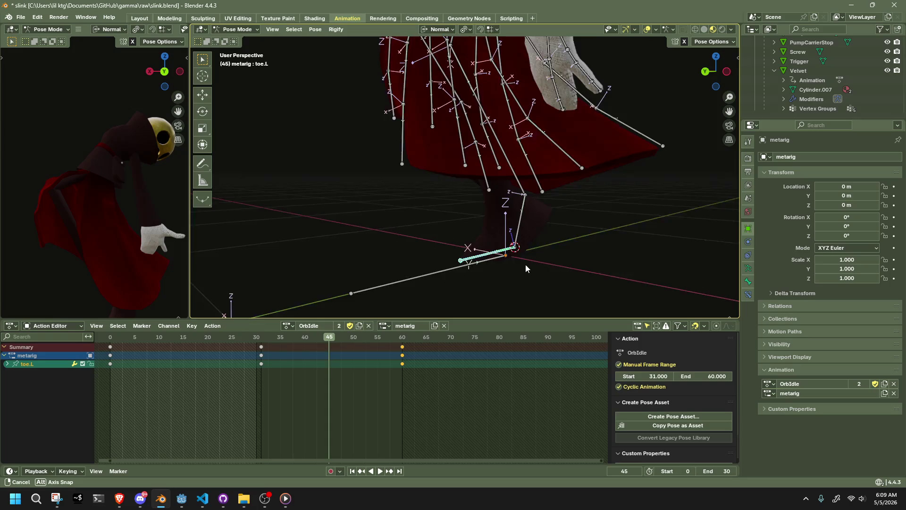
left_click(715, 70)
mouse_move(543, 279)
middle_mouse_down()
mouse_move(496, 283)
mouse_move(510, 266)
middle_mouse_up()
Nudge toe.L slightly at frame 45, then deselect and pick the Chest bone from behind
key("alt+Tab")
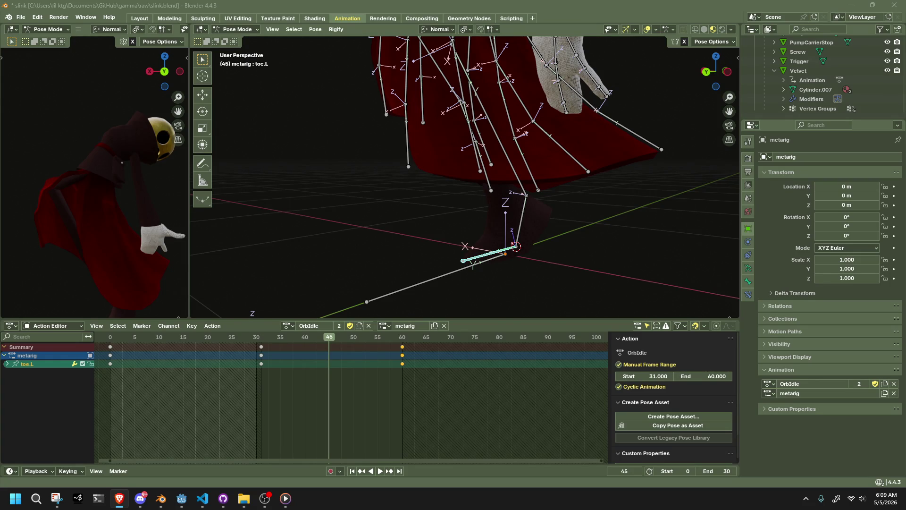
key("alt+Tab")
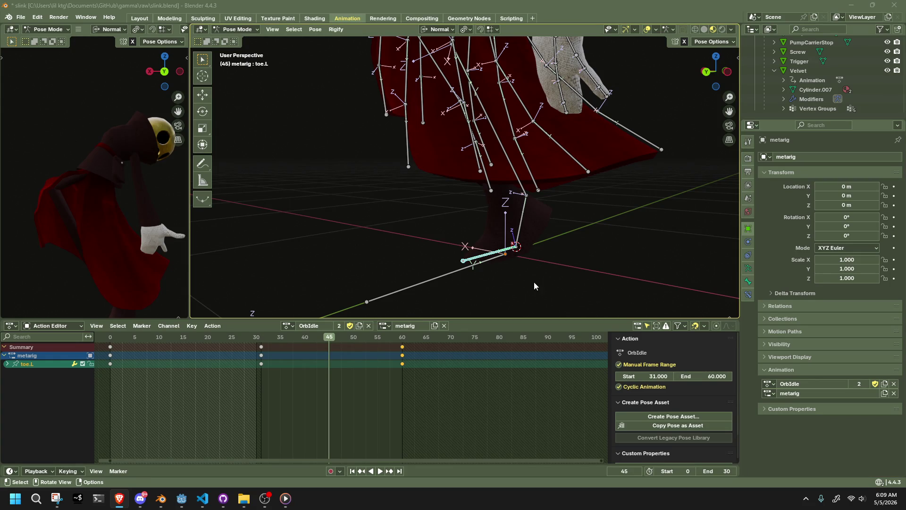
middle_click_drag(475, 265, 490, 257)
key("g")
left_click(479, 264)
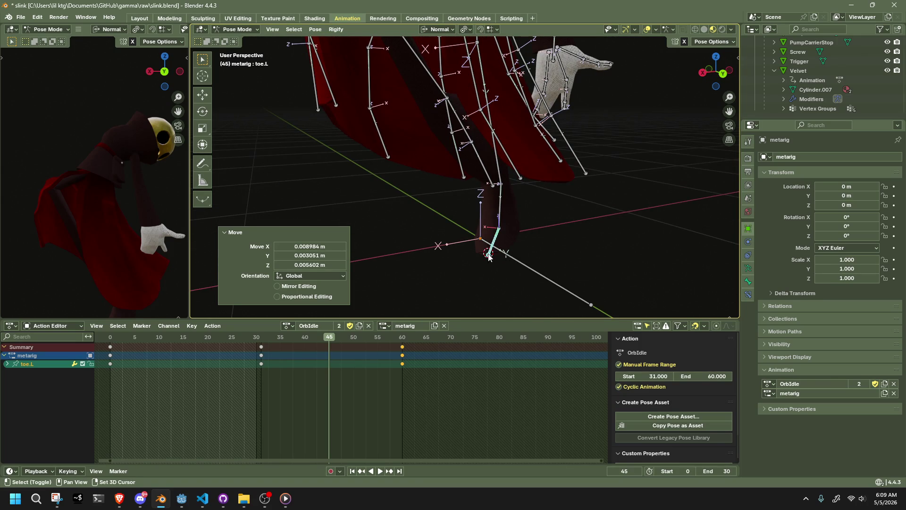
mouse_move(557, 239)
middle_mouse_down()
mouse_move(488, 237)
mouse_move(484, 223)
middle_mouse_up()
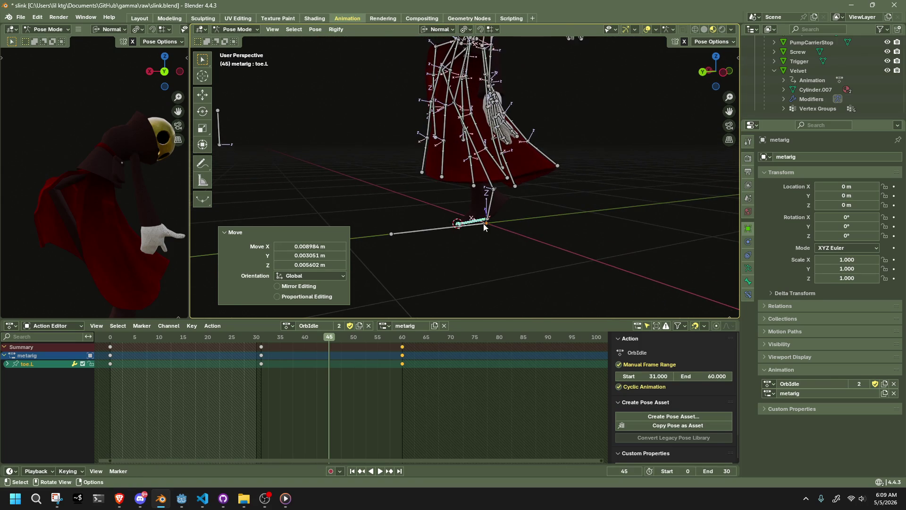
left_click(705, 74)
key("alt+a")
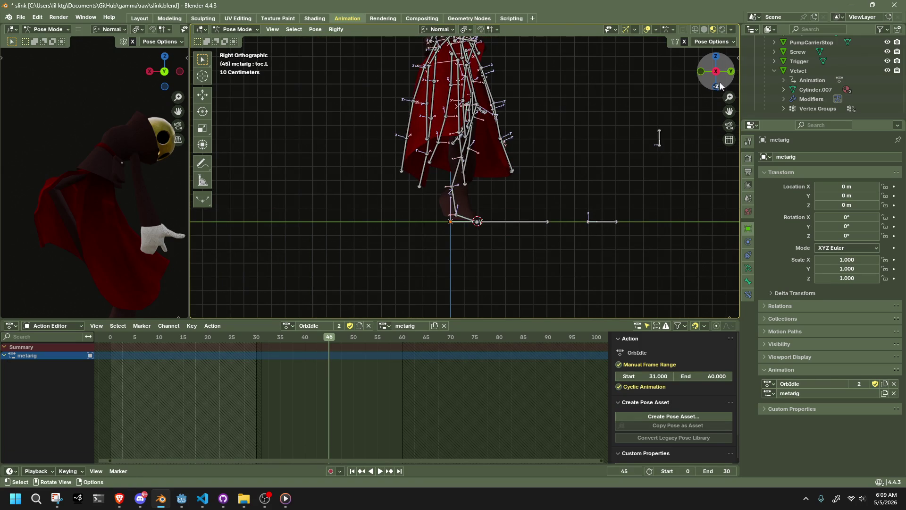
left_click(731, 72)
left_click(501, 106)
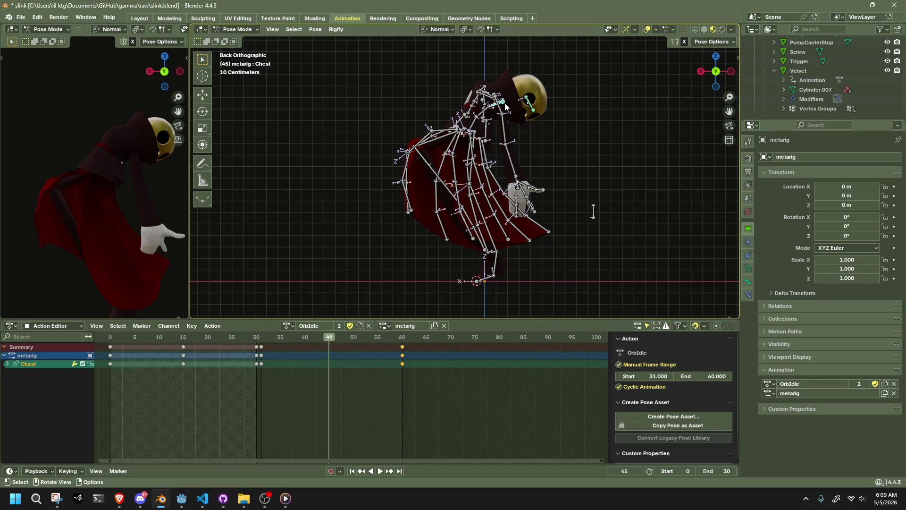
Turn on Auto IK and try bending the spine via the Chest bone, undoing each attempt
key("r")
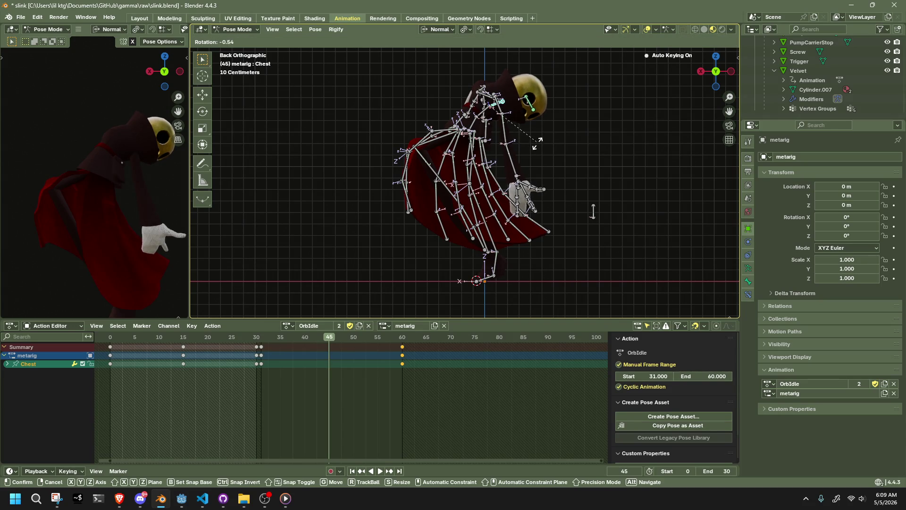
key("Escape")
left_click(711, 41)
left_click(669, 60)
left_click(603, 116)
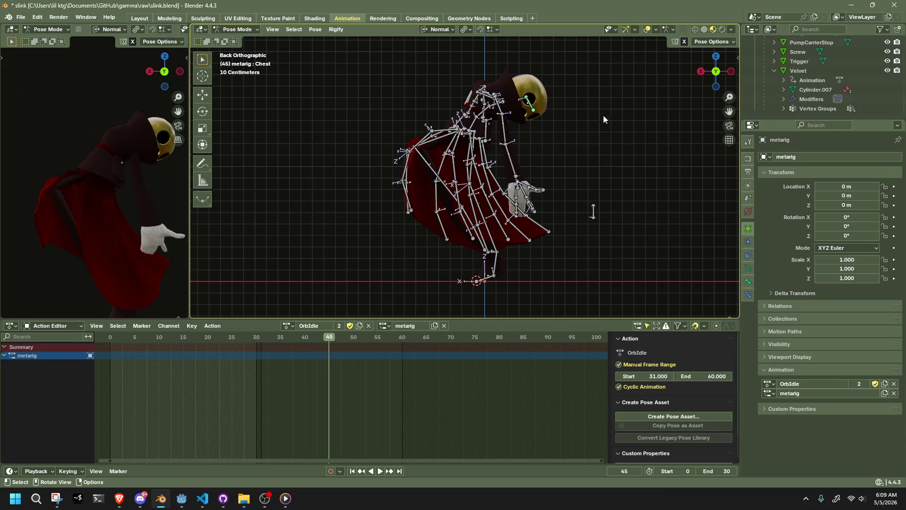
left_click_drag(527, 106, 554, 110)
key("ctrl+z")
key("r")
left_click(522, 126)
key("ctrl+z")
Set the transform pivot to the 3D Cursor and test IK moves on Pelvis and Chest, undoing them
left_click(476, 126)
scroll(561, 125, "up", 3)
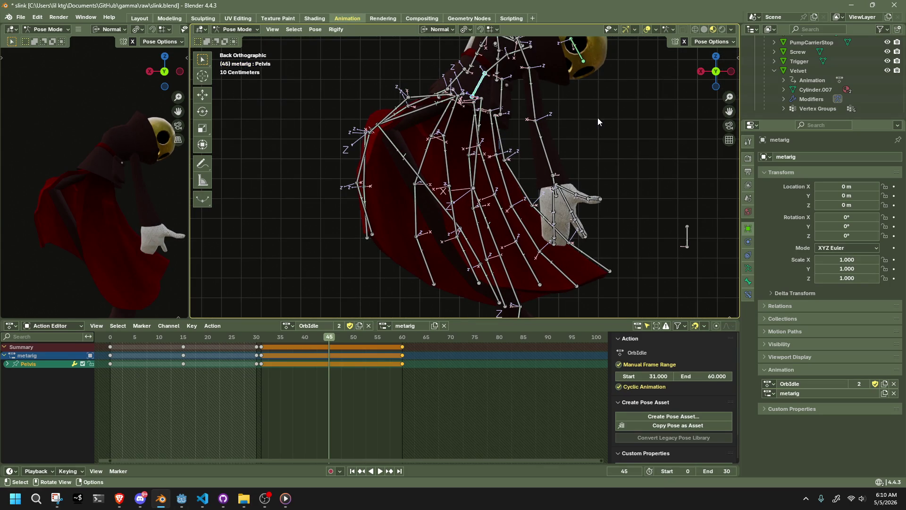
key("r")
left_click(602, 125)
key("ctrl+z")
scroll(607, 124, "down", 2)
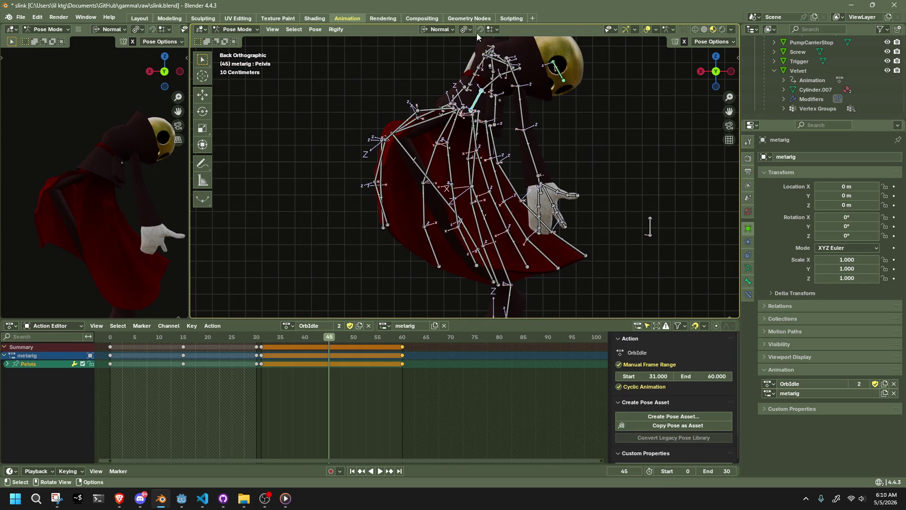
left_click(465, 29)
left_click(475, 61)
left_click(528, 73)
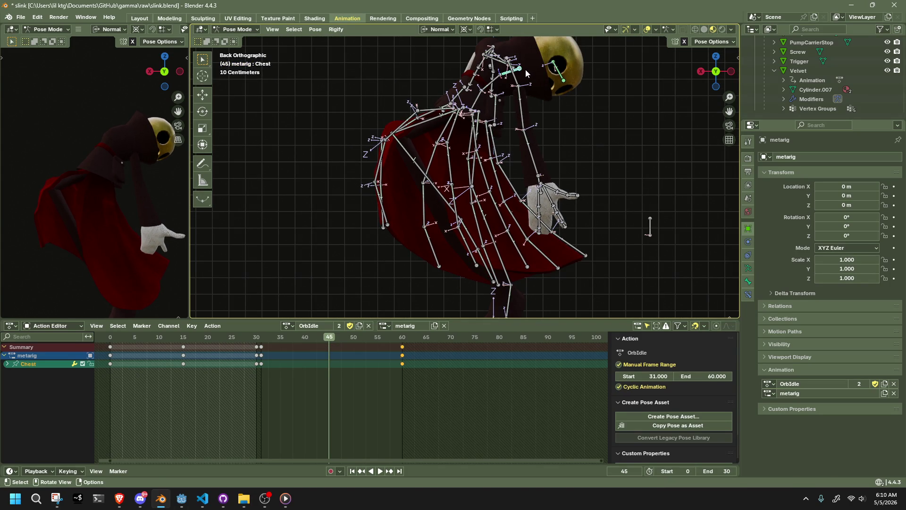
key("g")
left_click(582, 92)
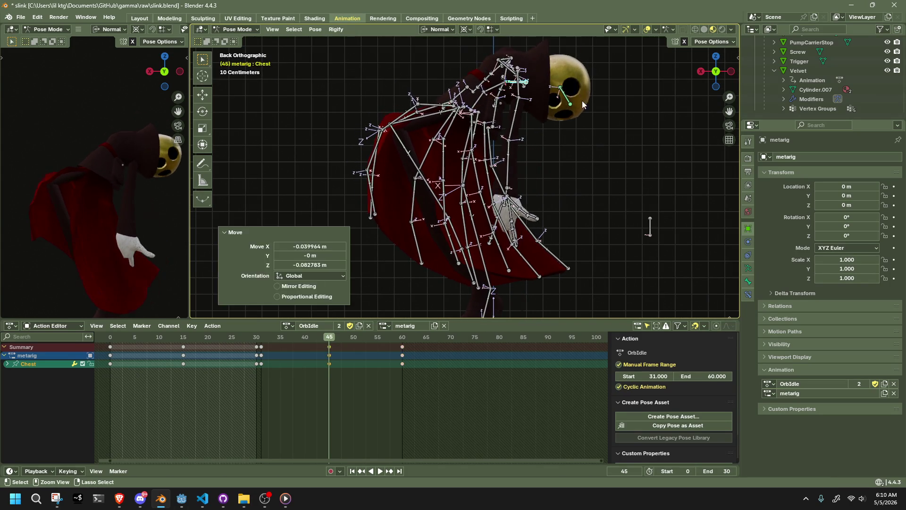
key("ctrl+z")
scroll(592, 132, "down", 2)
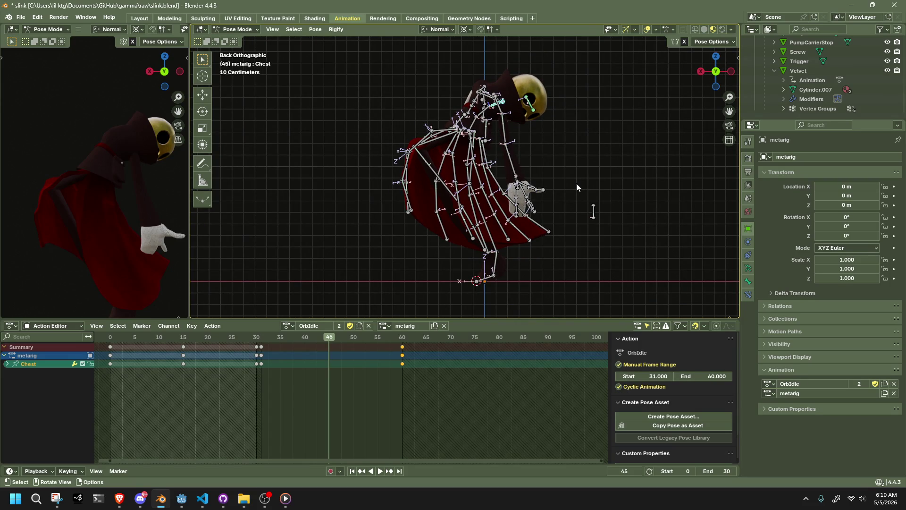
Rotate the Pelvis bone about 10.5 degrees at frame 45, keying the new pose
key("bracketleft")
key("bracketleft")
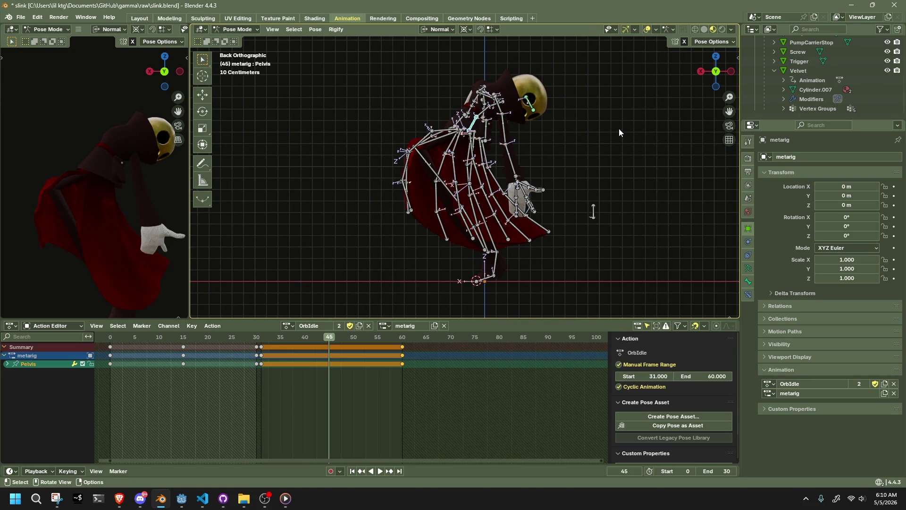
key("g")
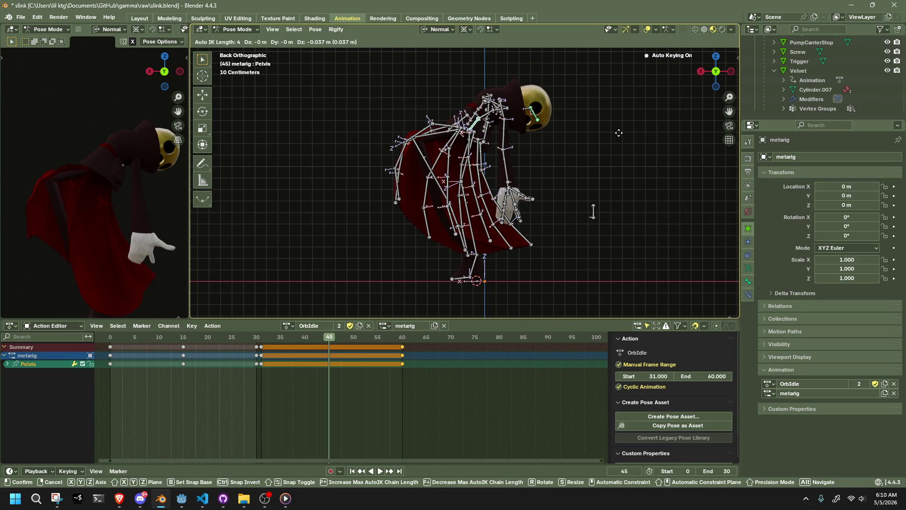
left_click(618, 134)
key("ctrl+z")
key("r")
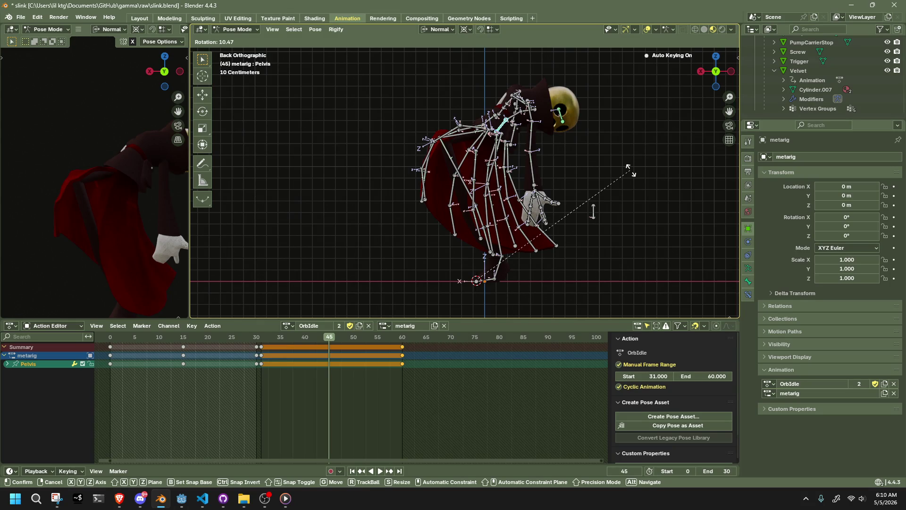
left_click(629, 170)
middle_click_drag(628, 170, 531, 174)
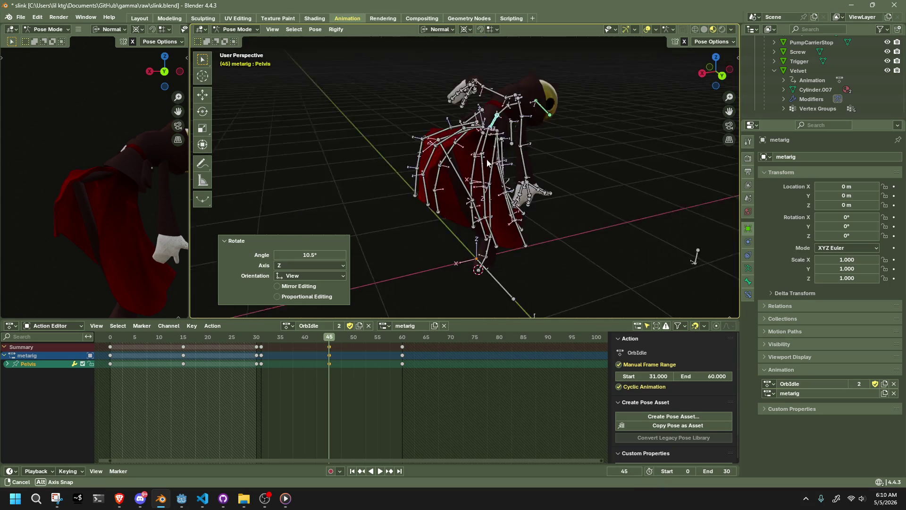
Scrub the motion from frame 37, then raise the HeadLookAtBone target at frame 45
middle_click_drag(641, 196, 414, 288)
left_click_drag(262, 338, 291, 340)
key("space")
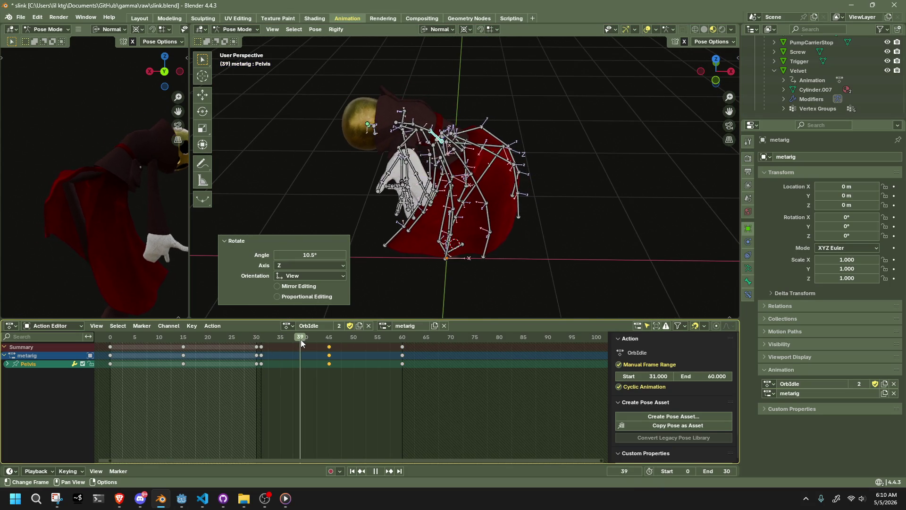
mouse_move(290, 339)
left_mouse_down()
mouse_move(398, 350)
mouse_move(262, 363)
mouse_move(329, 365)
left_mouse_up()
mouse_move(425, 269)
middle_mouse_down()
mouse_move(598, 156)
mouse_move(660, 143)
mouse_move(679, 122)
middle_mouse_up()
left_click(695, 136)
key("g")
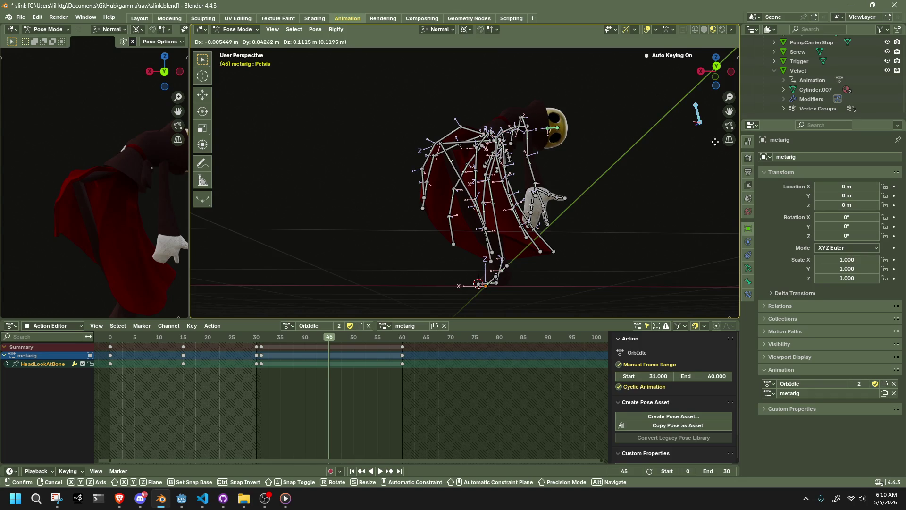
left_click(715, 142)
Shift forearm.L about 17 cm sideways at frame 45 and scrub frames 31–45 to check the motion
mouse_move(621, 156)
middle_mouse_down()
mouse_move(540, 196)
mouse_move(660, 105)
middle_mouse_up()
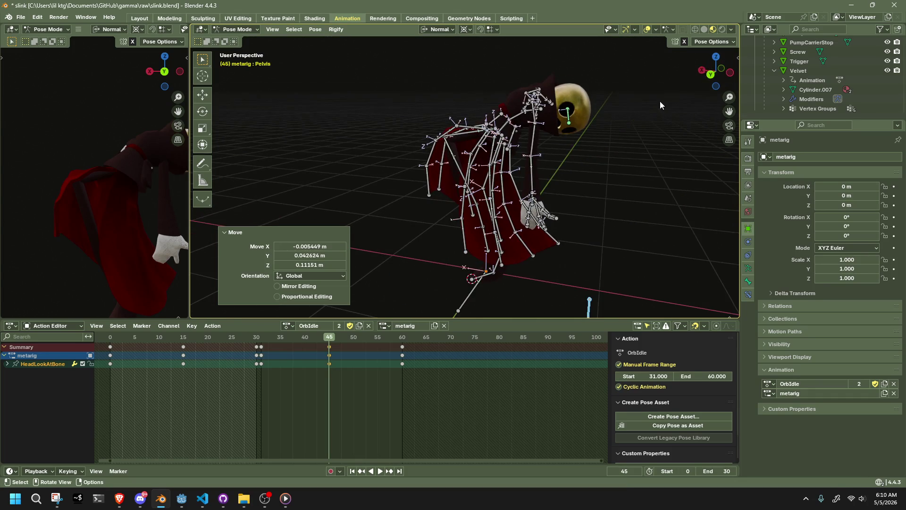
left_click(713, 75)
left_click(532, 182)
key("g")
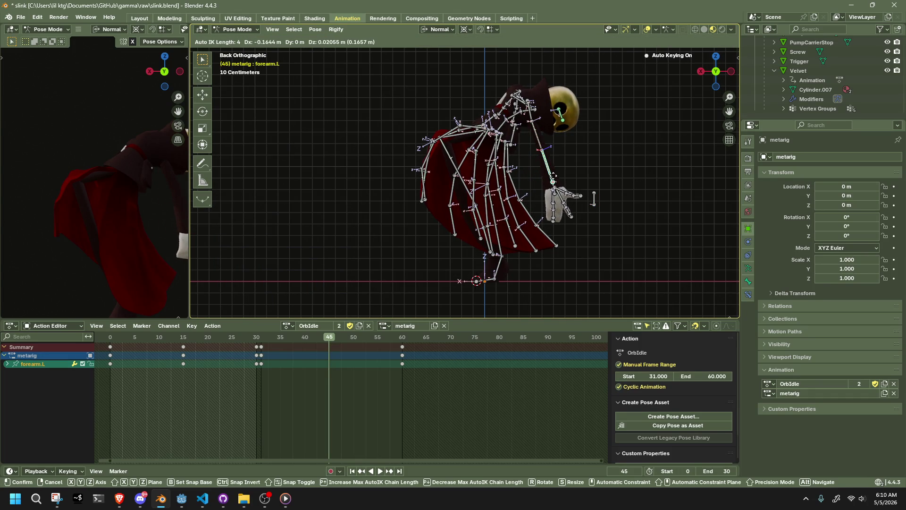
key("Return")
key("space")
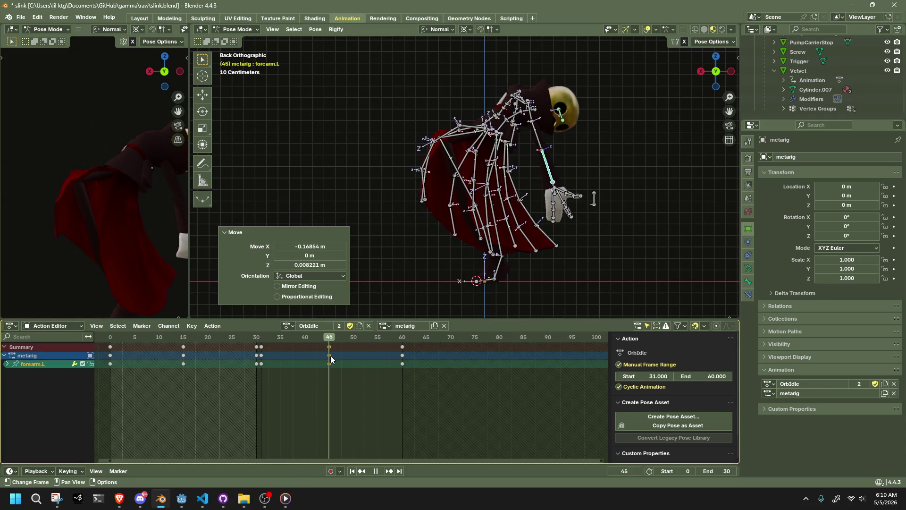
left_click_drag(301, 356, 263, 365)
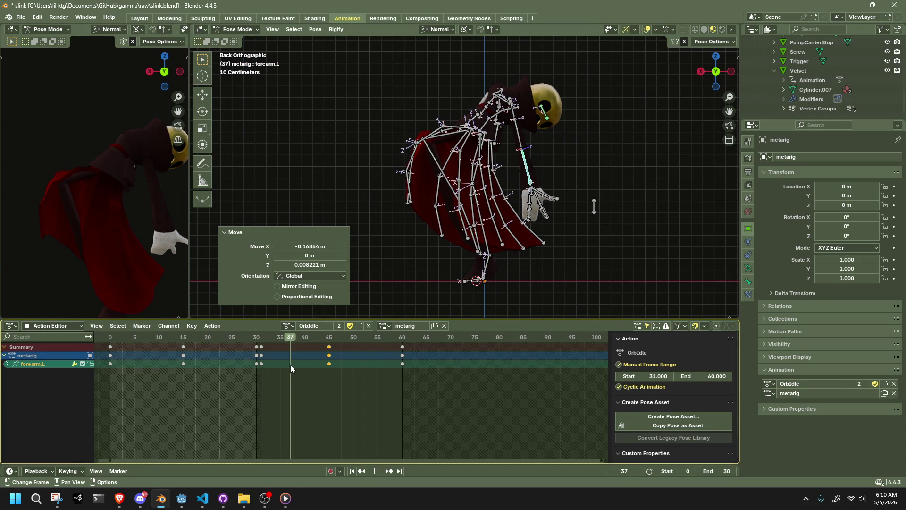
left_click_drag(263, 365, 291, 365)
key("Up")
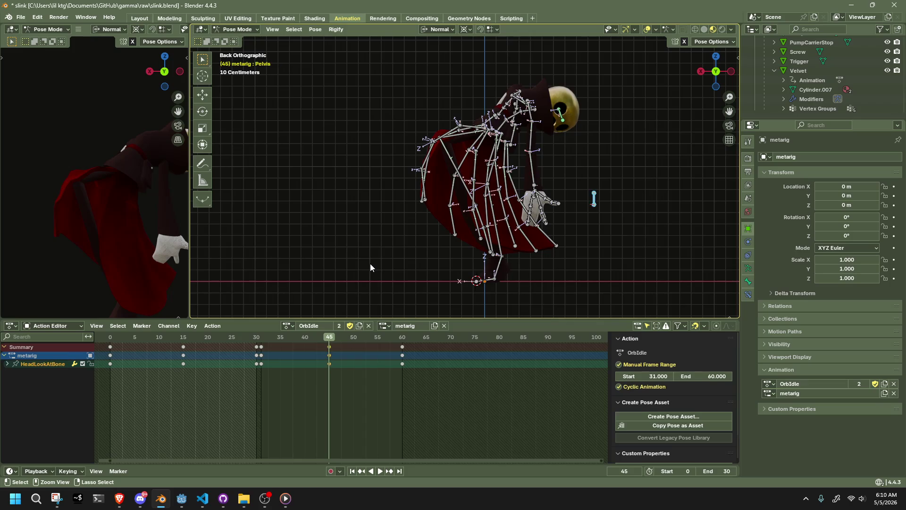
Clear the frame-45 keys and nudge toe.L to a new position
key("alt+i")
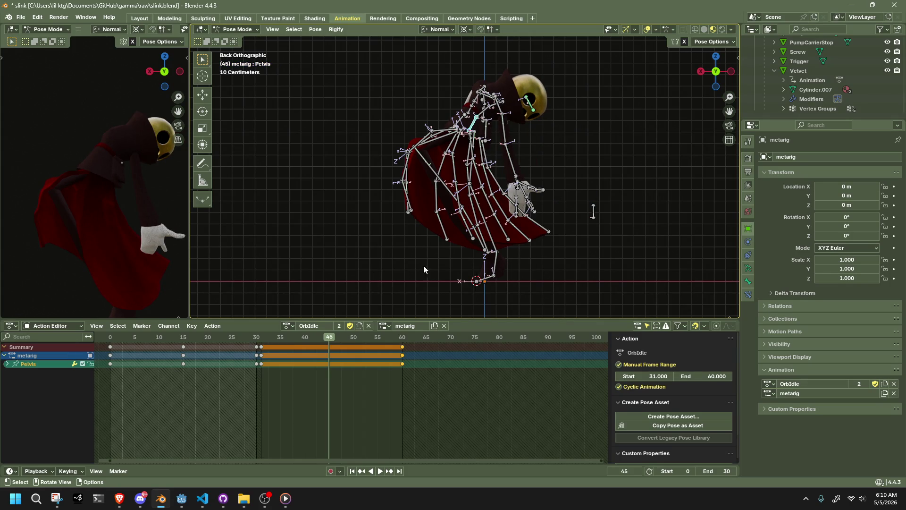
left_click(490, 277)
key("shift+s")
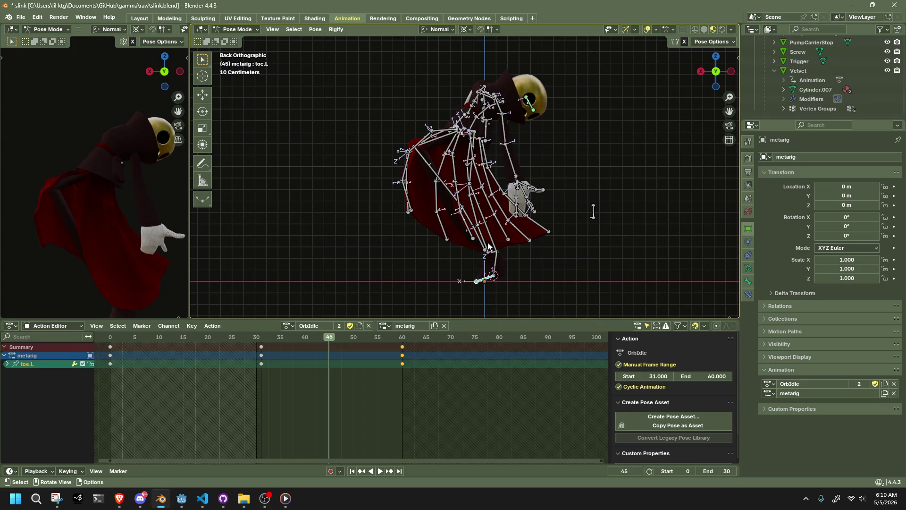
mouse_move(476, 287)
middle_mouse_down()
mouse_move(471, 316)
mouse_move(474, 275)
middle_mouse_up()
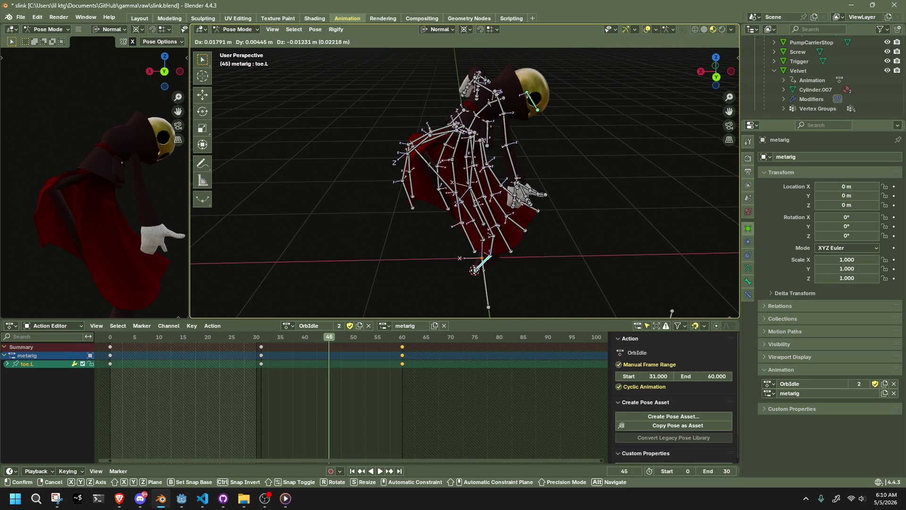
key("g")
left_click(475, 268)
left_click(715, 76)
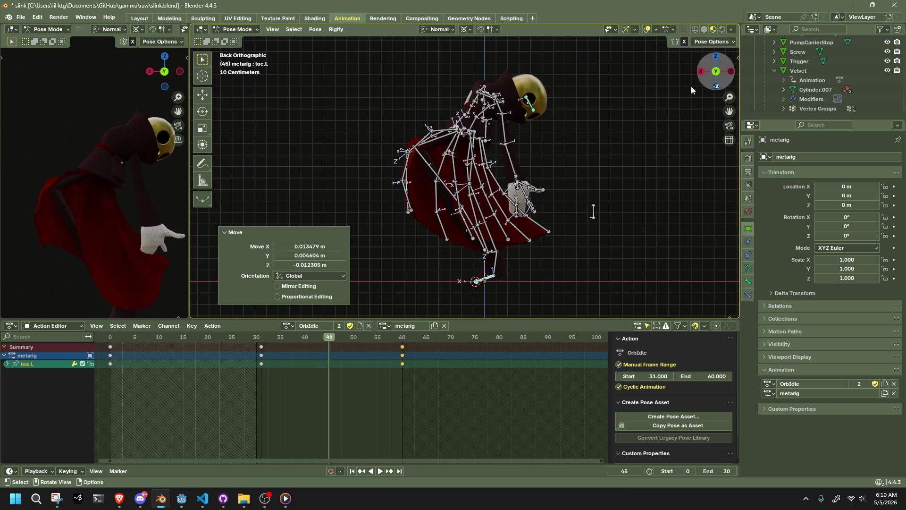
Rotate the Pelvis about 7.14 degrees at frame 45 and scrub back to check the motion
left_click(478, 132)
key("r")
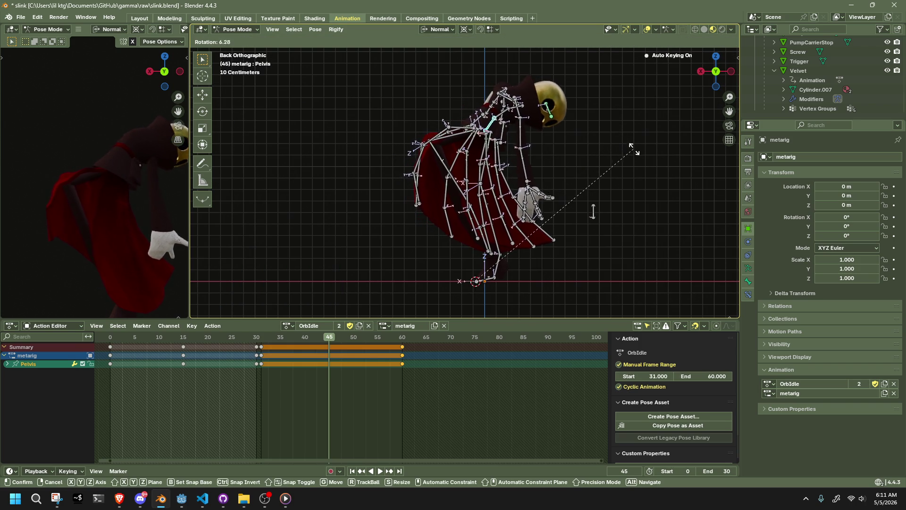
left_click(635, 152)
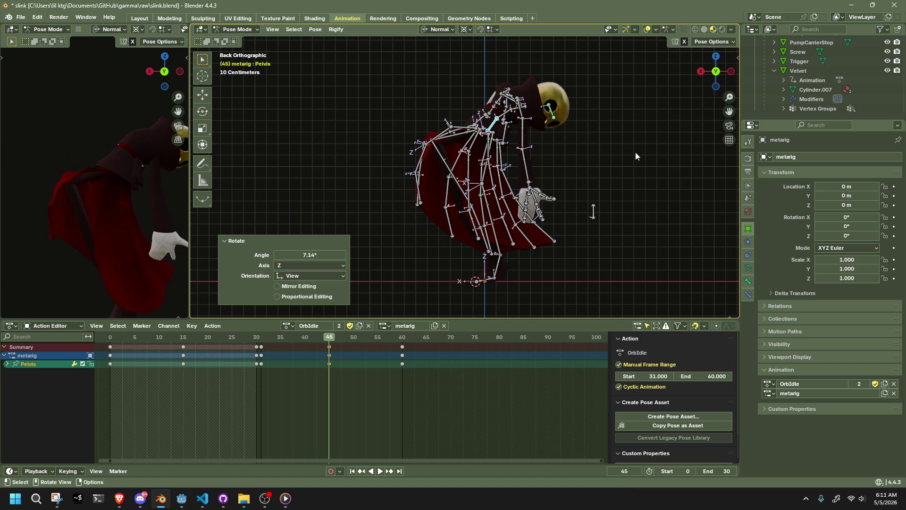
left_click(601, 184)
mouse_move(289, 339)
left_mouse_down()
mouse_move(257, 344)
mouse_move(295, 351)
left_mouse_up()
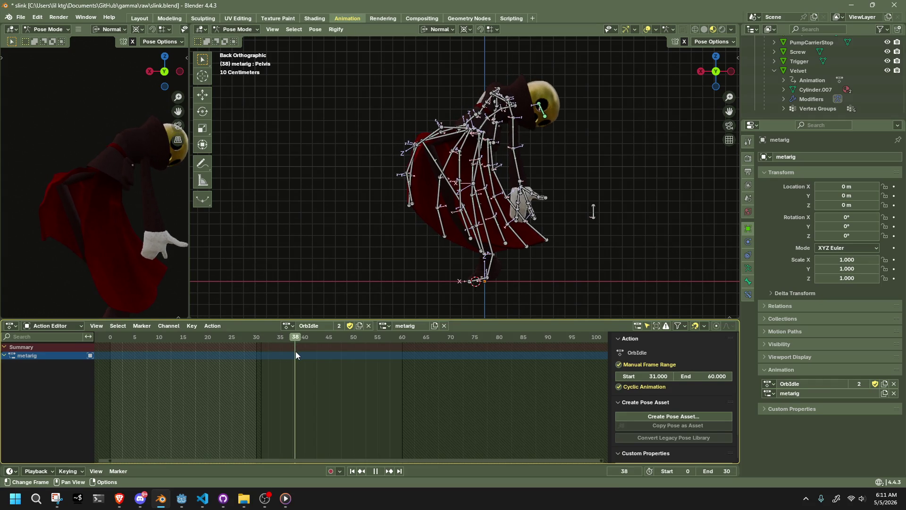
Shift the Pelvis about 5 cm along global X at frame 38 with Global orientation
left_click(481, 124)
left_click(699, 43)
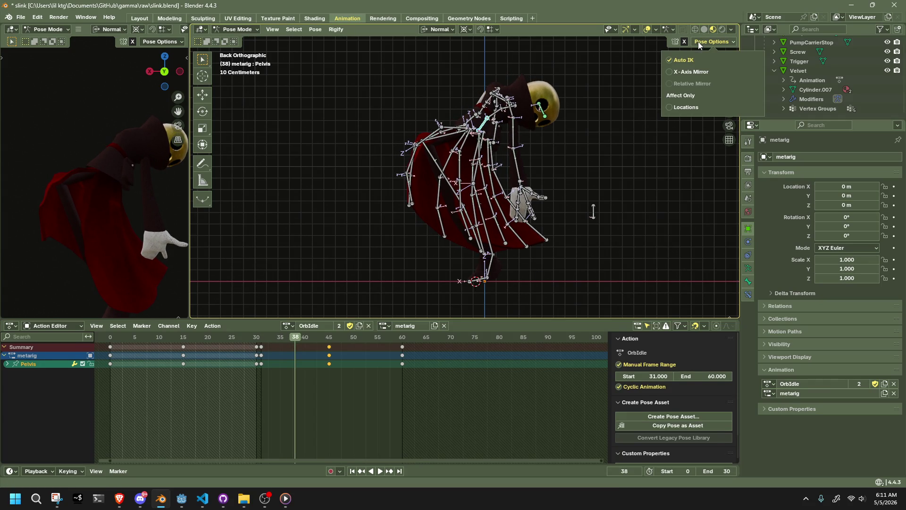
key("g")
key("x")
left_click(565, 214)
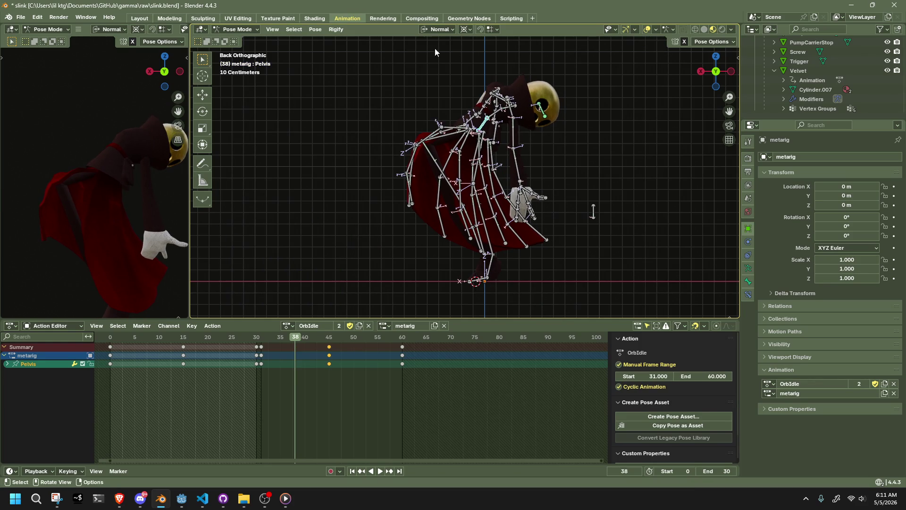
left_click(437, 30)
key("g")
key("x")
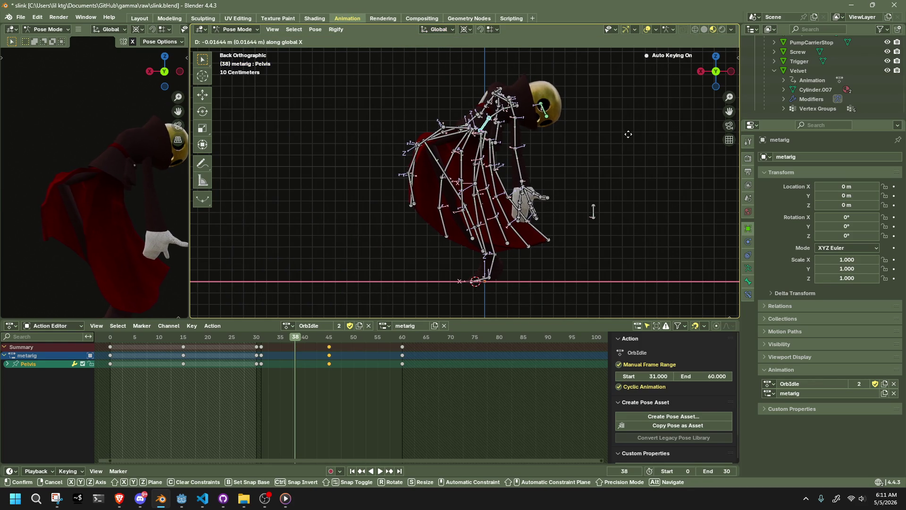
left_click(632, 138)
Duplicate the frame-38 keys to around frame 52 and preview the result
key("space")
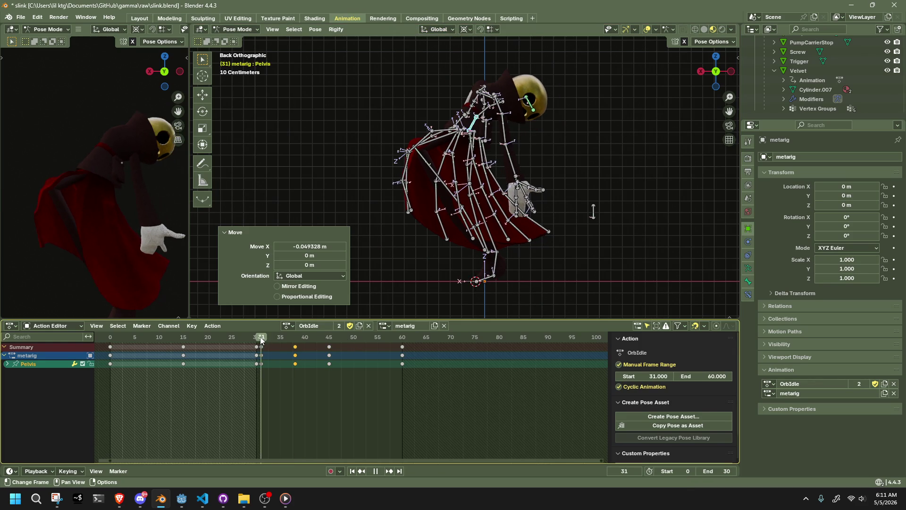
left_click(278, 336)
left_click_drag(278, 336, 324, 342)
key("space")
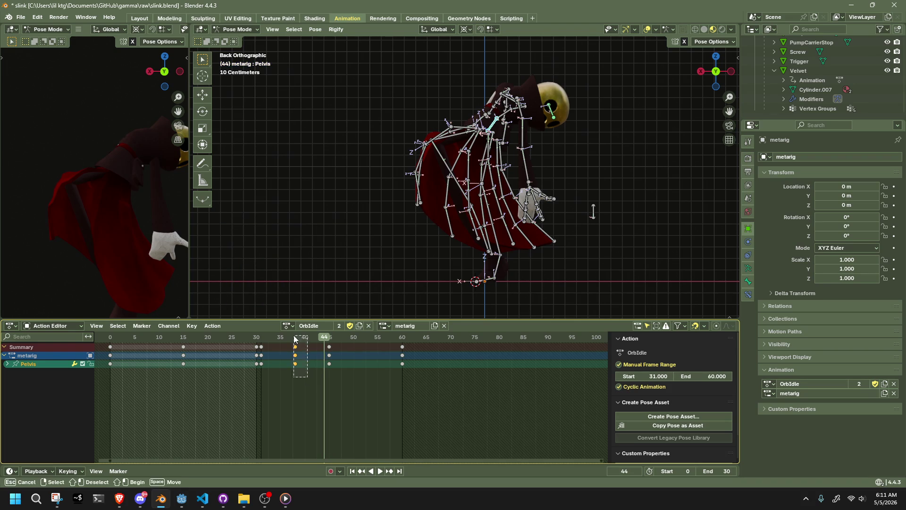
key("g")
left_click(366, 352)
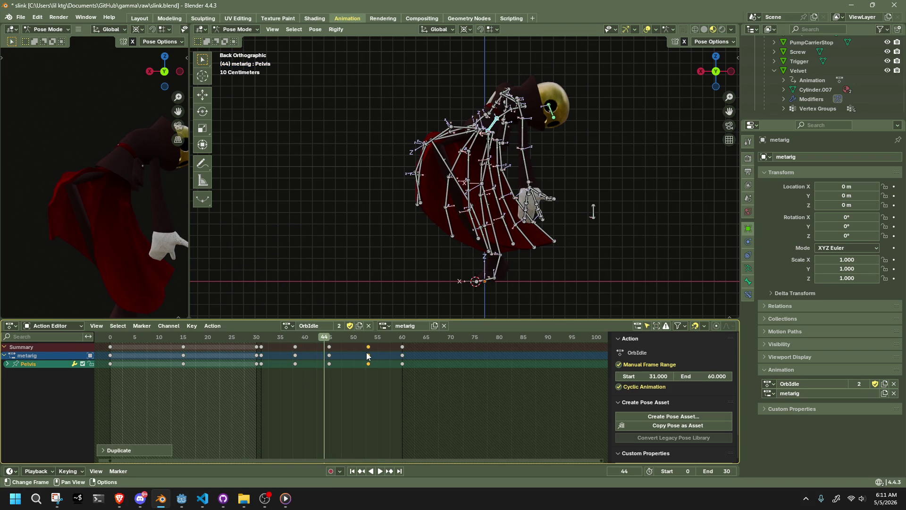
key("space")
left_click_drag(253, 335, 328, 354)
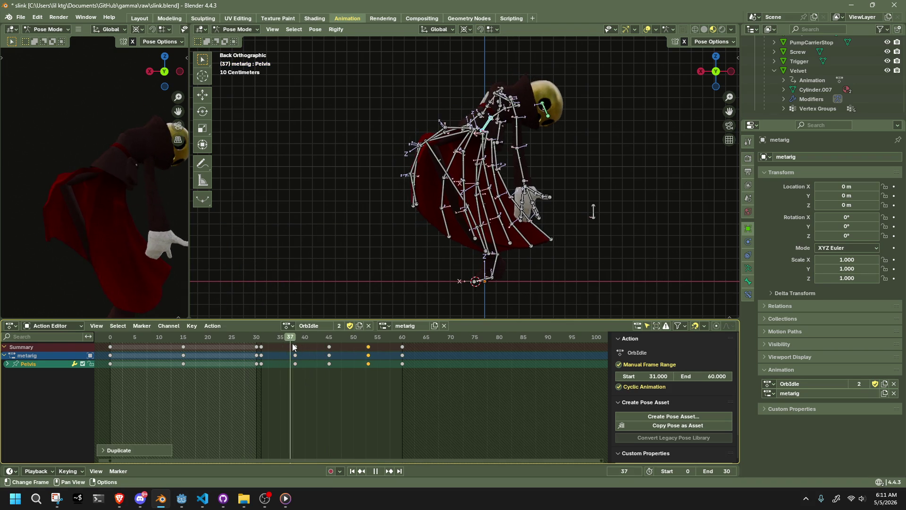
key("space")
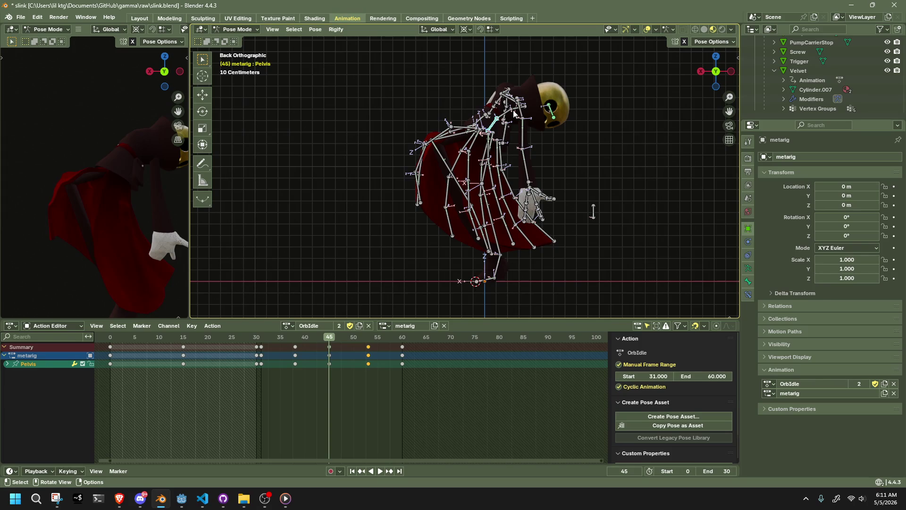
Reposition the Chest and left forearm at frame 45 with Auto IK on
left_click(708, 42)
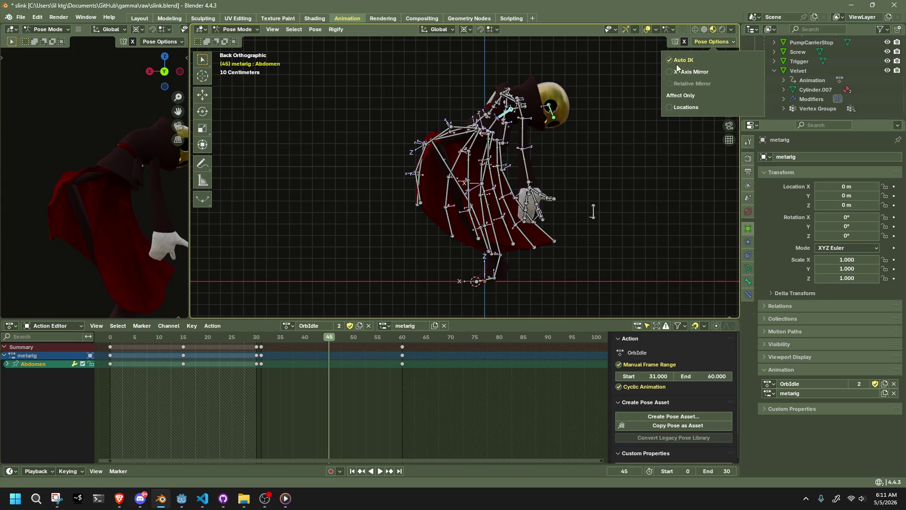
key("g")
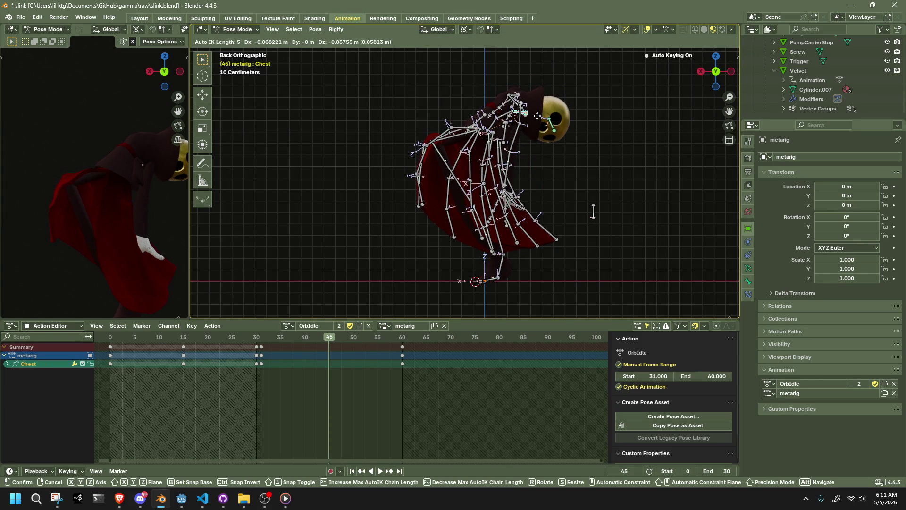
left_click(511, 149)
left_click(507, 162)
key("g")
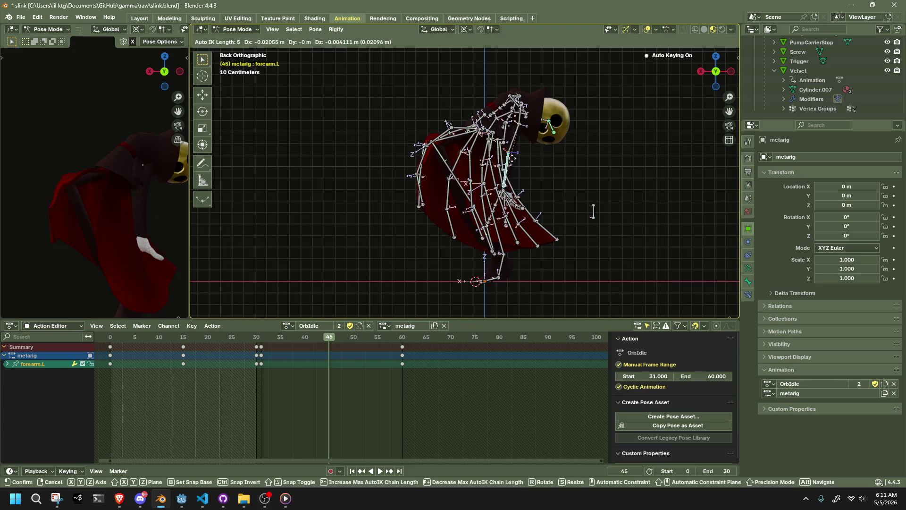
left_click(564, 143)
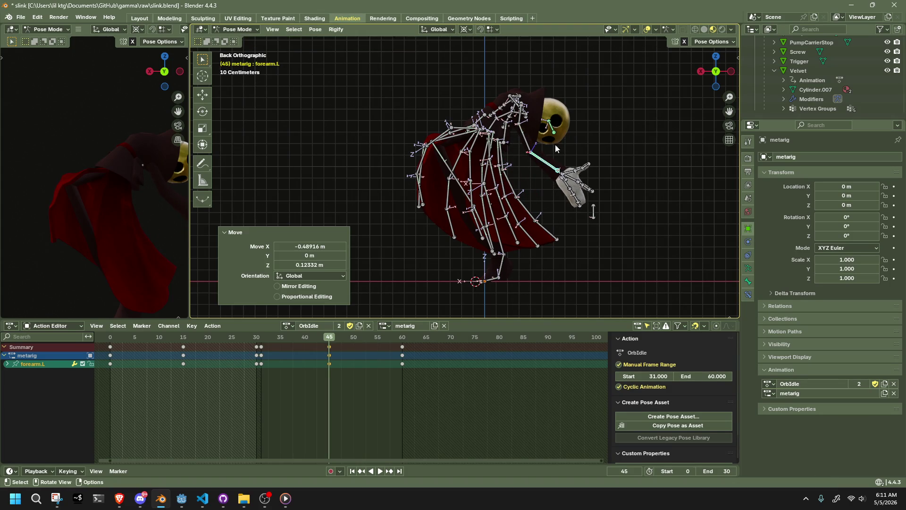
Reposition the right forearm at frame 45, nudging it twice into place
middle_click_drag(555, 144, 227, 150)
mouse_move(443, 146)
middle_mouse_down()
mouse_move(415, 82)
mouse_move(441, 85)
mouse_move(431, 169)
middle_mouse_up()
left_click(420, 72)
key("g")
left_click(439, 67)
key("g")
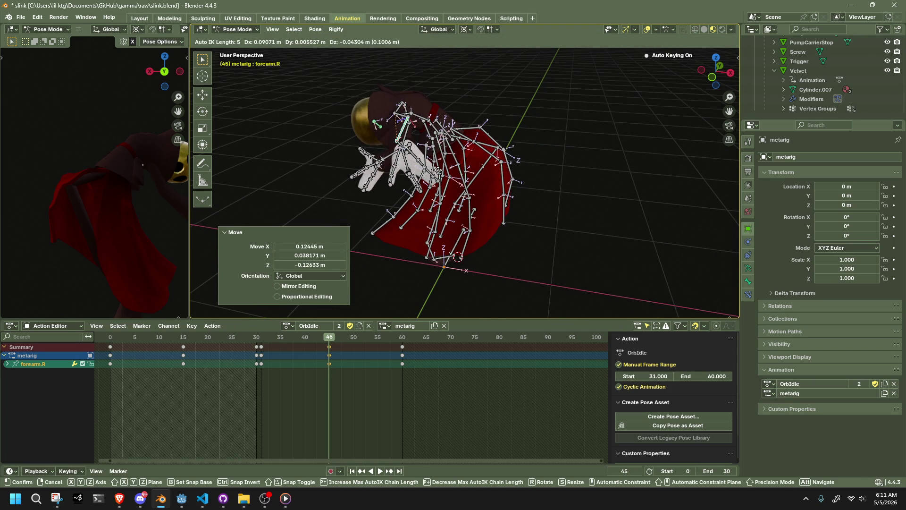
key("Return")
middle_click_drag(439, 177, 397, 212)
Play the idle back from frame 31 and scrub to check the motion
left_click(261, 339)
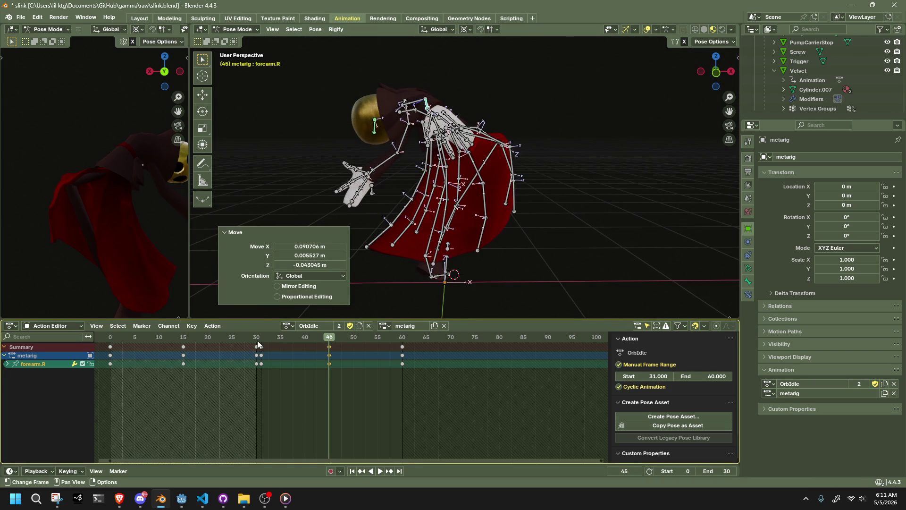
key("space")
left_click_drag(261, 339, 291, 336)
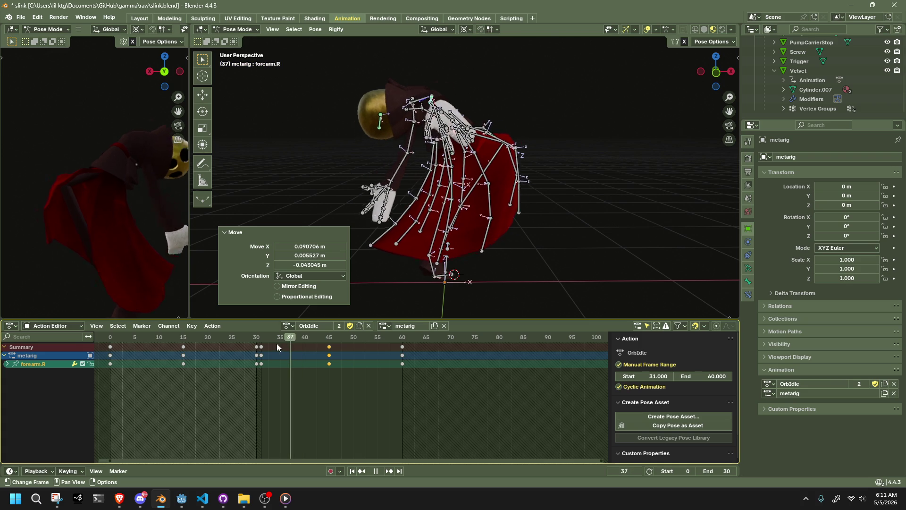
left_click_drag(291, 337, 261, 346)
key("space")
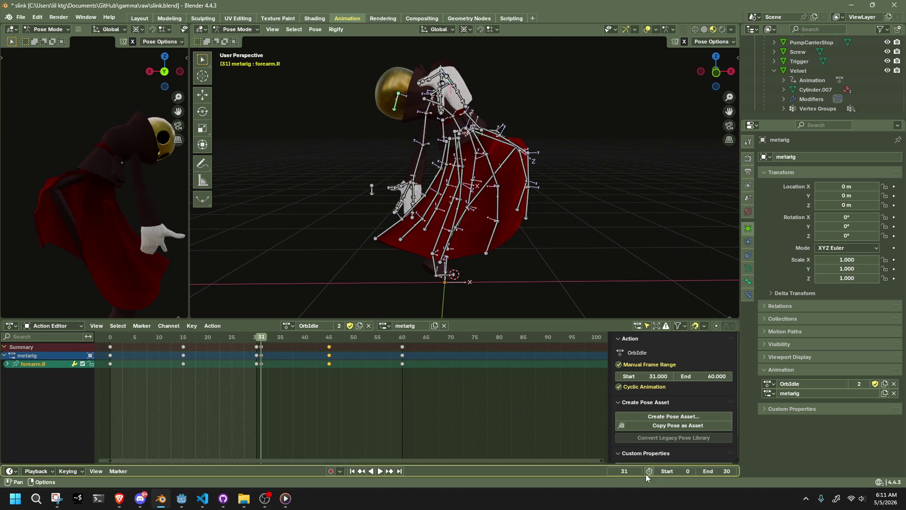
type("31")
Set the scene range to frames 31–60 and play through it
key("Return")
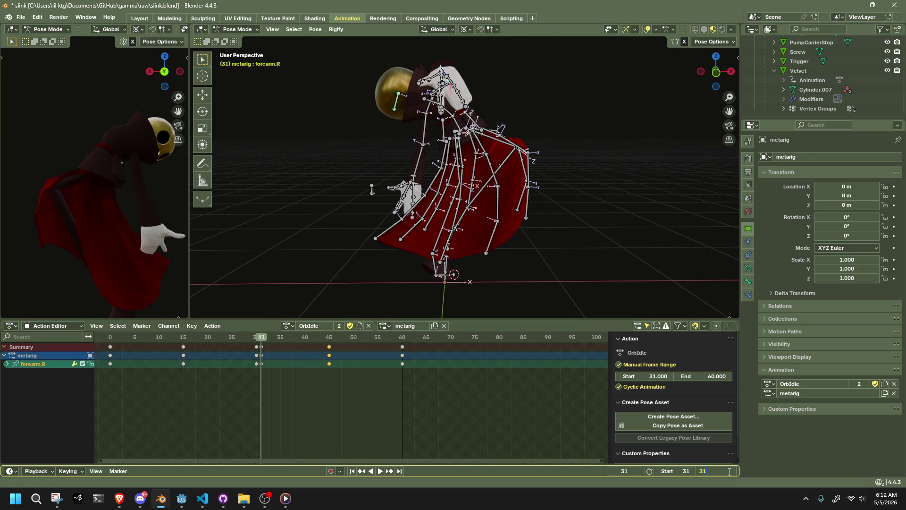
type("60")
key("Return")
key("space")
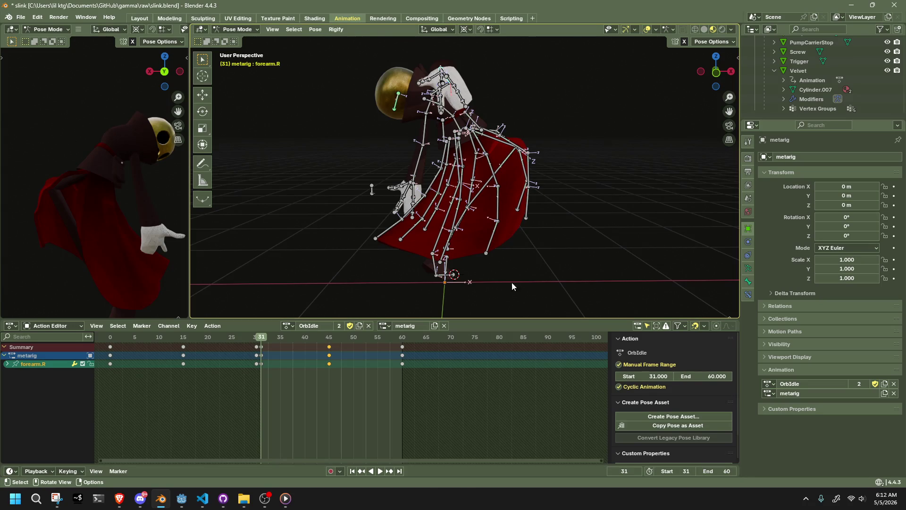
scroll(548, 248, "down", 2)
middle_click_drag(547, 248, 301, 233)
key("space")
Review the rig from back, front and side views, resting on frame 45
left_click(708, 72)
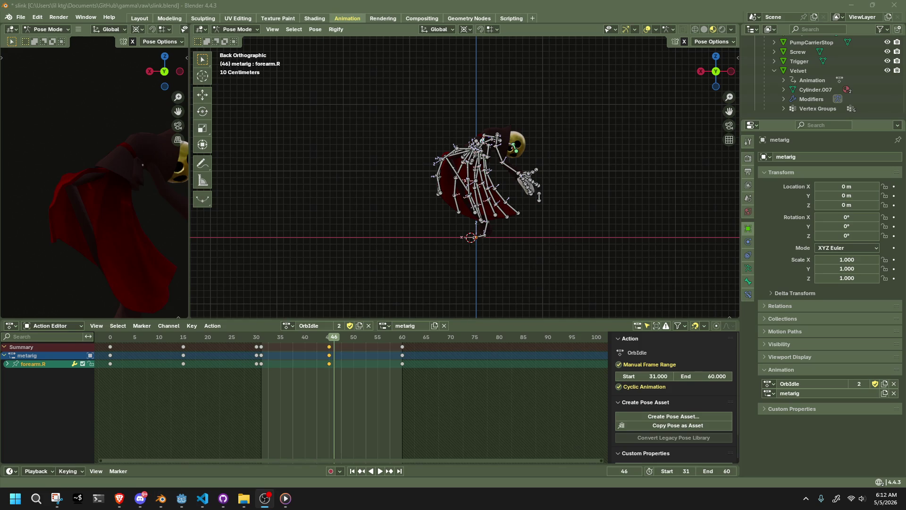
key("space")
left_click(329, 335)
key("space")
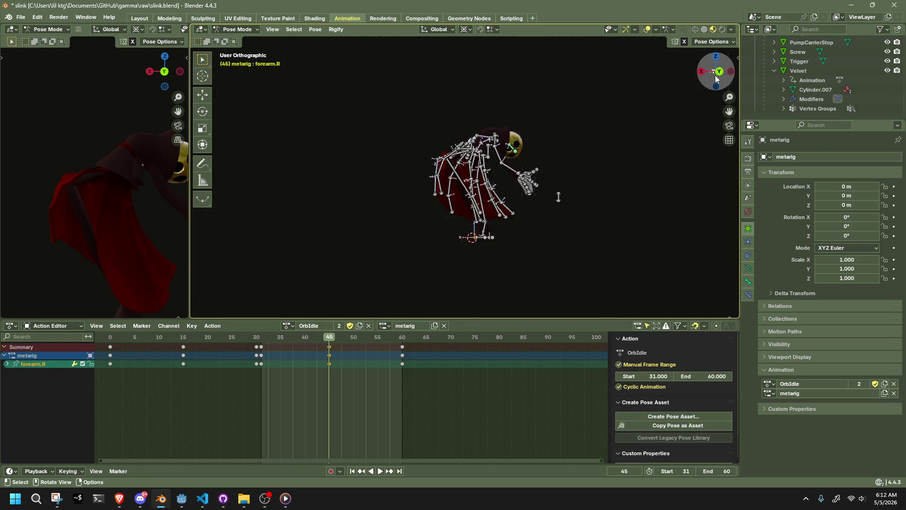
left_click(716, 75)
left_click(731, 72)
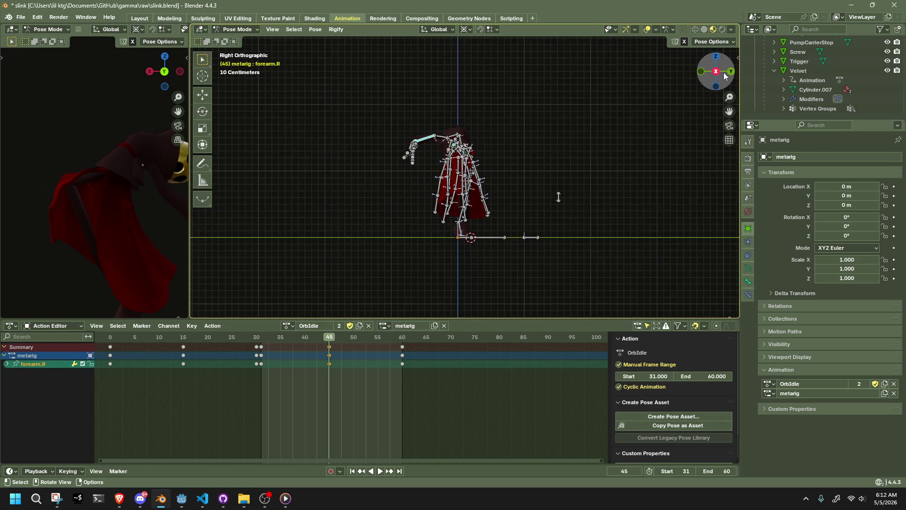
Delete all bones' keys between frames 35 and 55 from the back view
key("ctrl+KP_1")
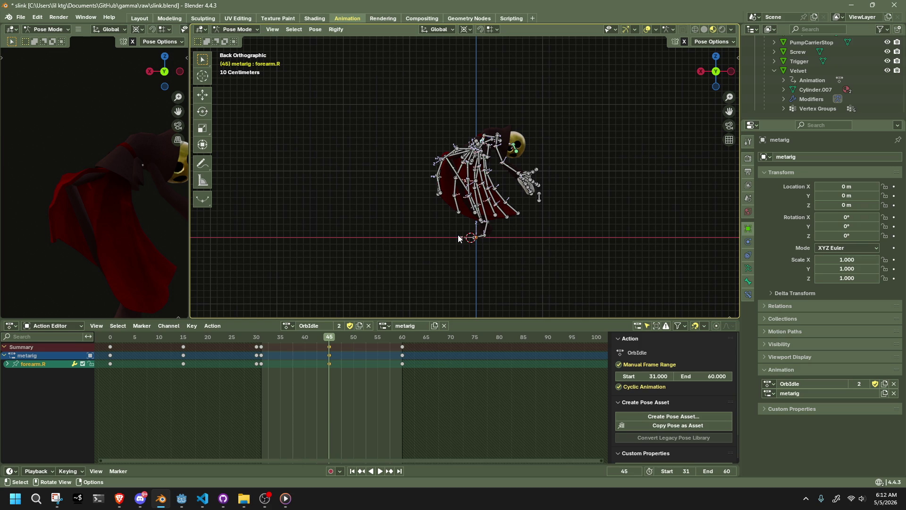
key("a")
mouse_move(378, 404)
left_mouse_down()
mouse_move(293, 356)
mouse_move(288, 340)
left_mouse_up()
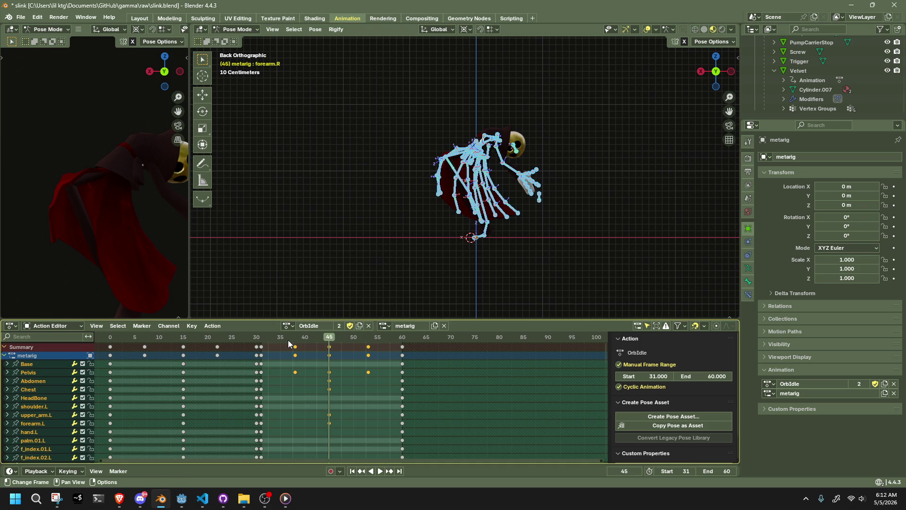
key("Delete")
left_click(489, 263)
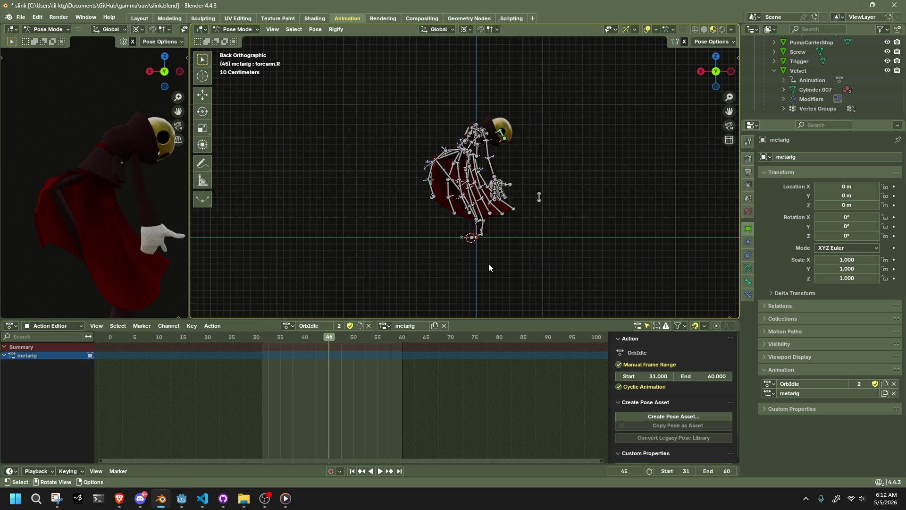
left_click(475, 237)
scroll(475, 238, "up", 2)
scroll(473, 132, "up", 1)
Rotate the Pelvis slightly, then try and undo a couple of Chest moves
left_click(473, 132)
key("r")
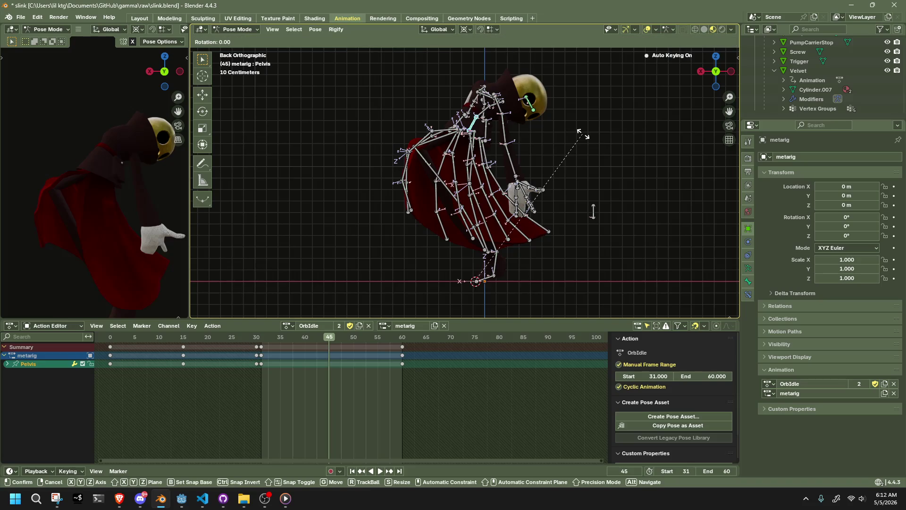
left_click(581, 134)
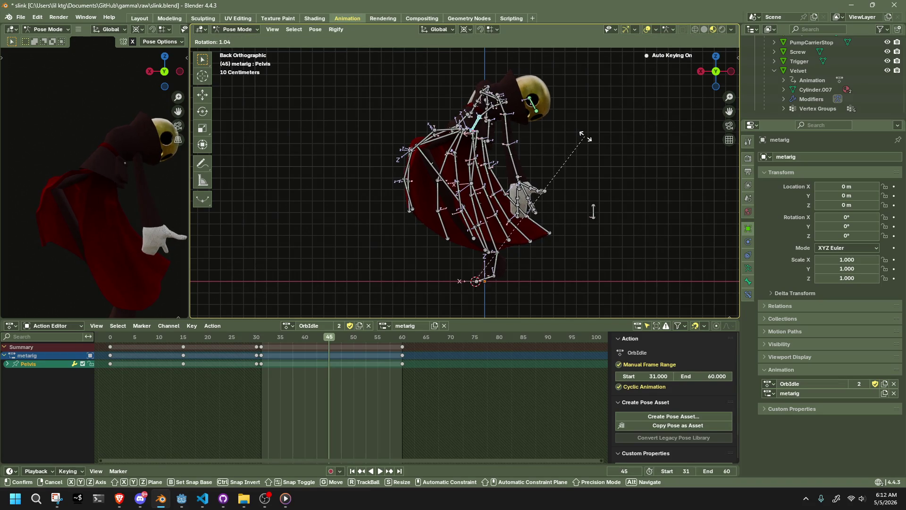
left_click(514, 102)
key("g")
left_click(515, 103)
key("ctrl+z")
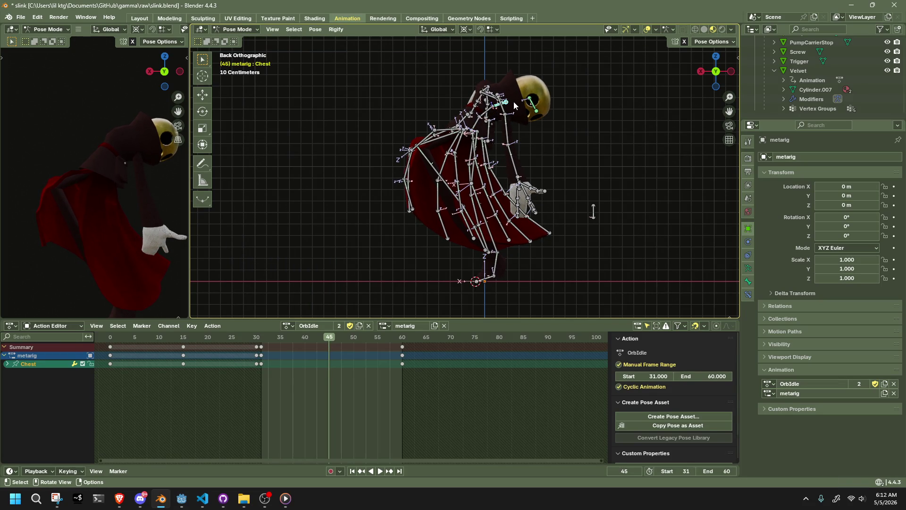
key("g")
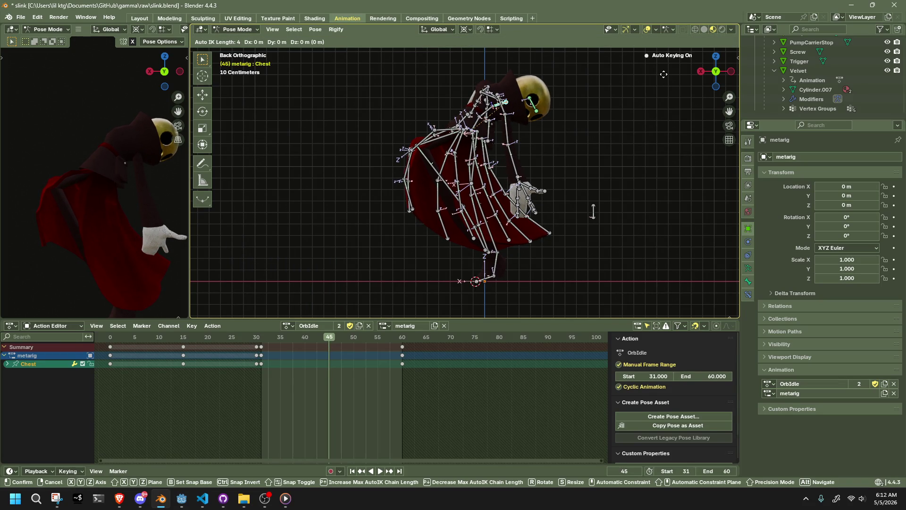
left_click(645, 102)
key("ctrl+z")
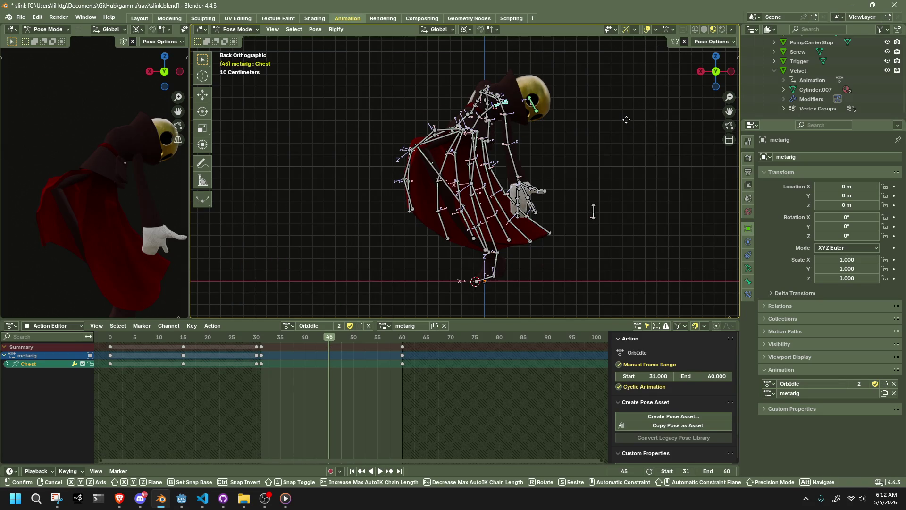
Nudge the Chest into its new frame-45 position over several small moves
key("g")
scroll(623, 121, "up", 2)
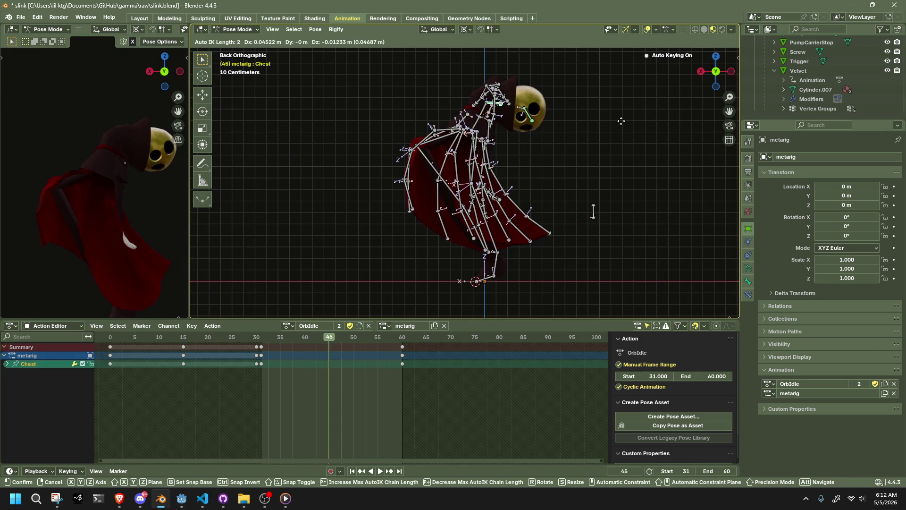
left_click(626, 118)
key("g")
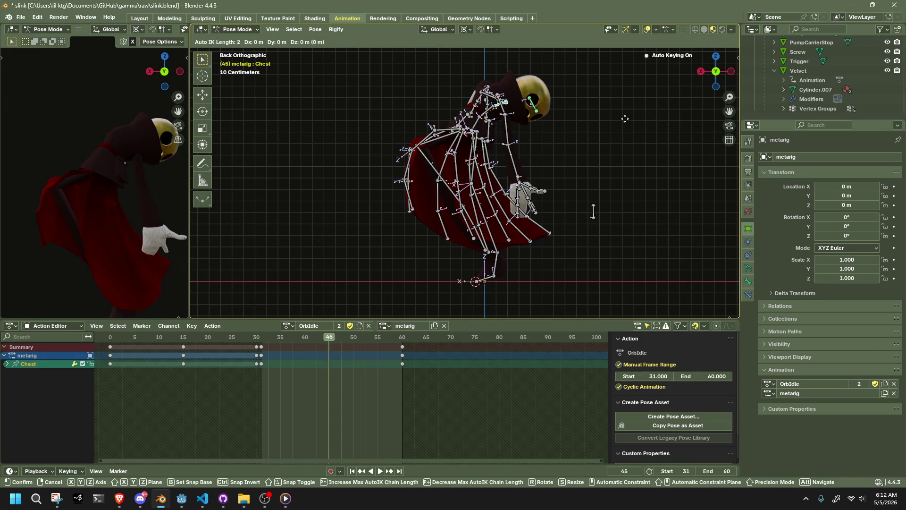
left_click(623, 116)
key("g")
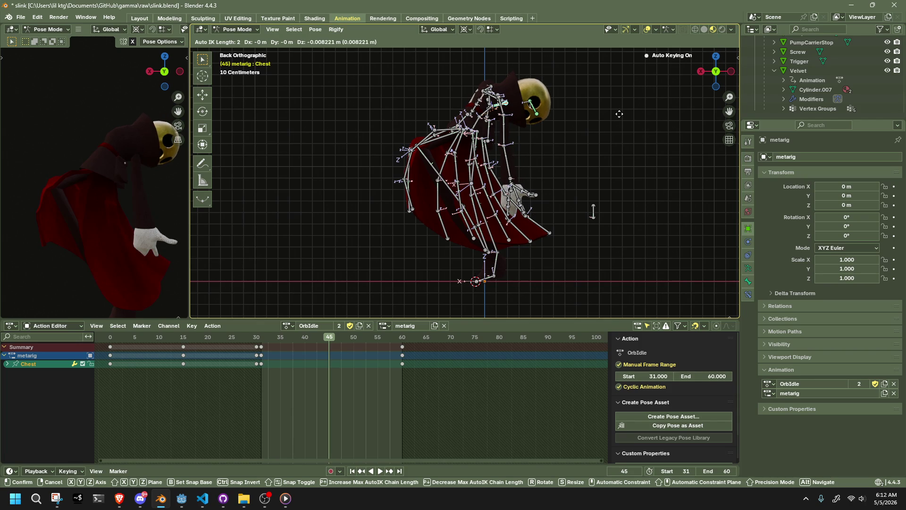
left_click(620, 114)
key("g")
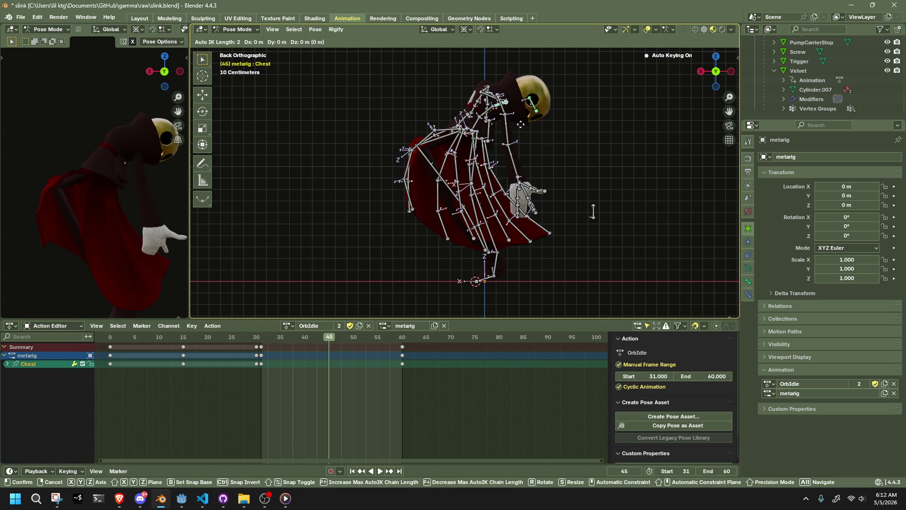
left_click(521, 125)
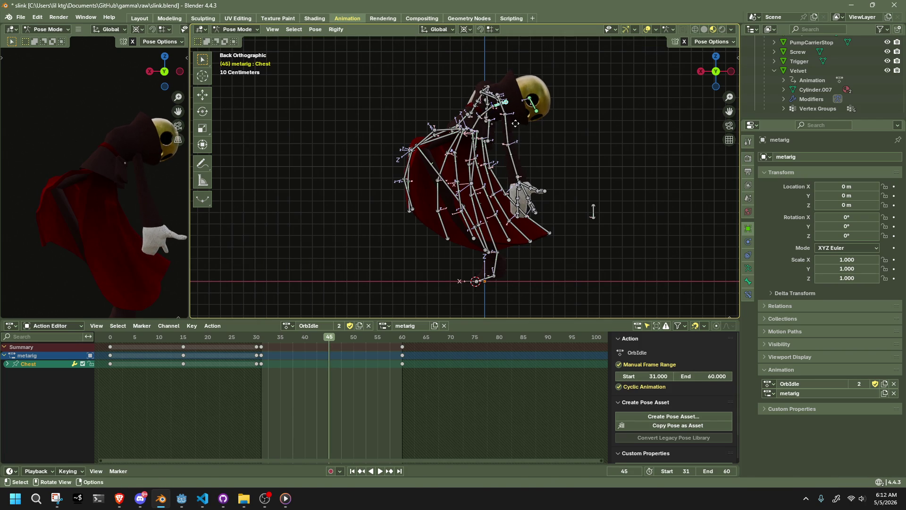
key("g")
left_click(513, 120)
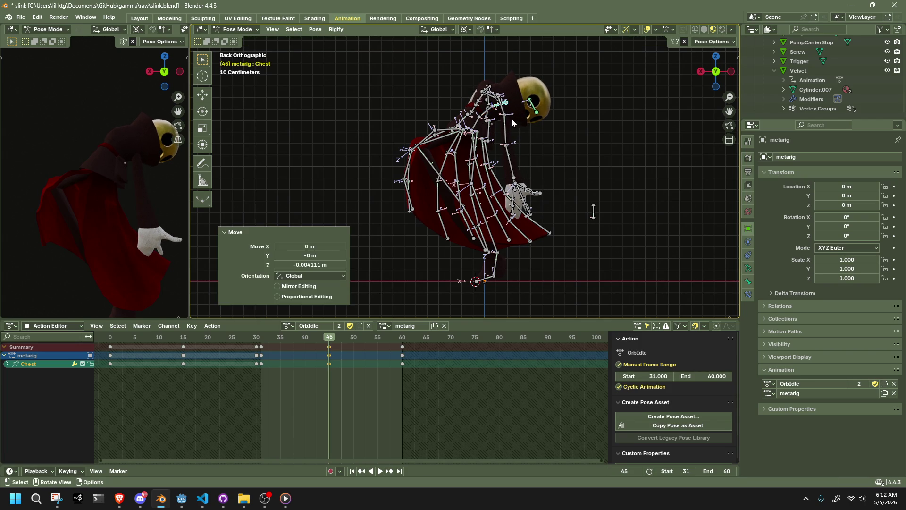
Rotate Abdomen and Chest about 3.5° around Normal X, keying frame 45
left_click(497, 109, "shift")
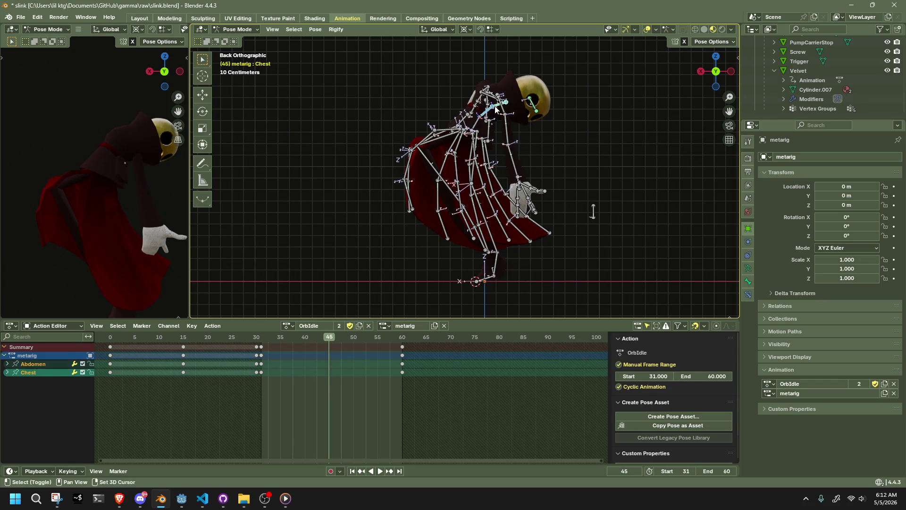
left_click(426, 30)
left_click(422, 73)
key("r")
key("x")
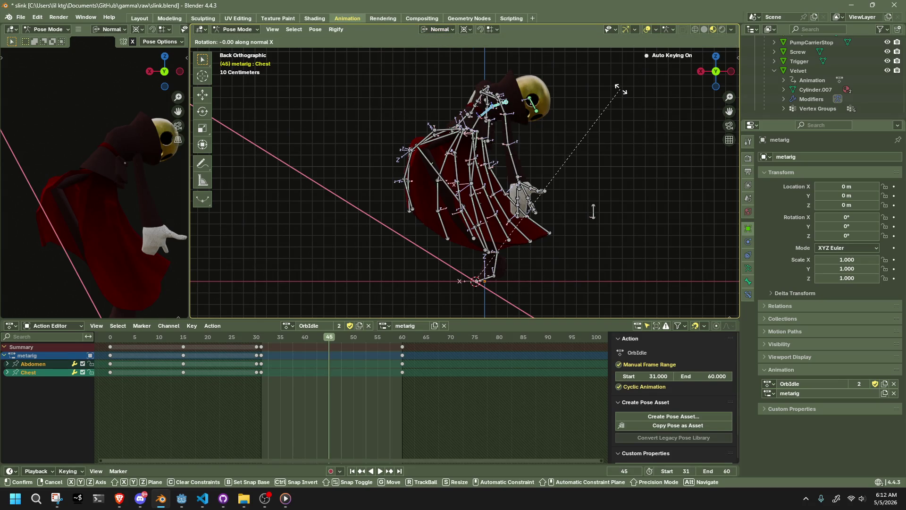
left_click(628, 111)
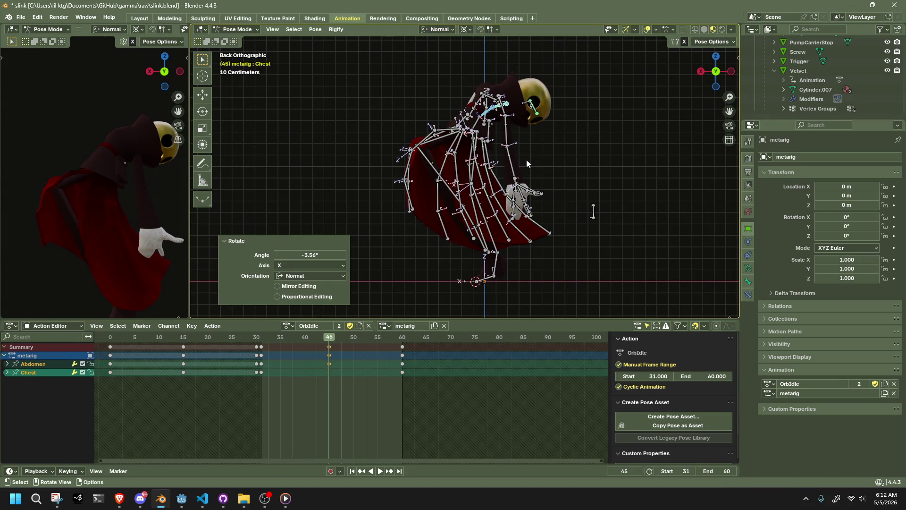
Reposition forearm.L at frame 45
left_click(519, 168)
key("g")
left_click(519, 167)
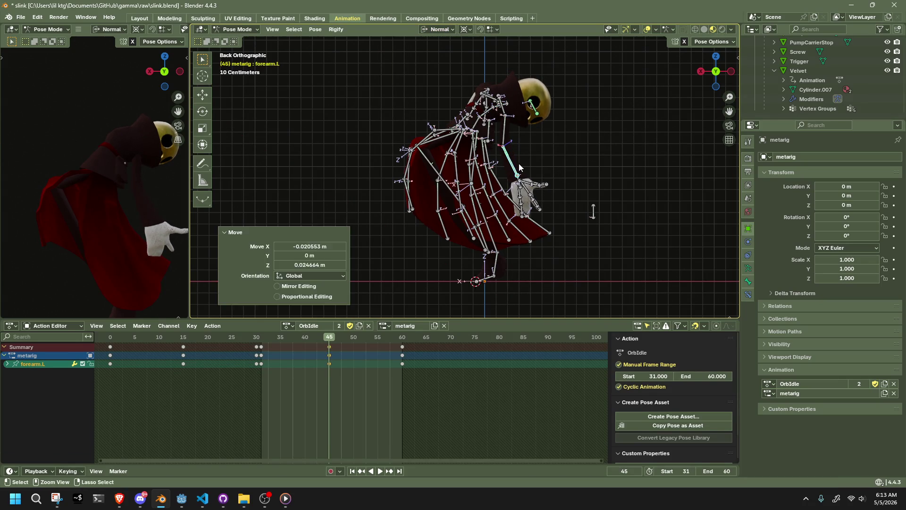
key("ctrl+z")
key("g")
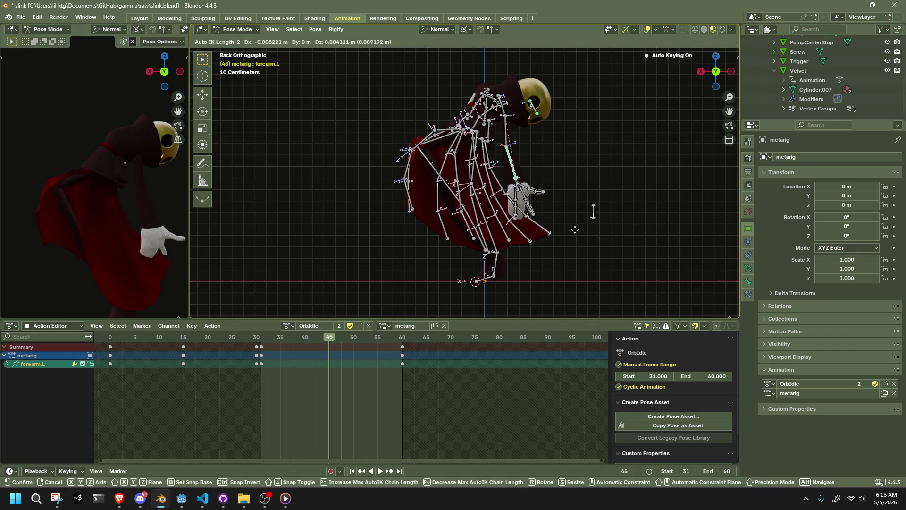
left_click(576, 229)
middle_click_drag(575, 230, 550, 139)
Reposition forearm.R from the front view, then play from frame 31
left_click(383, 95)
middle_click_drag(383, 94, 703, 89)
left_click(707, 84)
key("g")
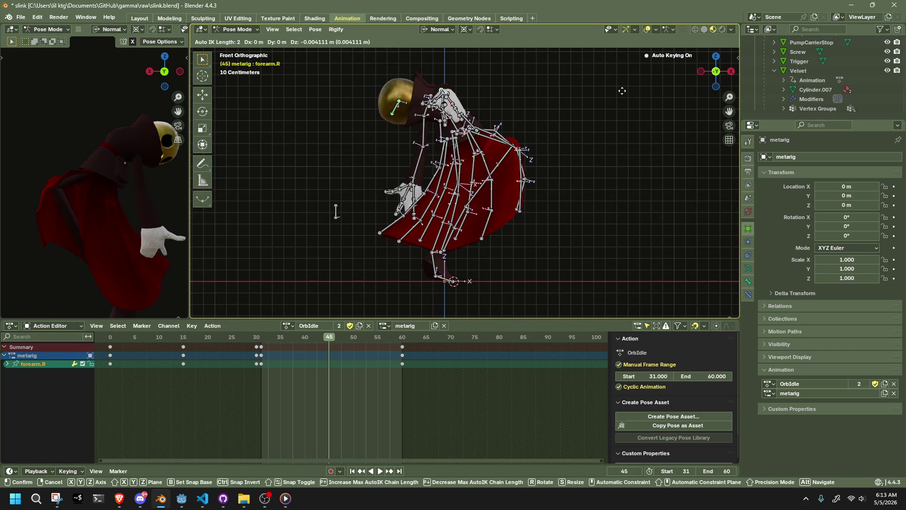
left_click(623, 91)
key("i")
key("space")
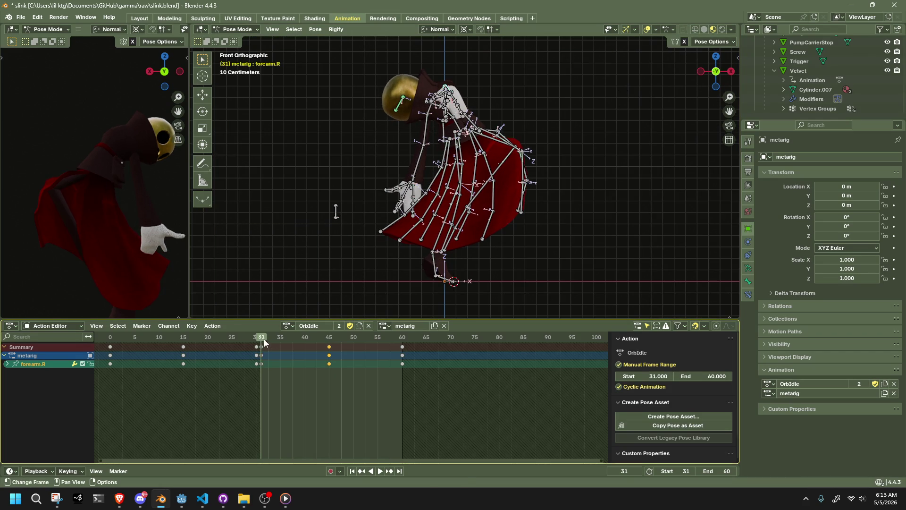
Switch to Object Mode and orbit around the character during playback
middle_click_drag(371, 199, 626, 178)
left_click(627, 180)
left_click(244, 29)
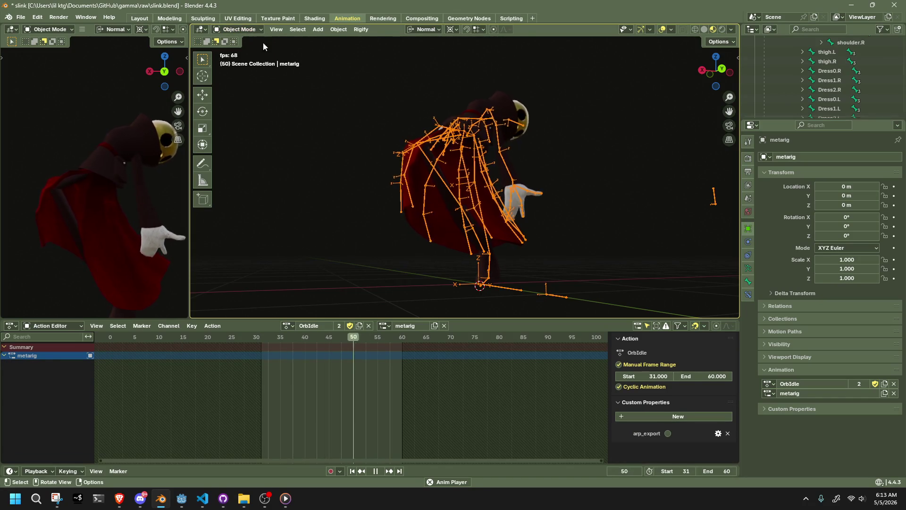
left_click(626, 185)
mouse_move(625, 186)
middle_mouse_down()
mouse_move(380, 197)
mouse_move(578, 192)
middle_mouse_up()
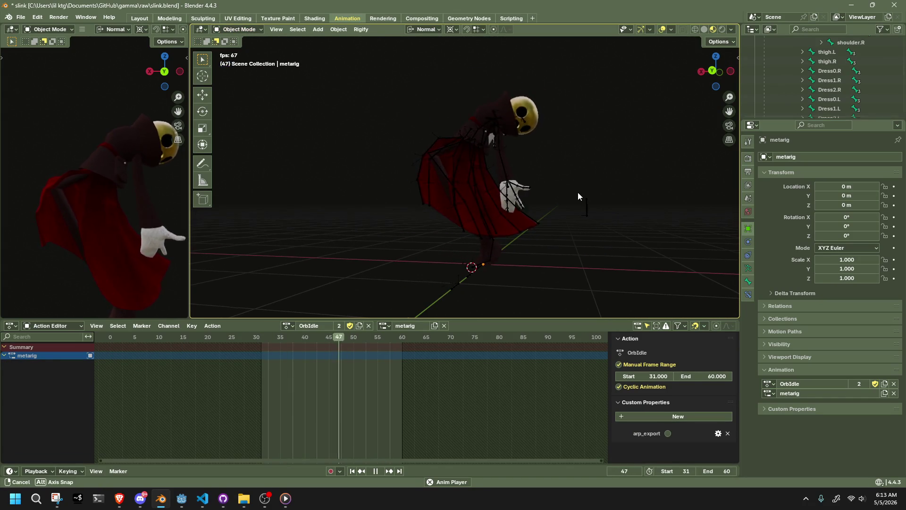
left_click(714, 71)
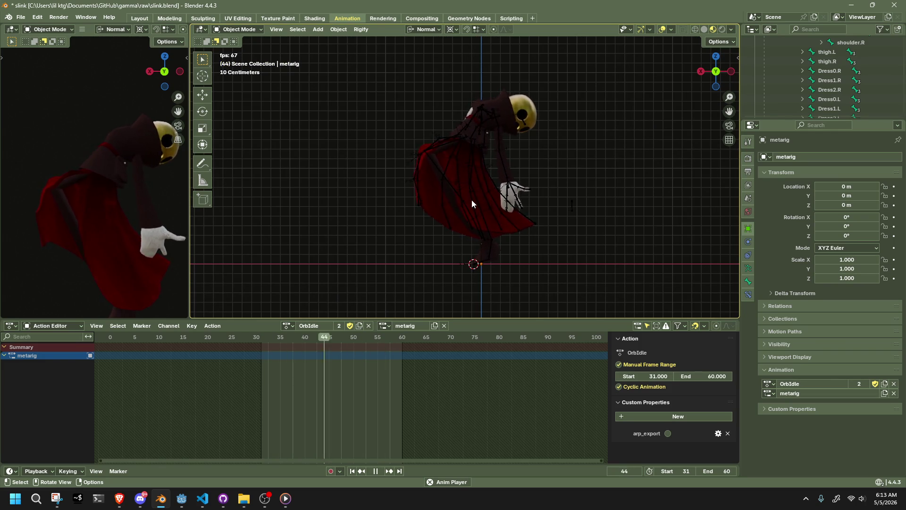
Select the metarig, return to Pose Mode and pick the frame-31 key column
left_click(437, 191)
left_click(241, 30)
left_click(245, 57)
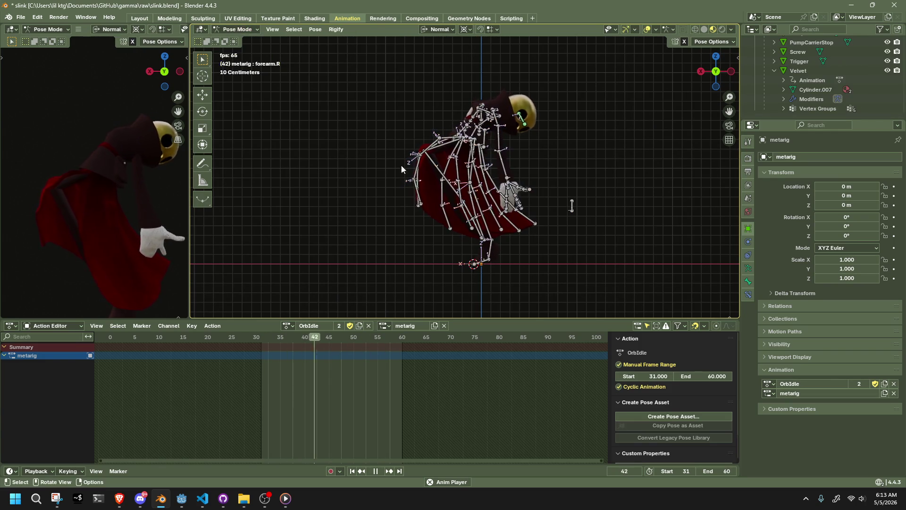
left_click(262, 345)
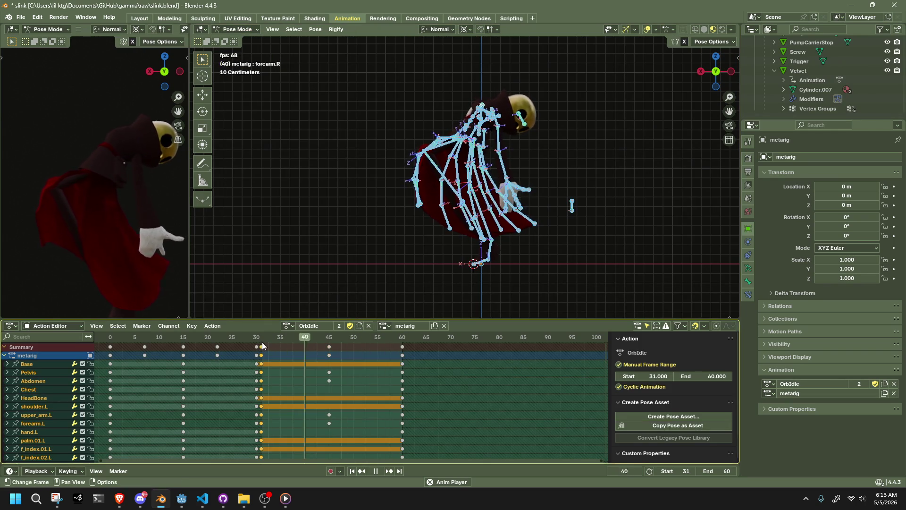
Copy the frame-31 pose of all bones and paste it at frame 60
key("space")
key("space")
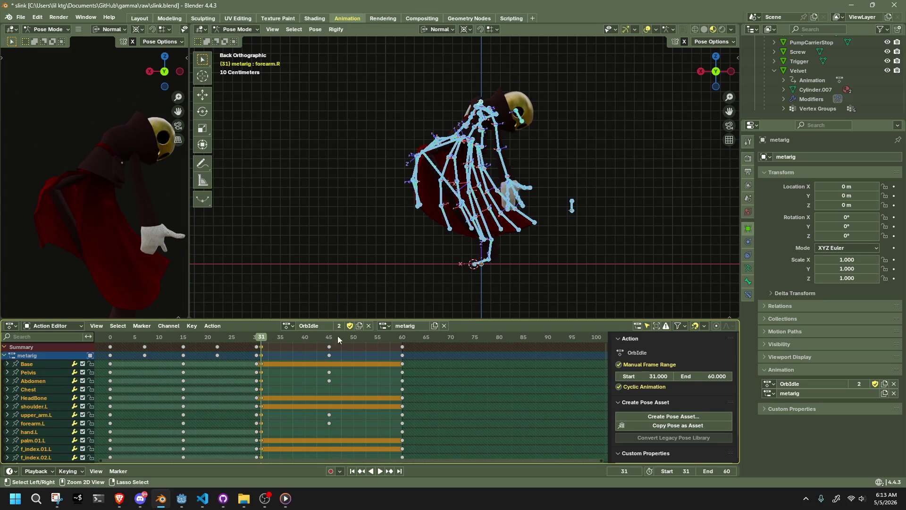
key("ctrl+c")
key("space")
key("ctrl+v")
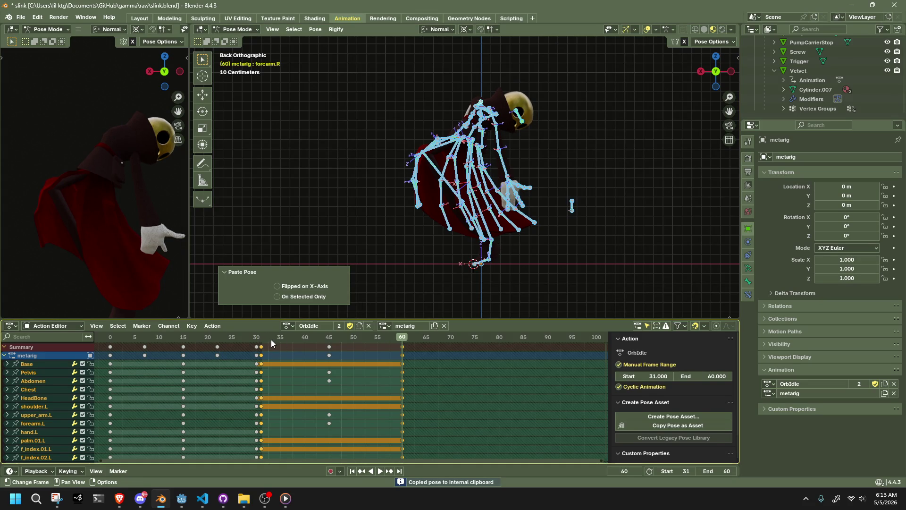
left_click_drag(262, 342, 348, 346)
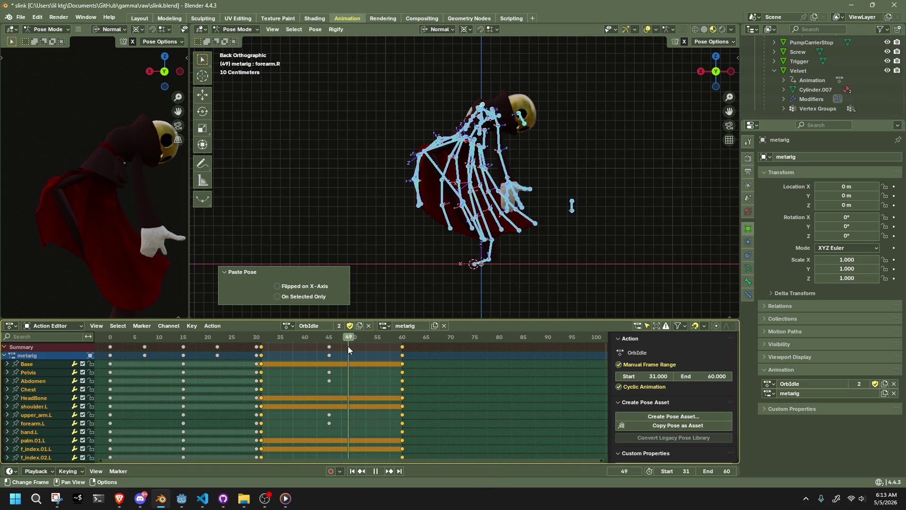
left_click_drag(362, 347, 402, 350)
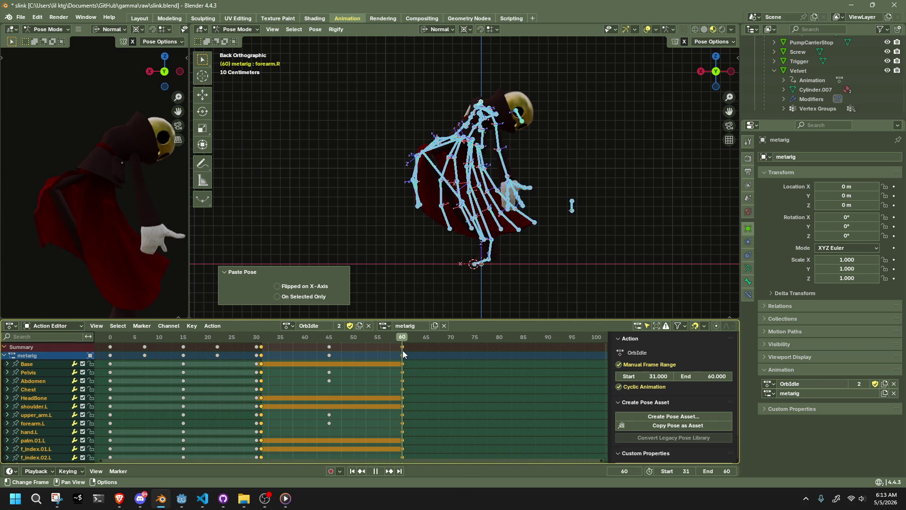
key("space")
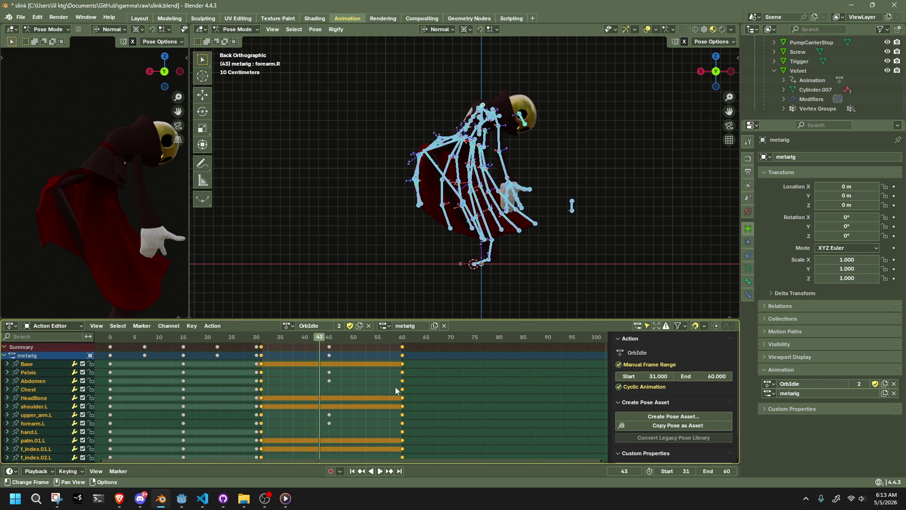
Set the keys to Linear interpolation and play back to check
right_click(362, 371)
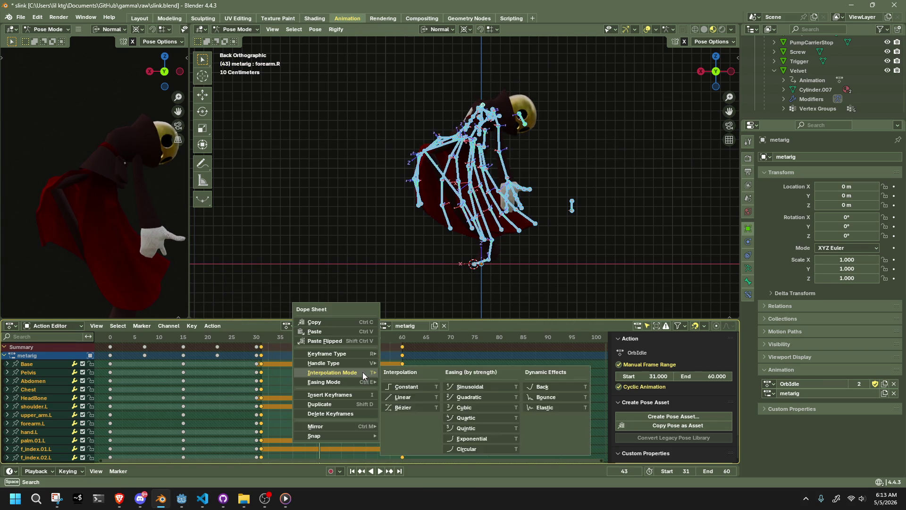
left_click(431, 396)
key("space")
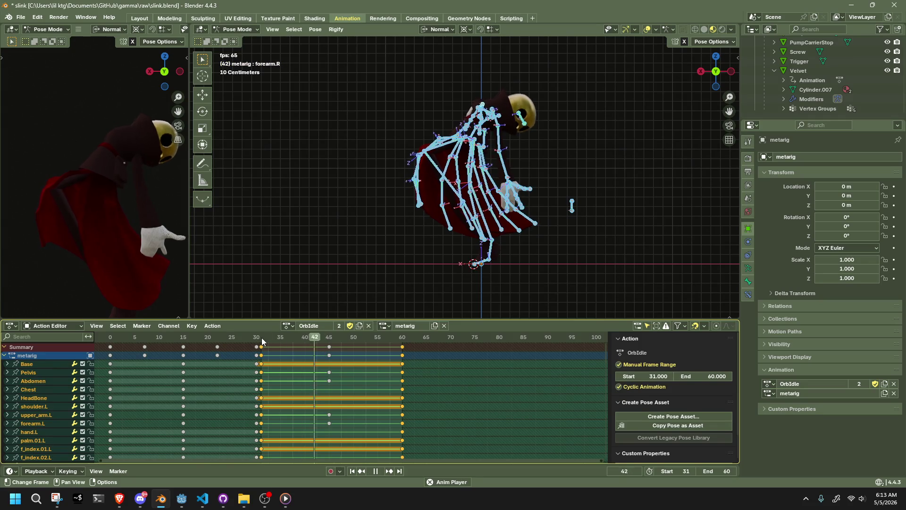
Play the idle loop while toggling bone selection and orbiting, then stop
left_click(314, 203)
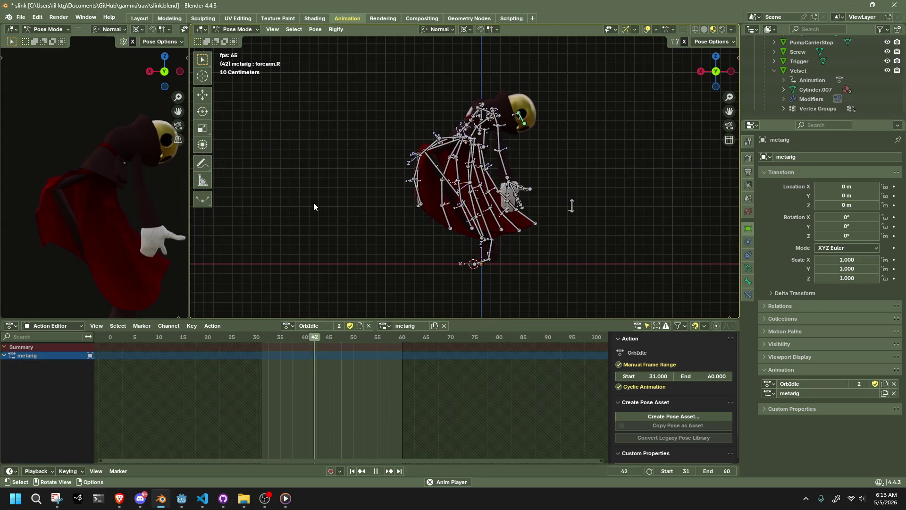
key("a")
left_click(346, 70)
mouse_move(394, 240)
middle_mouse_down()
mouse_move(558, 245)
mouse_move(427, 247)
middle_mouse_up()
key("space")
Select all bones, jump to frame 45 and pick the Dress4.003.R bone
key("a")
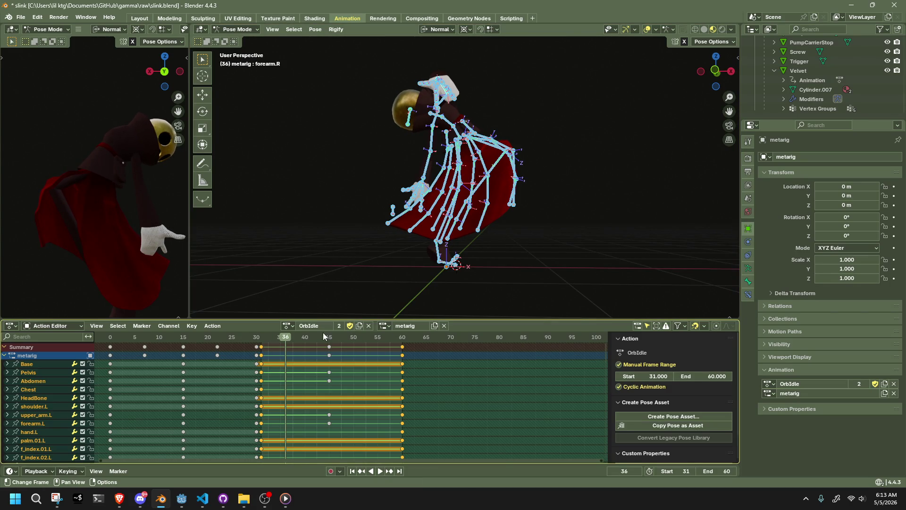
left_click(330, 336)
mouse_move(550, 246)
middle_mouse_down()
mouse_move(367, 253)
mouse_move(357, 228)
middle_mouse_up()
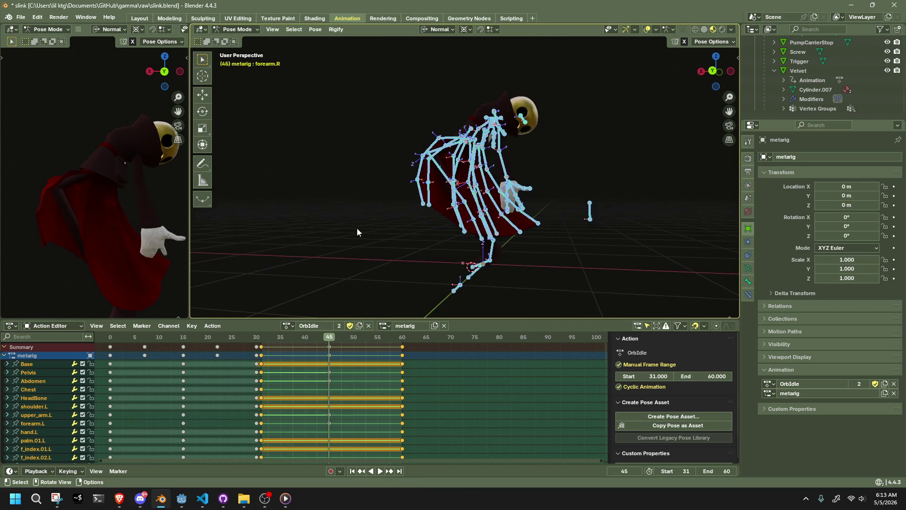
left_click(404, 202)
mouse_move(404, 202)
middle_mouse_down()
mouse_move(444, 180)
mouse_move(410, 194)
mouse_move(421, 212)
middle_mouse_up()
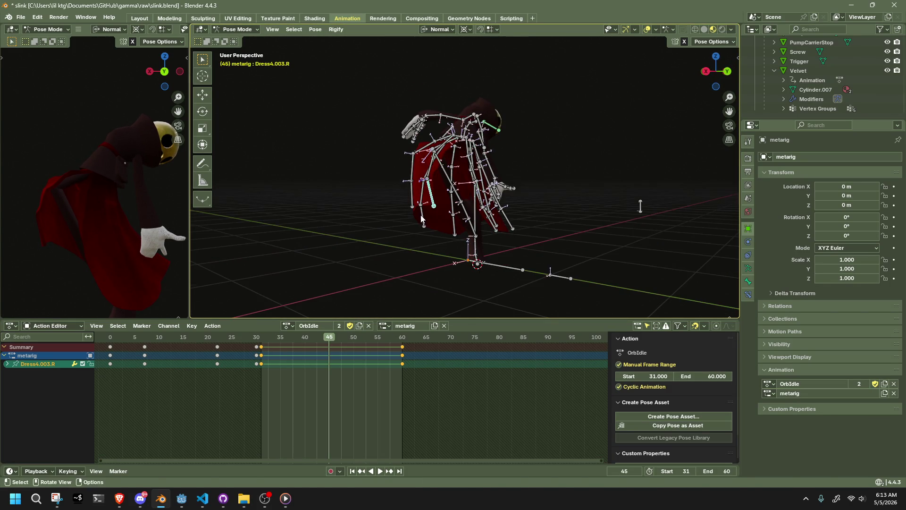
Nudge the selected dress bone into place at frame 45 over several grab moves, auto-keying it
key("g")
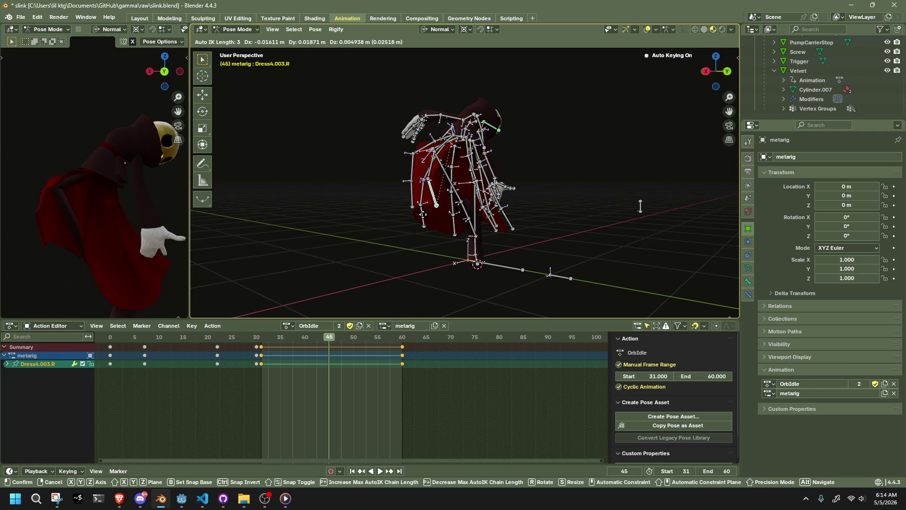
left_click(422, 210)
mouse_move(423, 211)
middle_mouse_down()
mouse_move(403, 207)
mouse_move(411, 207)
mouse_move(422, 232)
middle_mouse_up()
key("g")
left_click(414, 206)
key("g")
left_click(453, 248)
mouse_move(516, 248)
middle_mouse_down()
mouse_move(404, 247)
mouse_move(585, 195)
middle_mouse_up()
key("g")
left_click(404, 244)
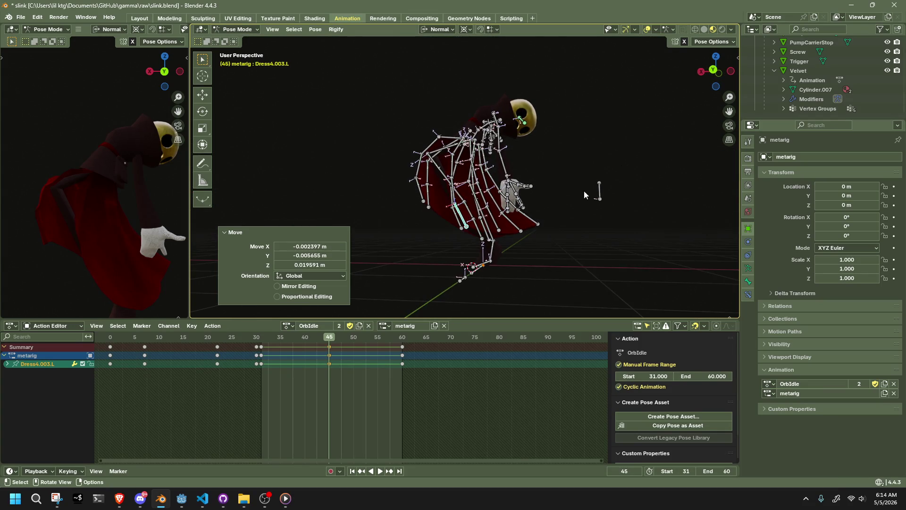
Reposition Dress2.003.L at frame 45 from a back view and key the new pose
left_click(713, 73)
left_click(527, 223)
key("g")
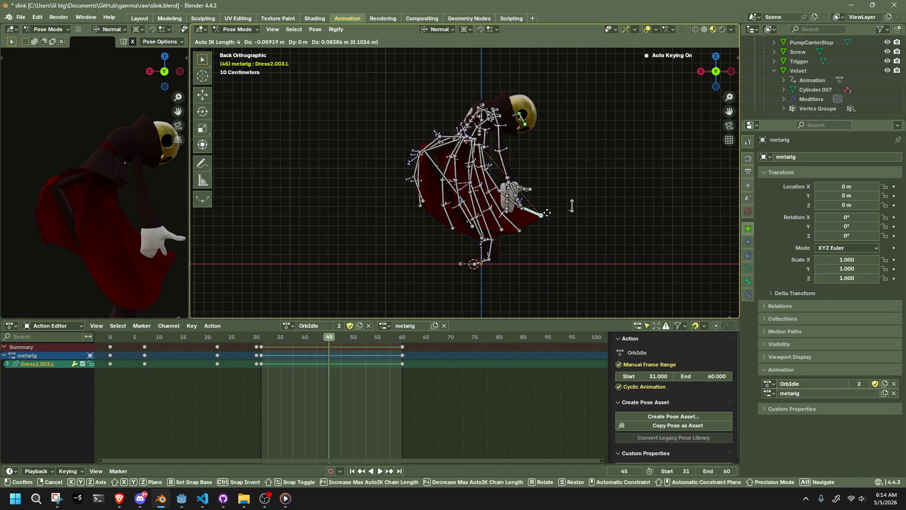
left_click(501, 240)
mouse_move(515, 236)
middle_mouse_down()
mouse_move(550, 222)
mouse_move(418, 237)
middle_mouse_up()
key("g")
left_click(529, 230)
key("g")
left_click(420, 236)
Move Dress2.003.R and Dress1.003.R at frame 45 so both are keyed
left_click(491, 235)
mouse_move(490, 236)
middle_mouse_down()
mouse_move(536, 229)
mouse_move(397, 225)
mouse_move(425, 226)
middle_mouse_up()
key("g")
left_click(542, 226)
left_click(425, 227)
key("g")
left_click(425, 227)
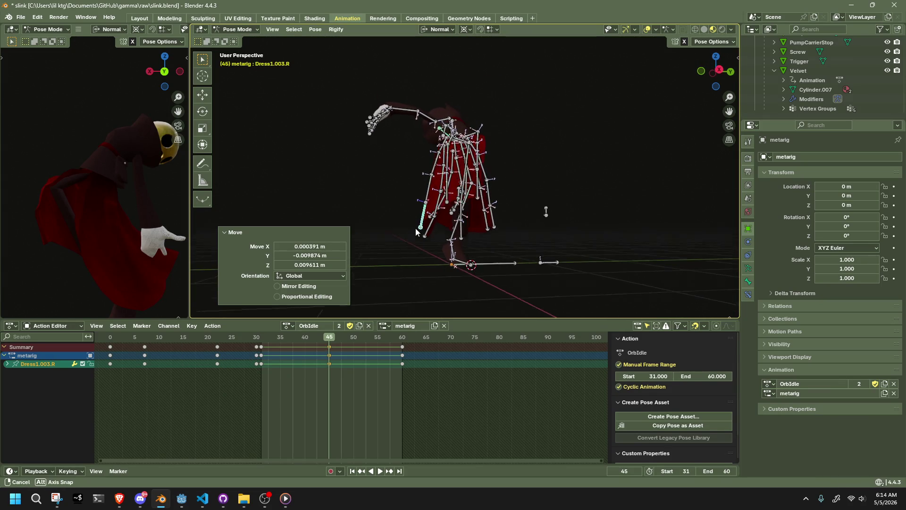
Replay the loop from frame 31, stop at frame 38 and select Dress4.003.L
left_click(262, 347)
key("space")
middle_click_drag(309, 260, 611, 228)
left_click(611, 228)
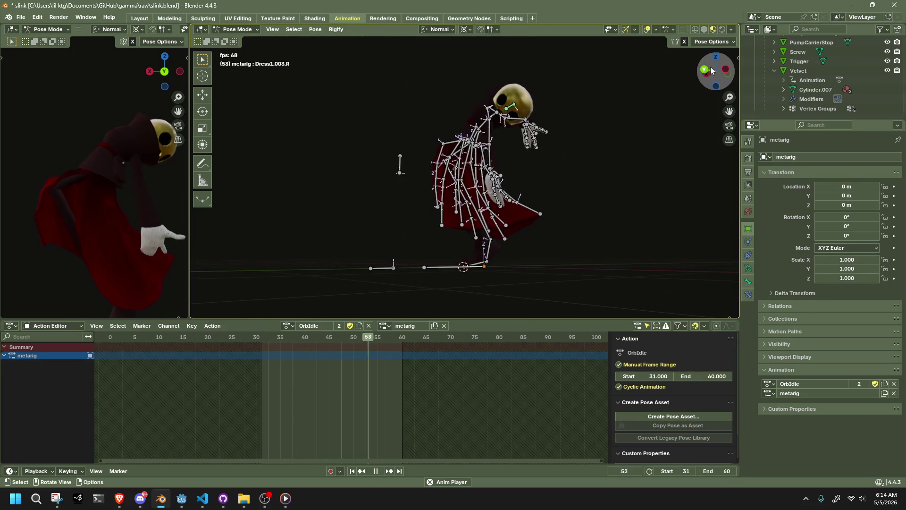
left_click(705, 69)
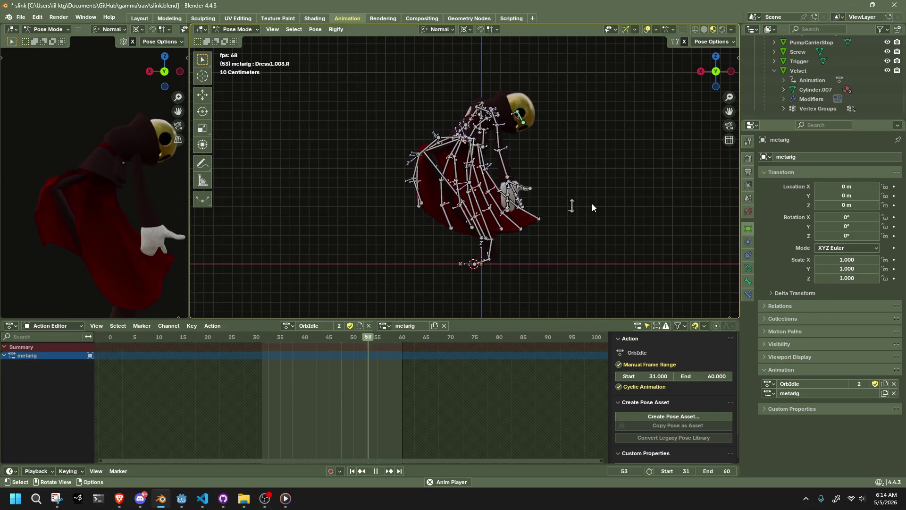
key("Escape")
key("a")
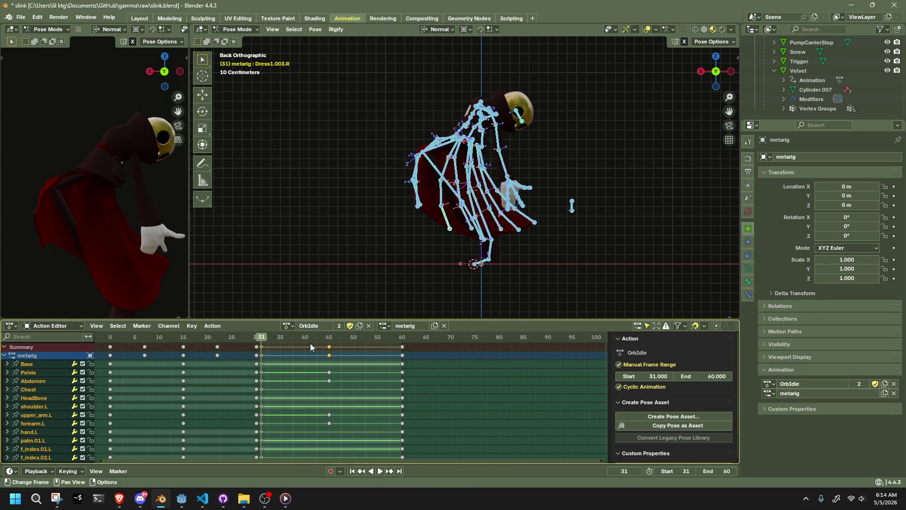
key("space")
key("space")
left_click(567, 259)
mouse_move(566, 259)
middle_mouse_down()
mouse_move(532, 281)
mouse_move(504, 243)
middle_mouse_up()
left_click(505, 234)
At frame 38 move Dress4.003.L, Dress0.003.L, Dress2.003.R (Z-locked) and Dress1.003.R (Y-locked), keying each
key("g")
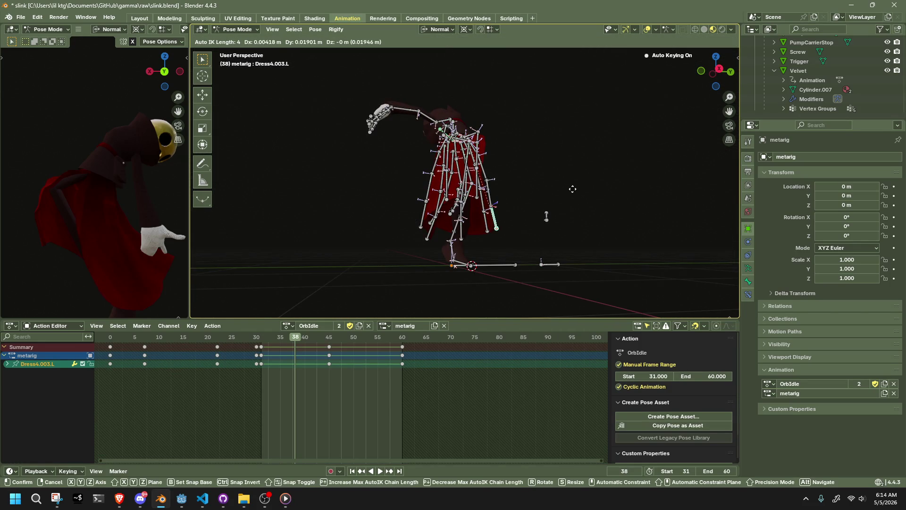
left_click(575, 191)
left_click(487, 227)
key("g")
key("z")
key("z")
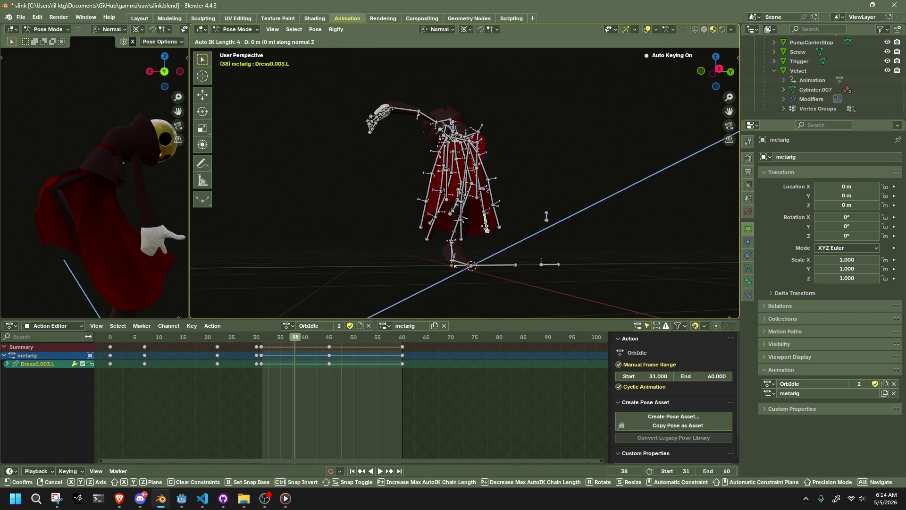
left_click(546, 216)
middle_click_drag(430, 240, 483, 248)
left_click(482, 248)
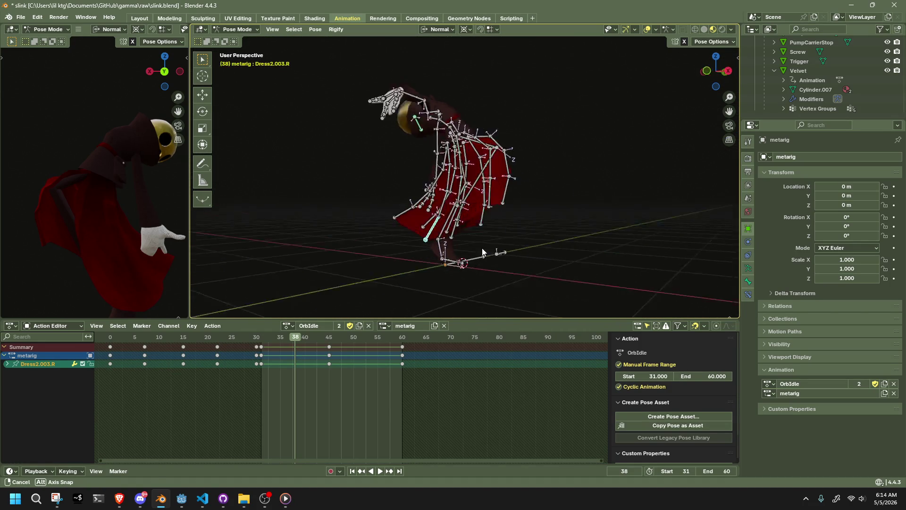
key("g")
key("z")
key("z")
left_click(516, 249)
left_click(485, 227)
key("g")
key("y")
key("y")
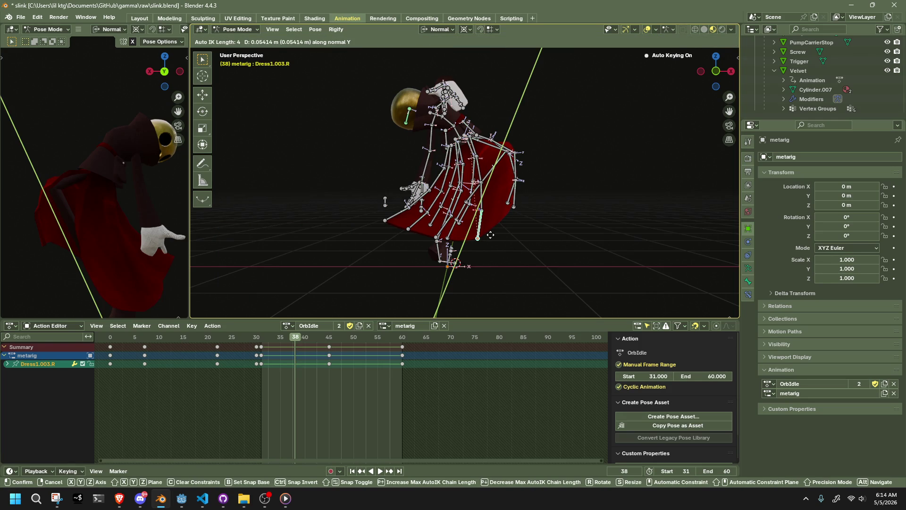
left_click(491, 235)
Reposition Dress0.003.R, Dress4.003.R, Dress4.003.L and Dress0.003.L at frame 38, keying them
mouse_move(490, 235)
middle_mouse_down()
mouse_move(428, 206)
mouse_move(435, 162)
middle_mouse_up()
left_click(428, 208)
key("g")
left_click(401, 213)
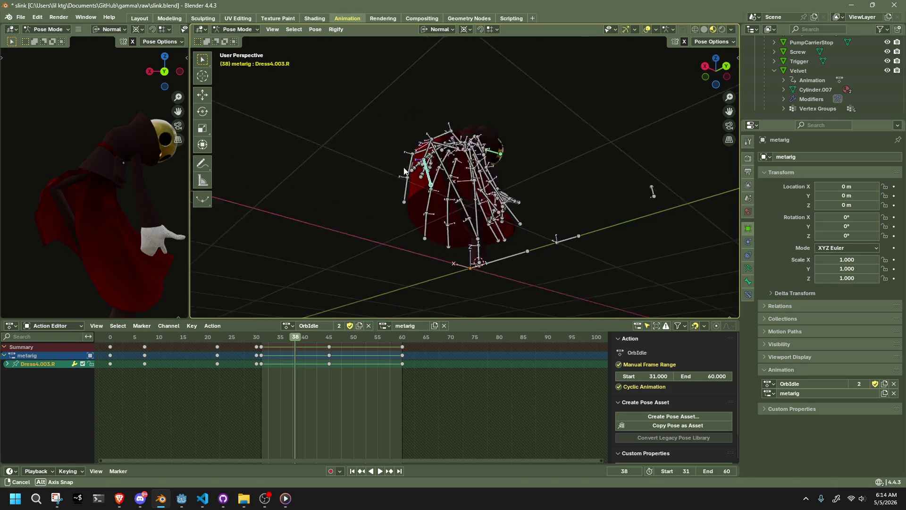
left_click(434, 162)
key("g")
left_click(439, 165)
middle_click_drag(519, 185, 423, 226)
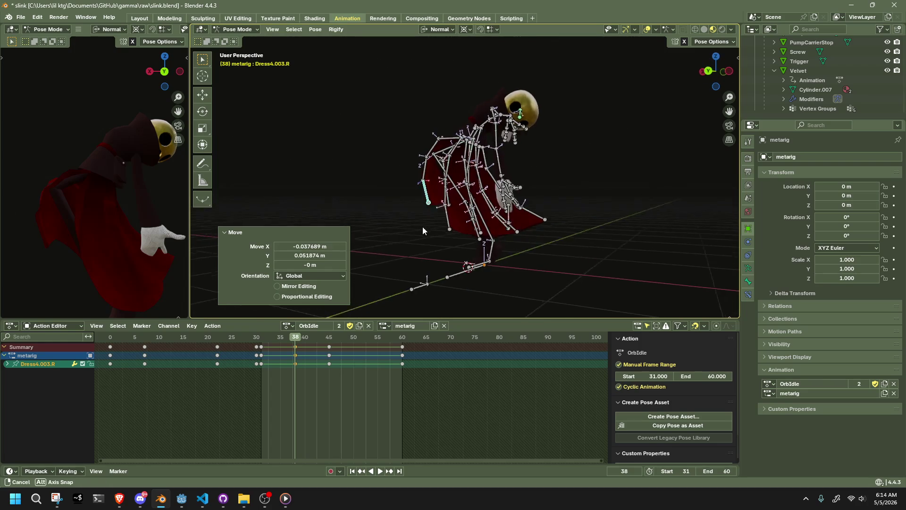
left_click(444, 213)
key("g")
left_click(446, 229)
left_click(481, 234)
key("g")
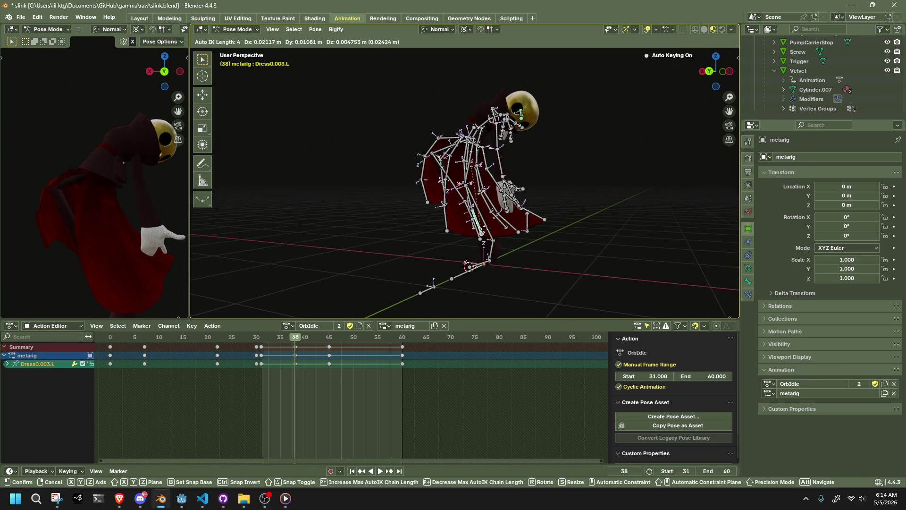
left_click(467, 234)
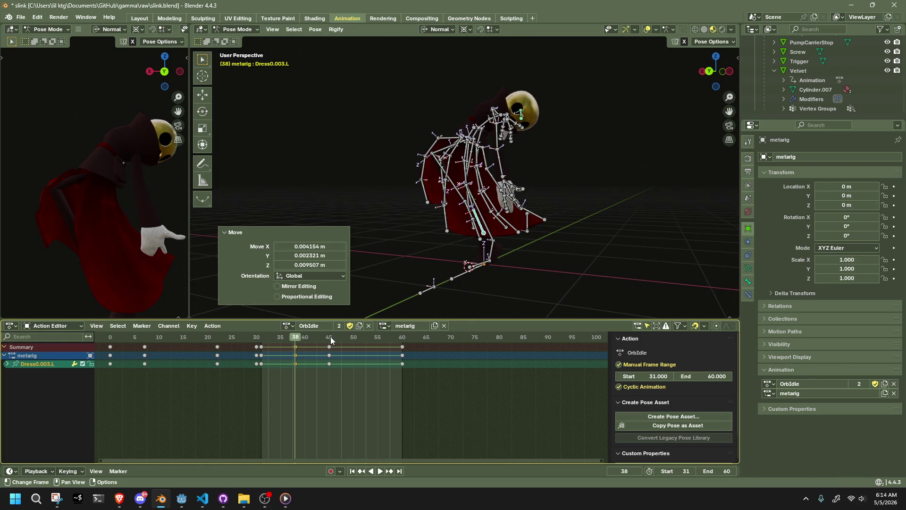
Jump to frame 53 and key new positions for the selected dress bone and Dress2.003.R
left_click(366, 336)
middle_click_drag(441, 273, 553, 260)
key("g")
left_click(555, 255)
key("g")
left_click(409, 230)
left_click(444, 240)
middle_click_drag(444, 241, 655, 243)
key("g")
left_click(507, 238)
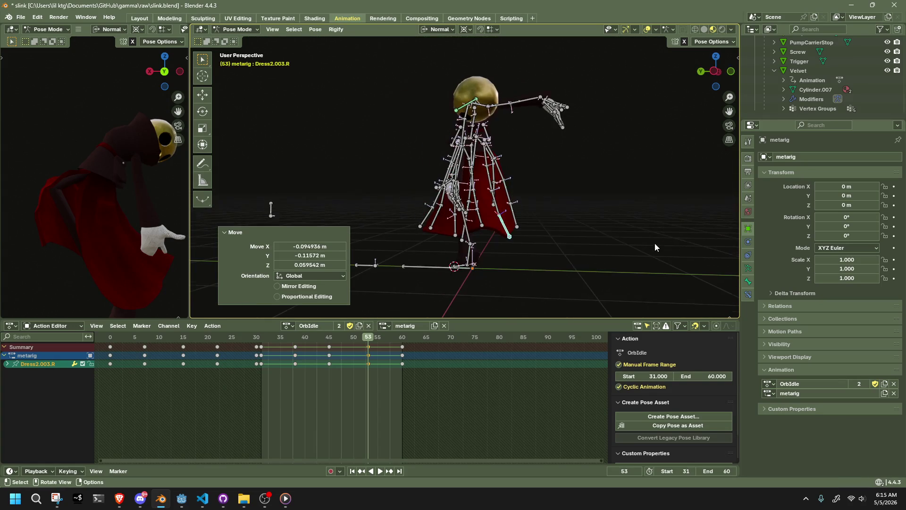
Key Dress2.003.L and Dress4.003.L at frame 53, then play the idle loop to review
left_click(480, 224)
middle_click_drag(481, 206, 549, 201)
key("g")
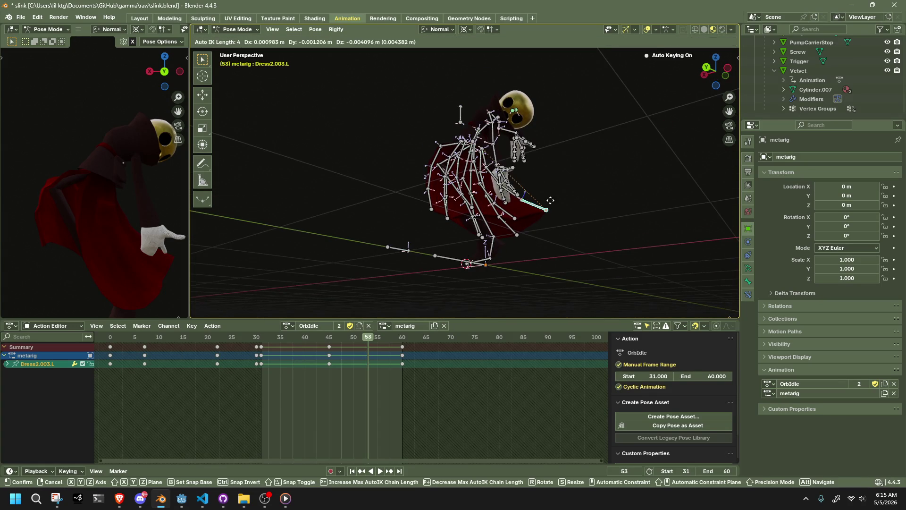
left_click(546, 203)
key("g")
left_click(513, 213)
mouse_move(513, 213)
middle_mouse_down()
mouse_move(453, 212)
mouse_move(510, 225)
middle_mouse_up()
key("g")
left_click(460, 213)
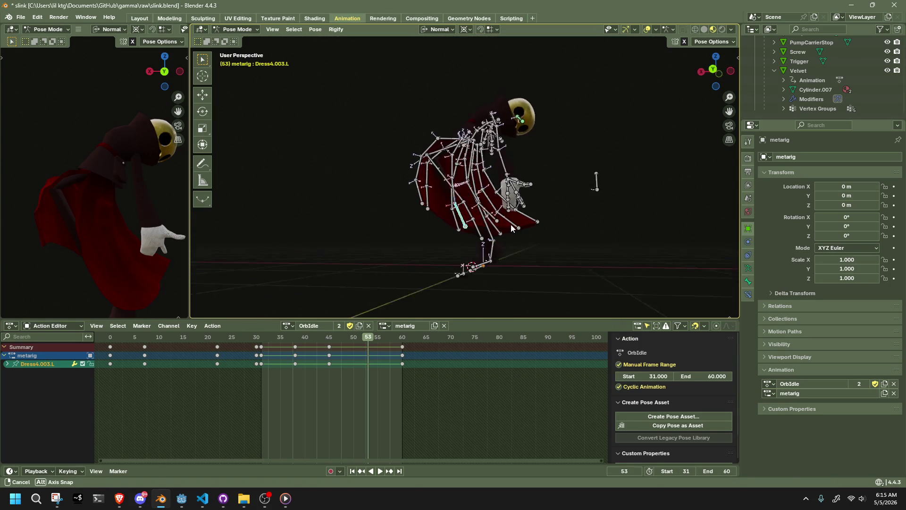
key("g")
left_click(529, 225)
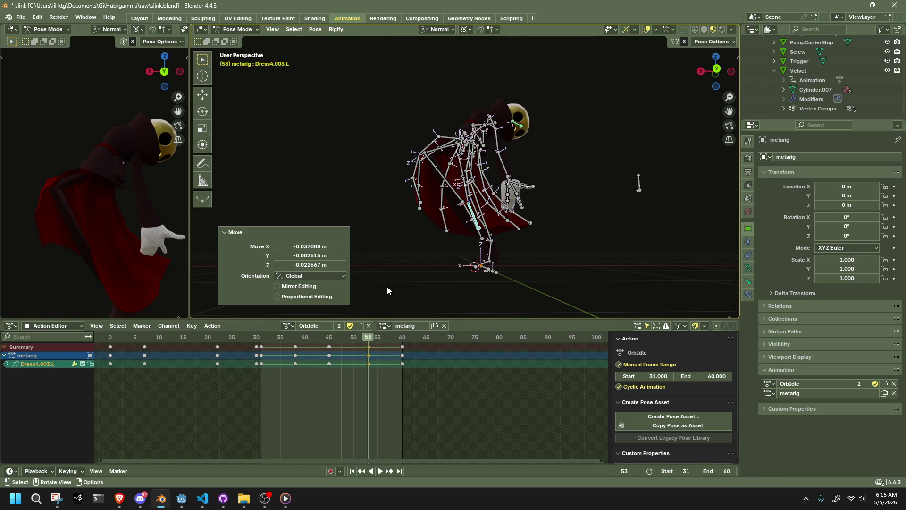
key("space")
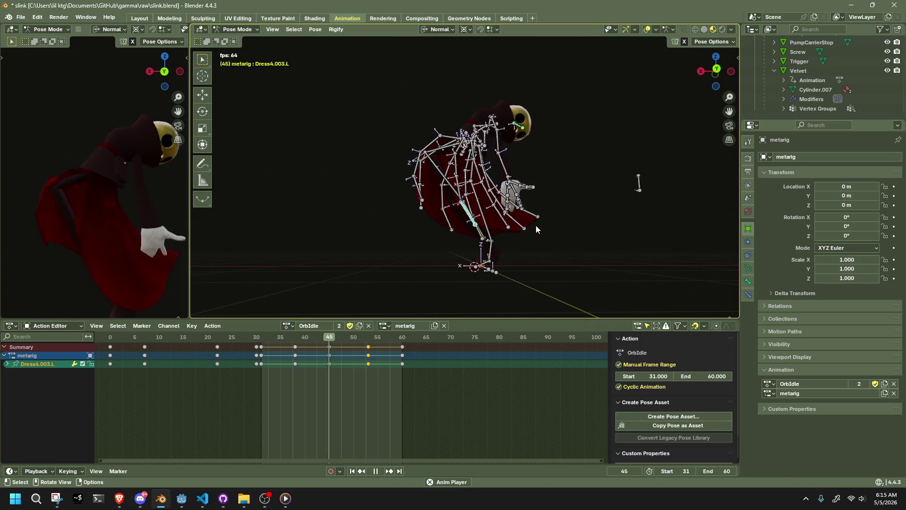
Hide all rig bones and orbit around the playing character to preview the idle
mouse_move(536, 225)
middle_mouse_down()
mouse_move(307, 243)
mouse_move(560, 234)
middle_mouse_up()
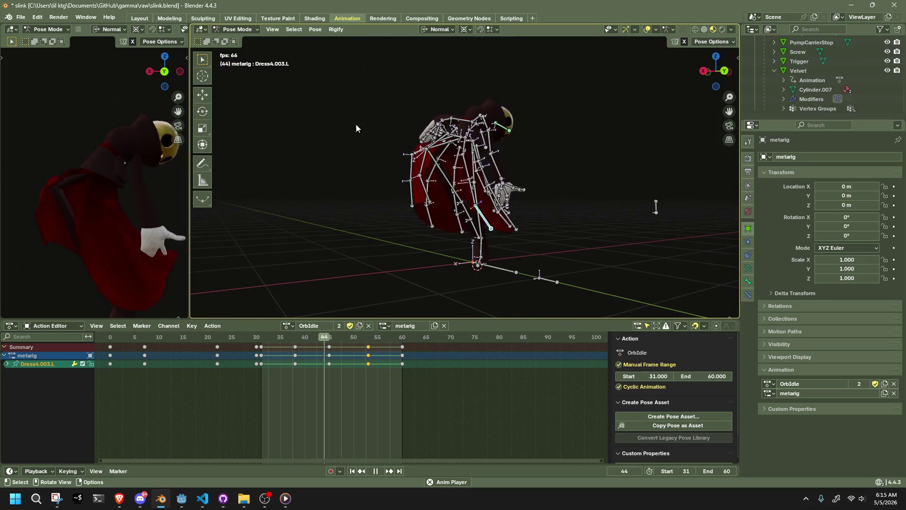
key("a")
key("h")
mouse_move(488, 168)
middle_mouse_down()
mouse_move(483, 215)
mouse_move(455, 222)
middle_mouse_up()
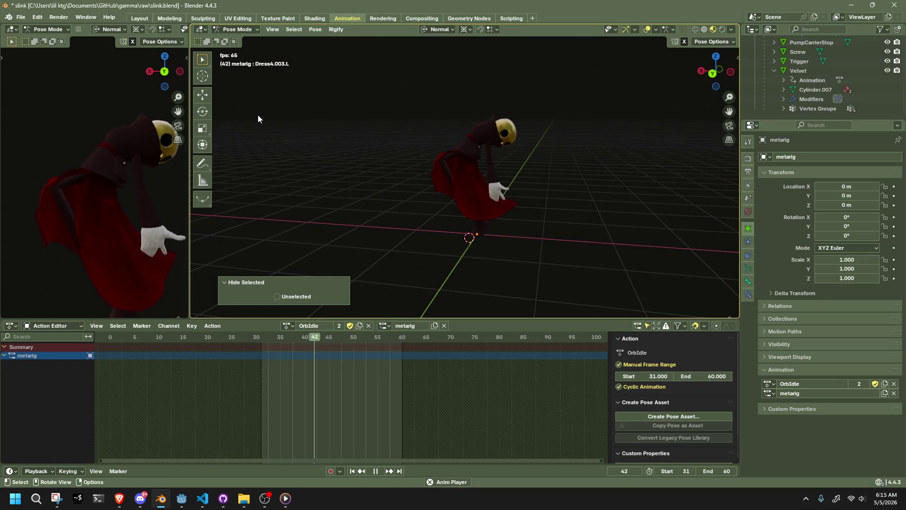
Save slink.blend, then bring the hidden rig bones back and deselect them
key("ctrl+s")
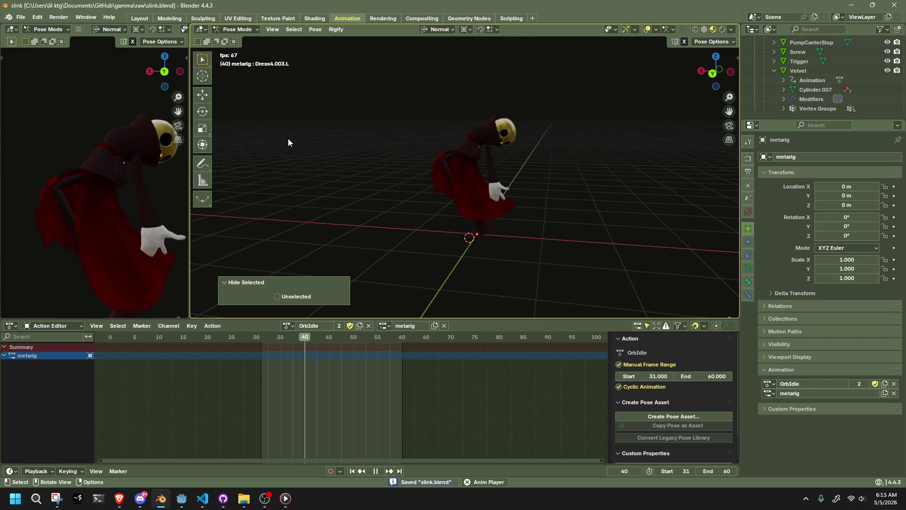
key("space")
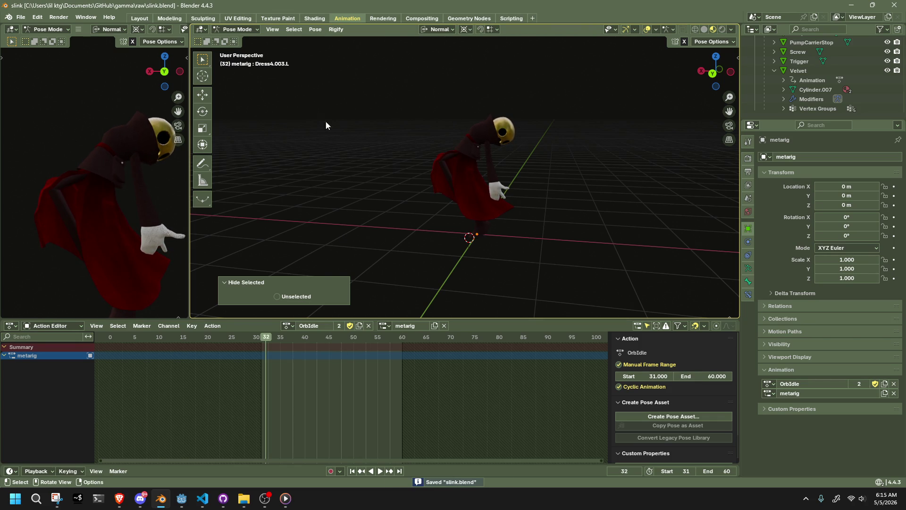
key("ctrl+z")
left_click(372, 225)
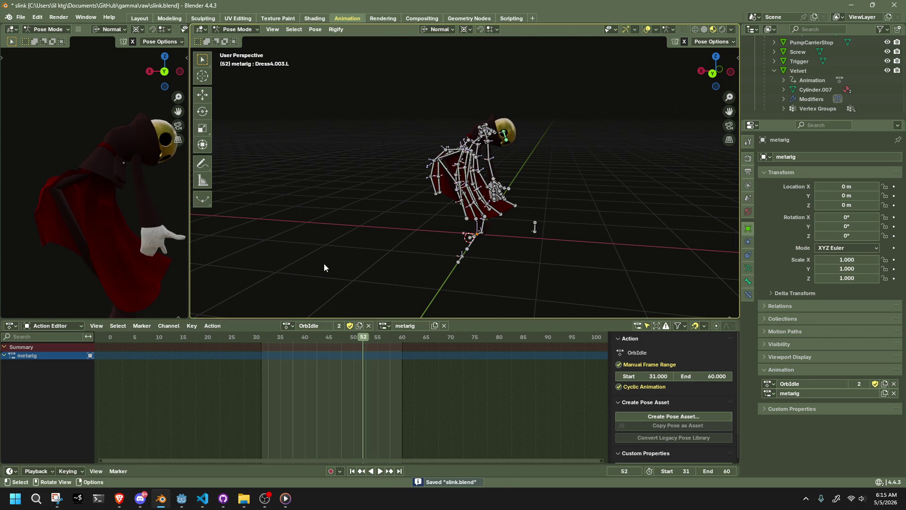
Set the scene start to frame 0 and select every rig bone to show all keys
key("space")
left_click(258, 341)
key("space")
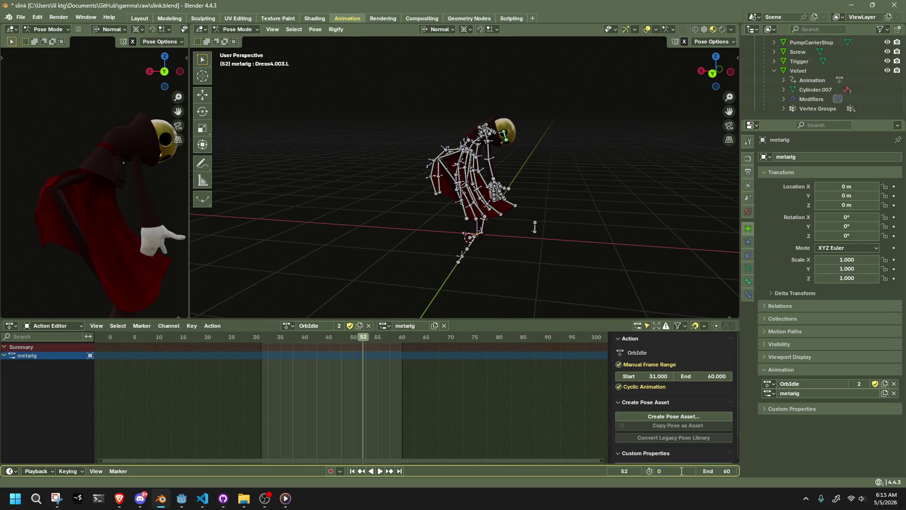
key("Return")
key("a")
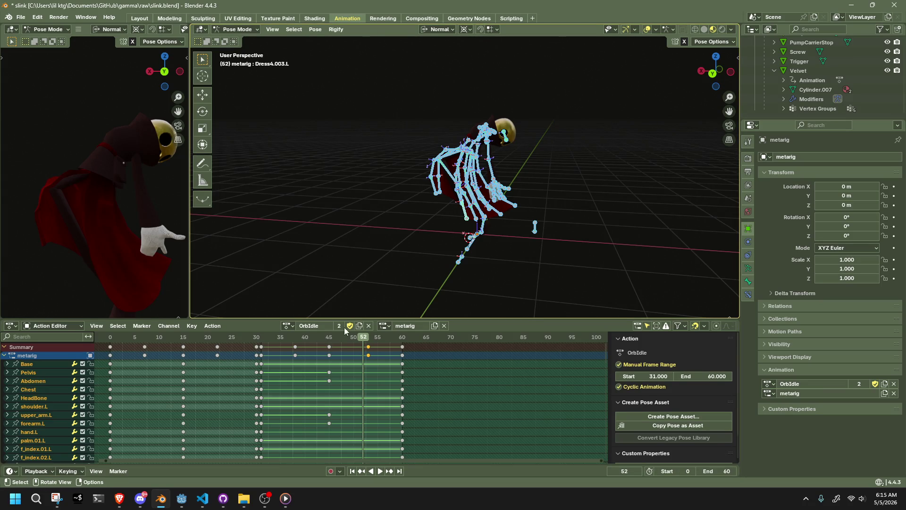
Box-select the OrbIdle keys from frame 31 onward and start dragging them about 10 frames later
left_click(261, 340)
scroll(262, 382, "up", 1)
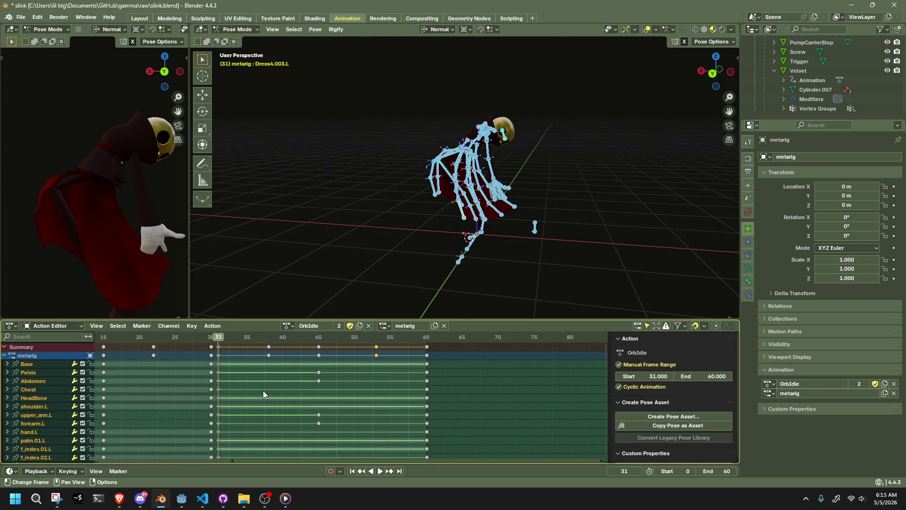
scroll(263, 390, "up", 1)
scroll(284, 400, "up", 2)
scroll(316, 414, "up", 2)
scroll(503, 404, "down", 3)
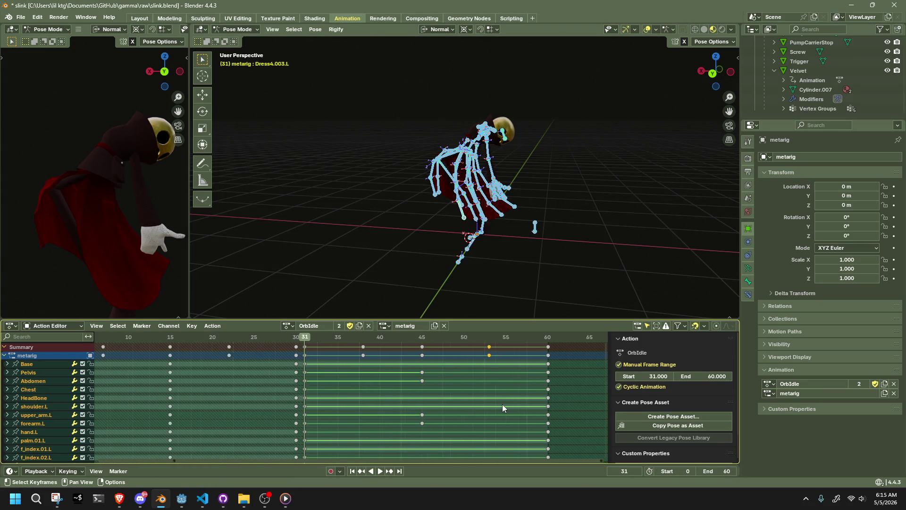
left_click_drag(529, 411, 317, 338)
key("Escape")
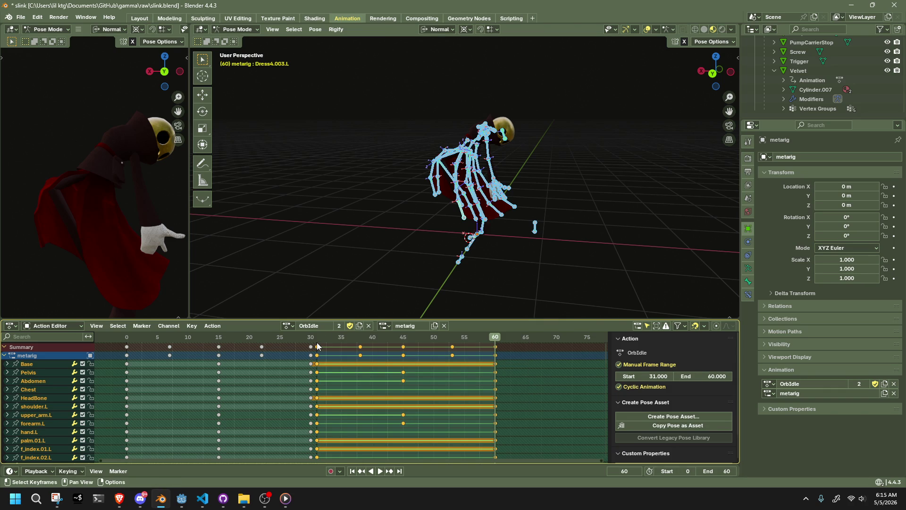
left_click_drag(319, 346, 375, 345)
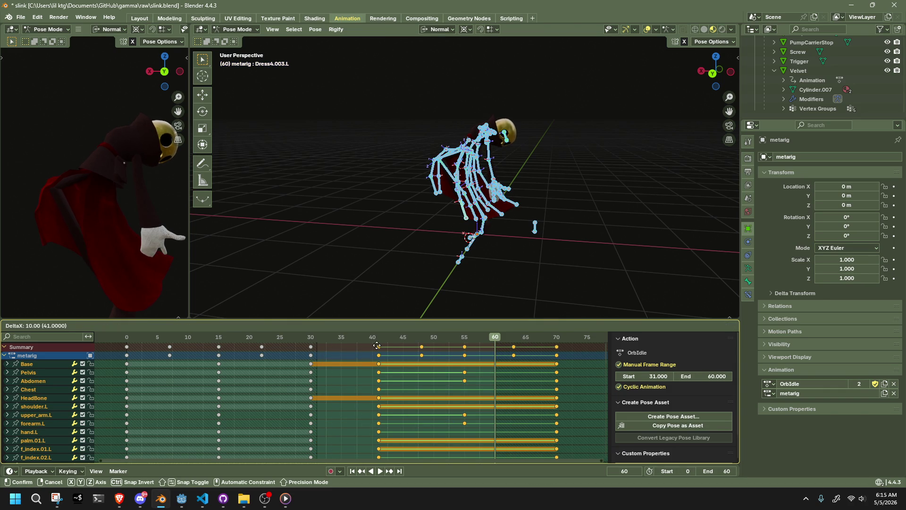
Confirm the key move so the block starts near frame 40 and preview the retimed motion
key("space")
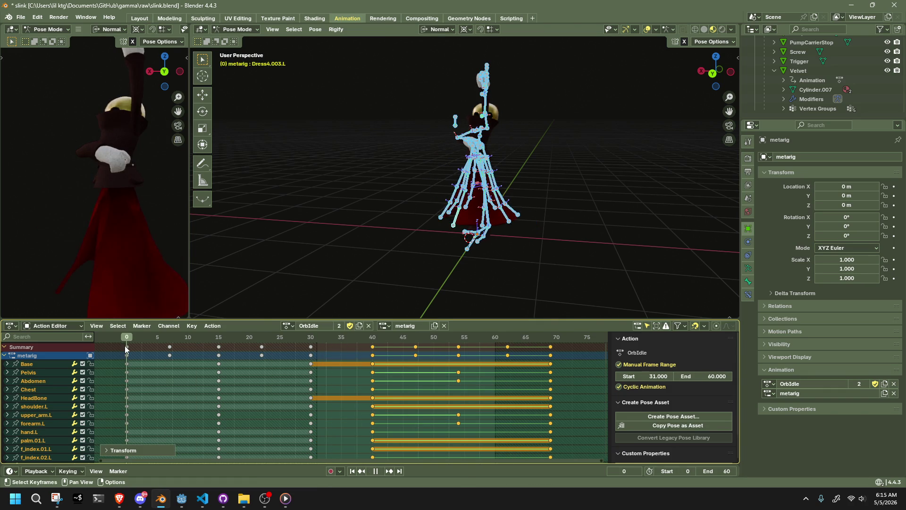
key("space")
key("Left")
key("Left")
key("Left")
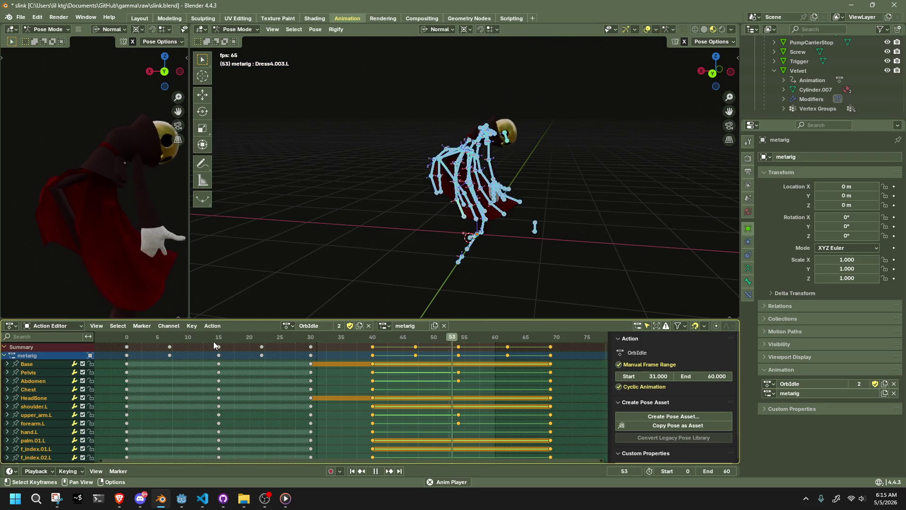
key("Left")
key("Left")
key("Left")
scroll(391, 252, "up", 3)
scroll(392, 252, "up", 3)
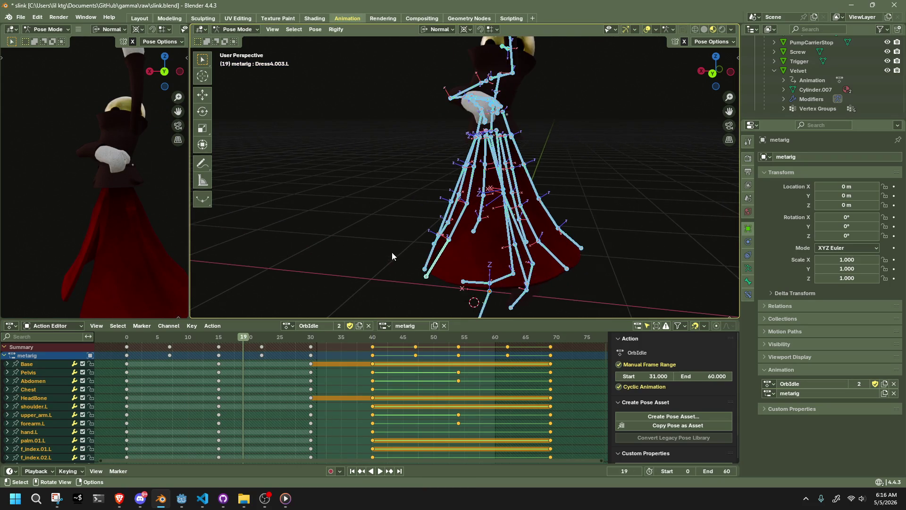
middle_click_drag(407, 226, 391, 274)
key("space")
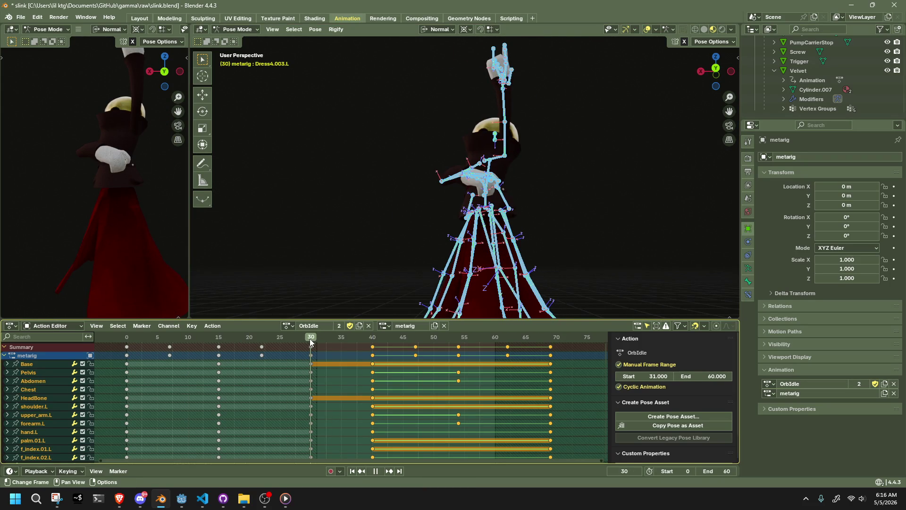
Deselect the keys, play again and scrub around frames 30–35 to check the pose
left_click(335, 387)
left_click(317, 343)
key("space")
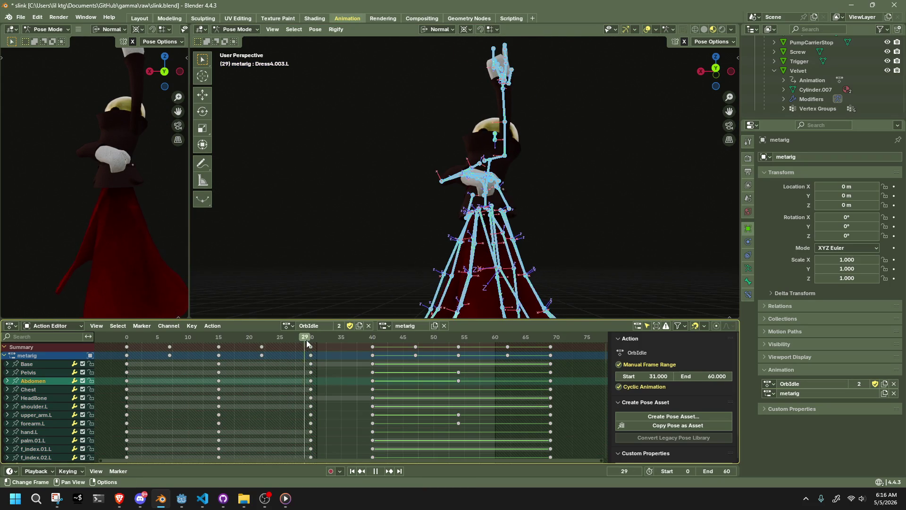
left_click_drag(316, 342, 342, 348)
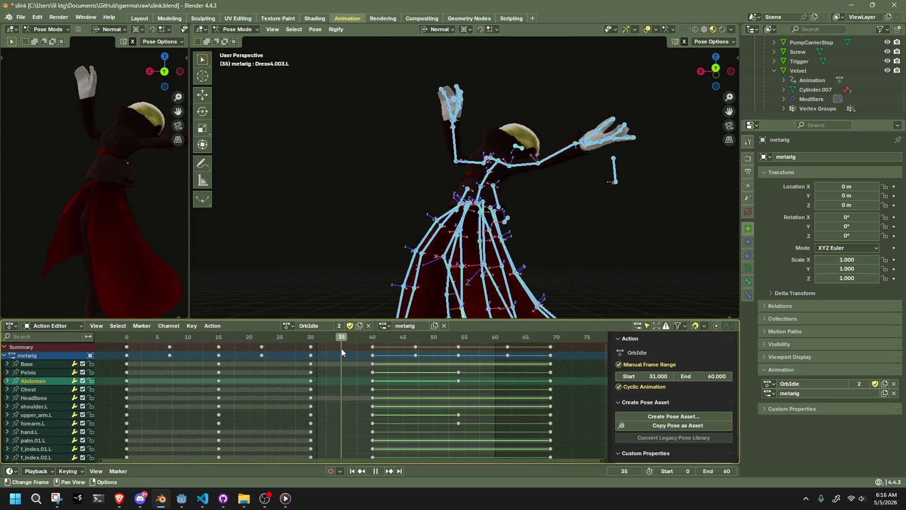
scroll(371, 259, "down", 2)
scroll(371, 258, "down", 2)
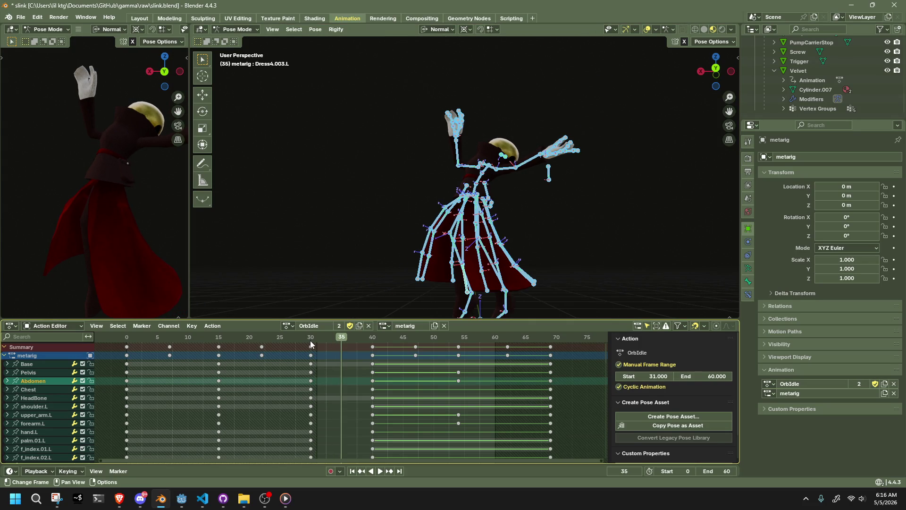
left_click(310, 342)
Move the frame-30 keys to 34 and scale the selected bones thin (Shift+Z, X about 0.03)
left_click_drag(303, 344, 304, 345)
key("g")
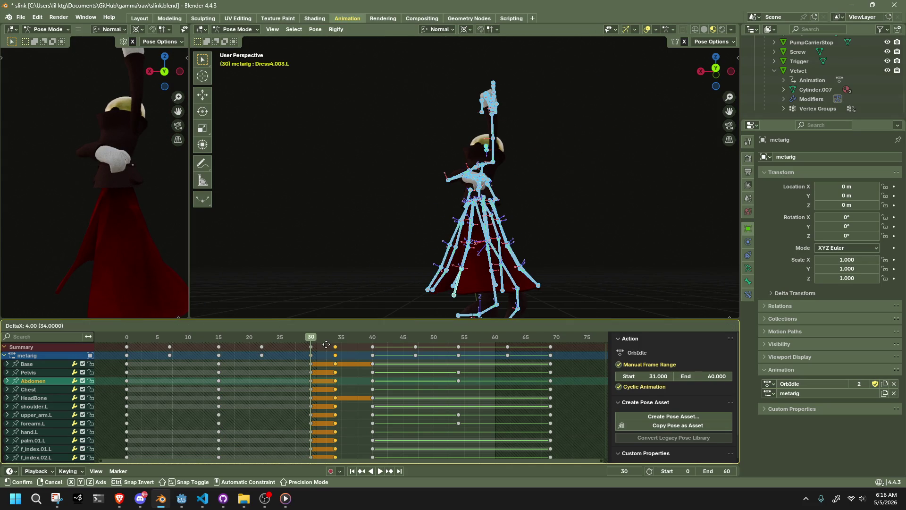
left_click(330, 345)
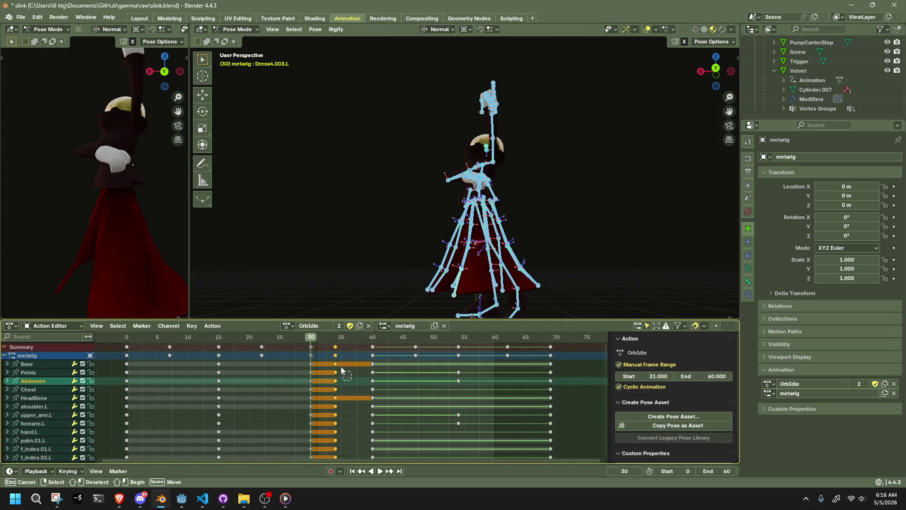
middle_click_drag(425, 297, 453, 298)
key("s")
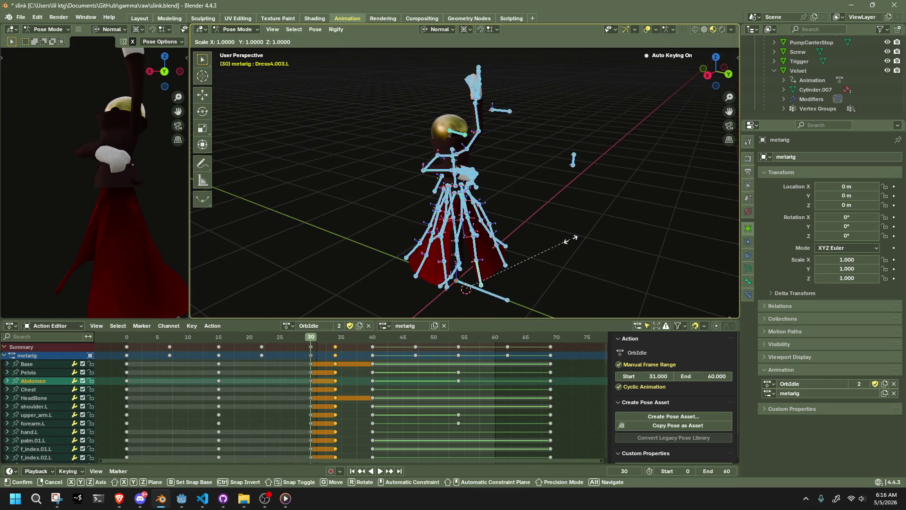
key("shift+z")
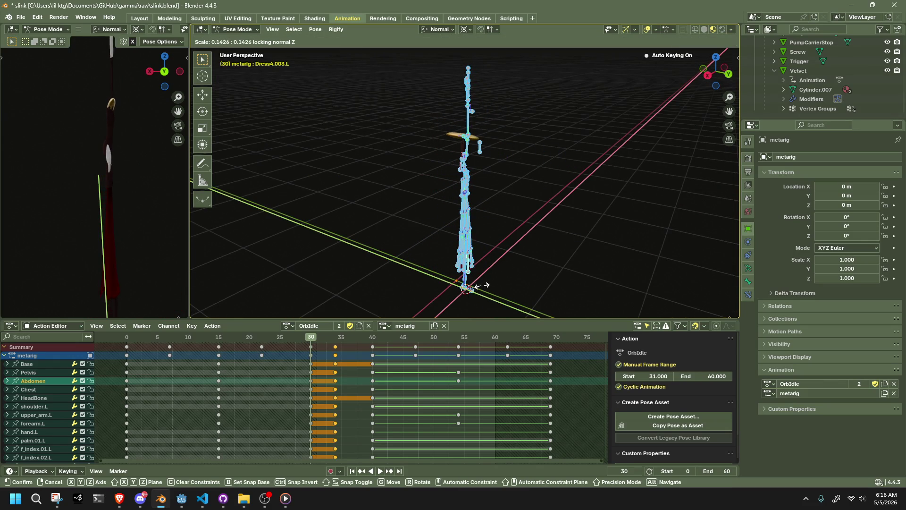
left_click(466, 288)
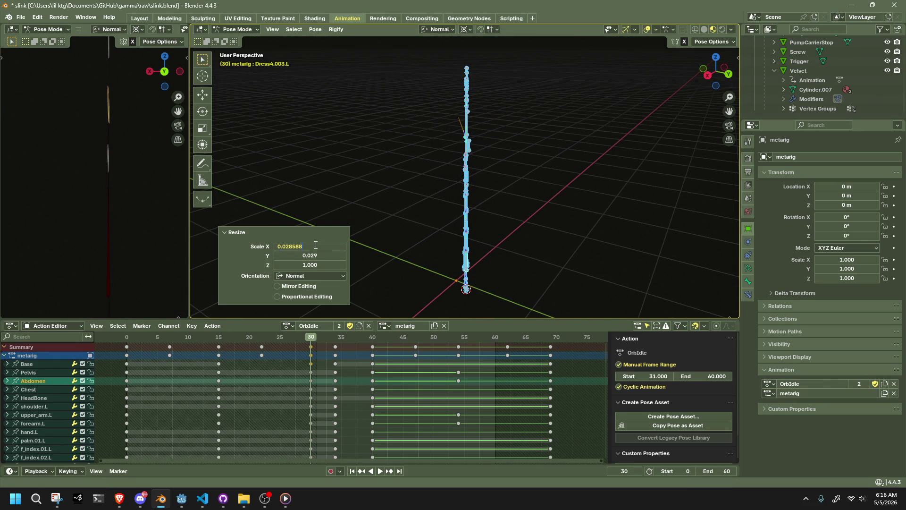
key("Return")
key("Return")
left_click(532, 233)
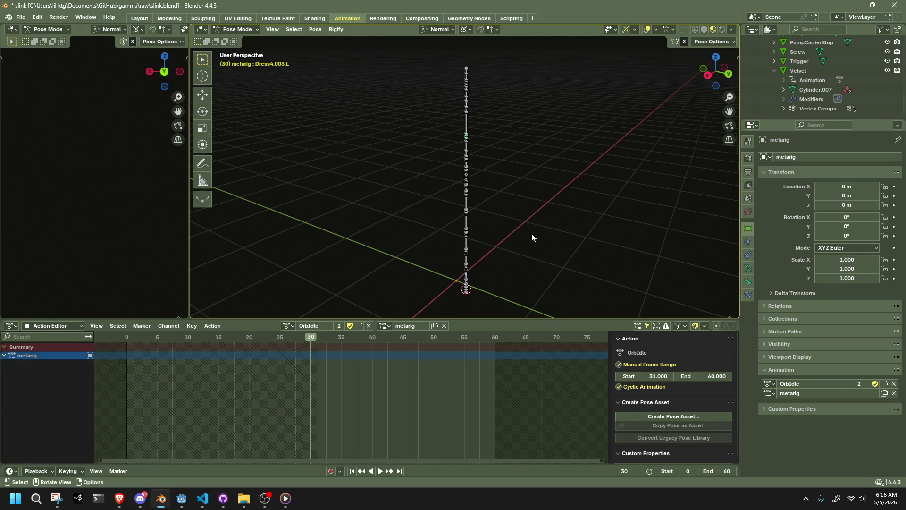
Undo that attempt, then copy the pose and paste it back around frames 30–31 while previewing
key("a")
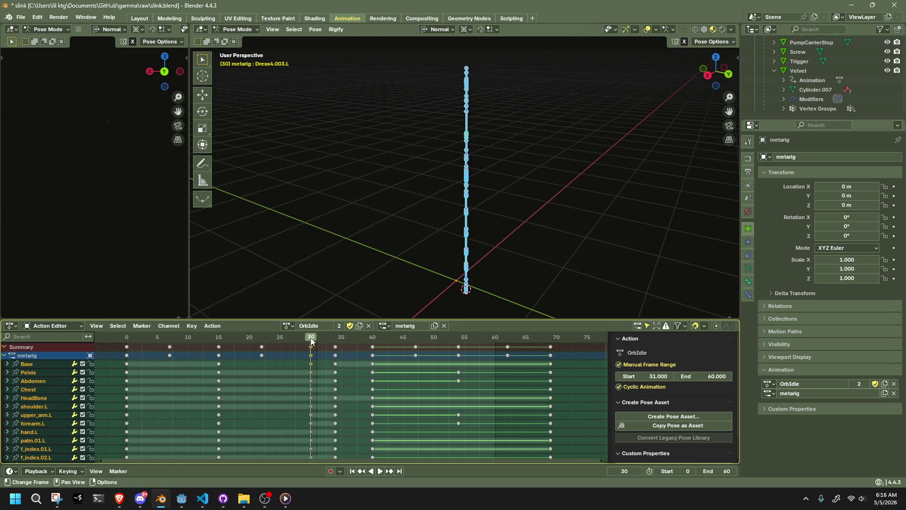
key("space")
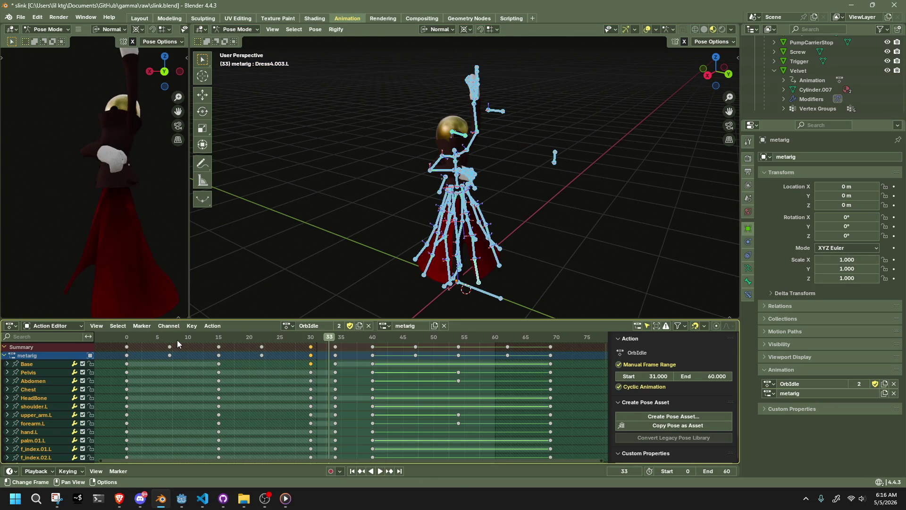
key("Escape")
key("ctrl+z")
key("ctrl+z")
key("ctrl+z")
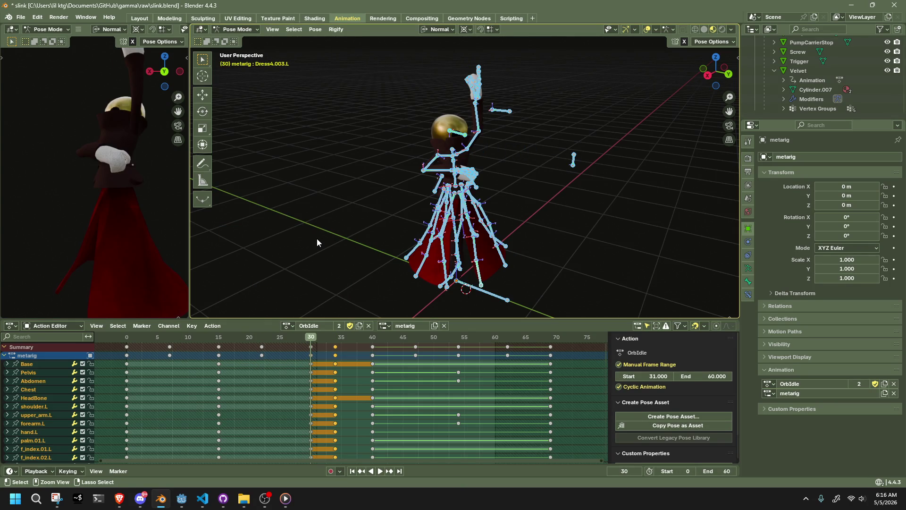
key("space")
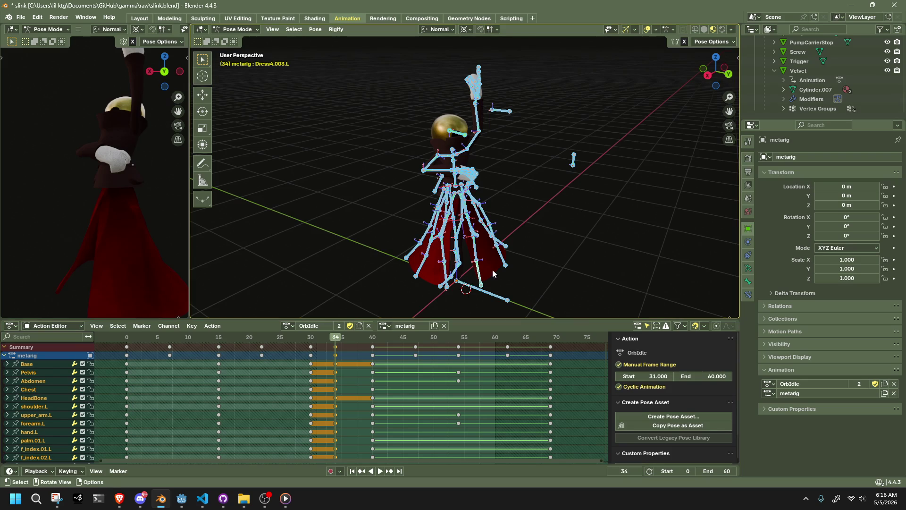
key("space")
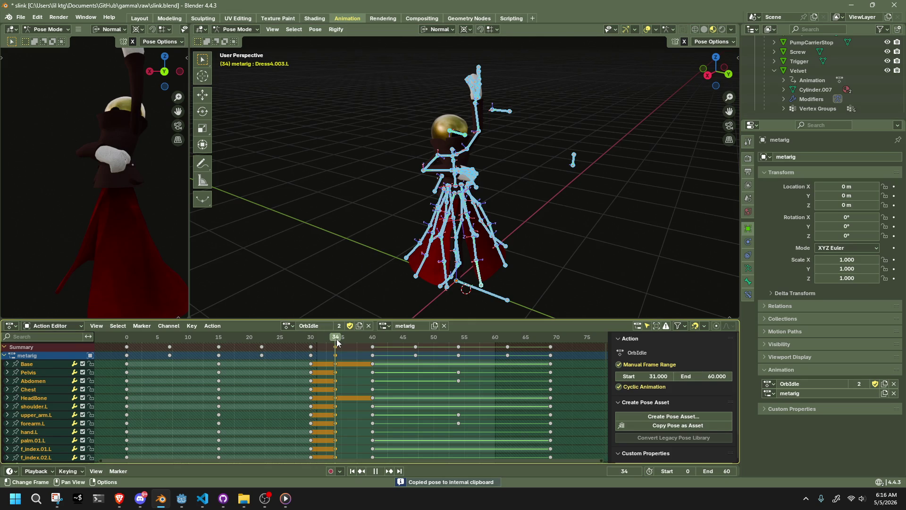
key("space")
key("ctrl+v")
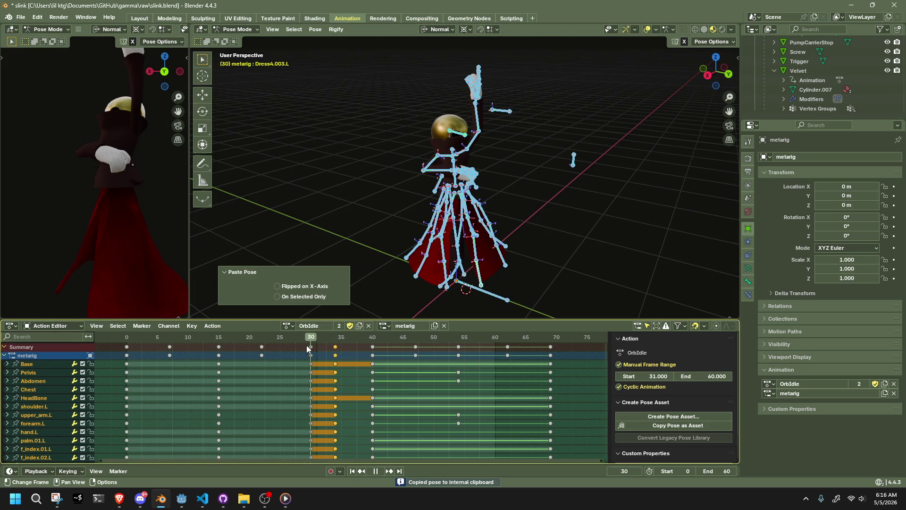
left_click_drag(333, 348, 314, 350)
key("Escape")
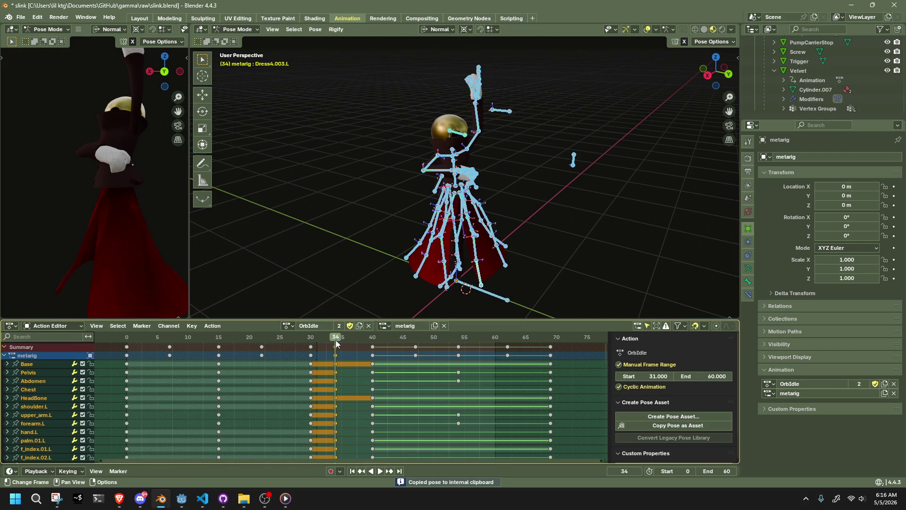
key("ctrl+v")
left_click(320, 346)
key("space")
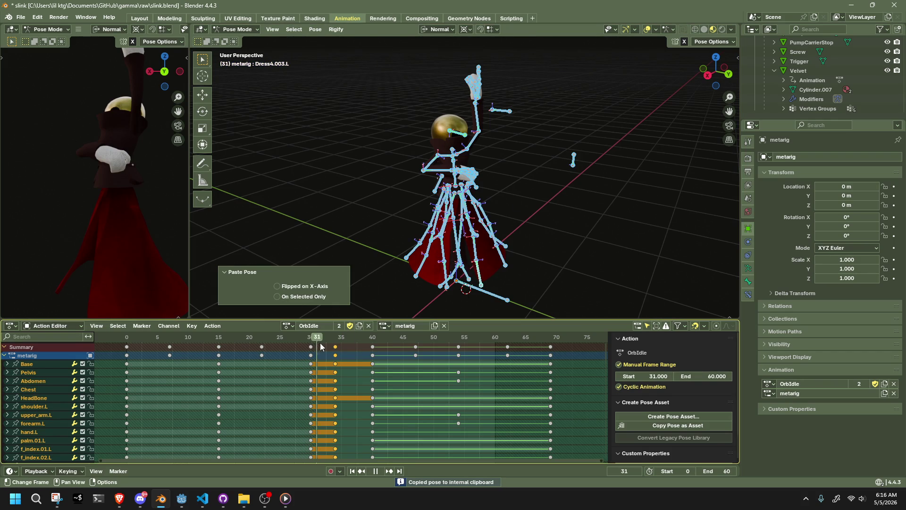
key("space")
Duplicate all keys from frames 0–34 so the copies land at frame 34, and preview
middle_click_drag(561, 233, 496, 234)
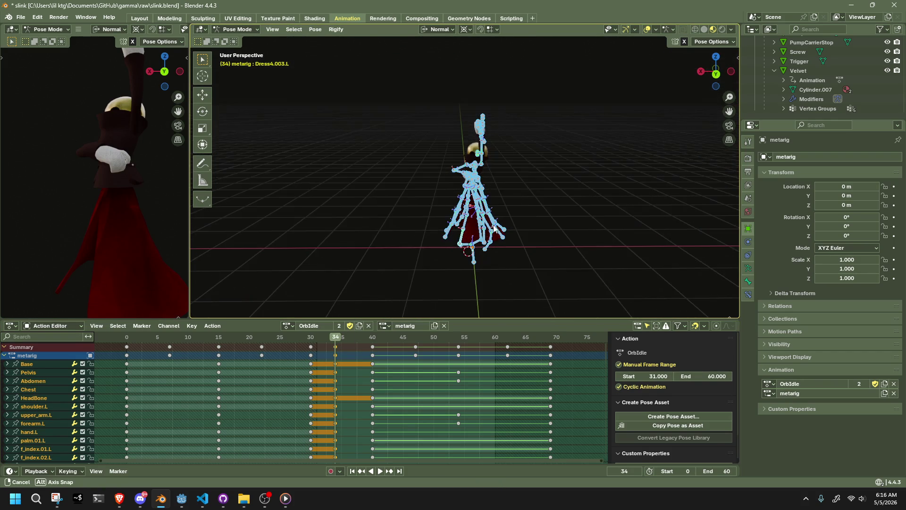
left_click_drag(316, 383, 124, 341)
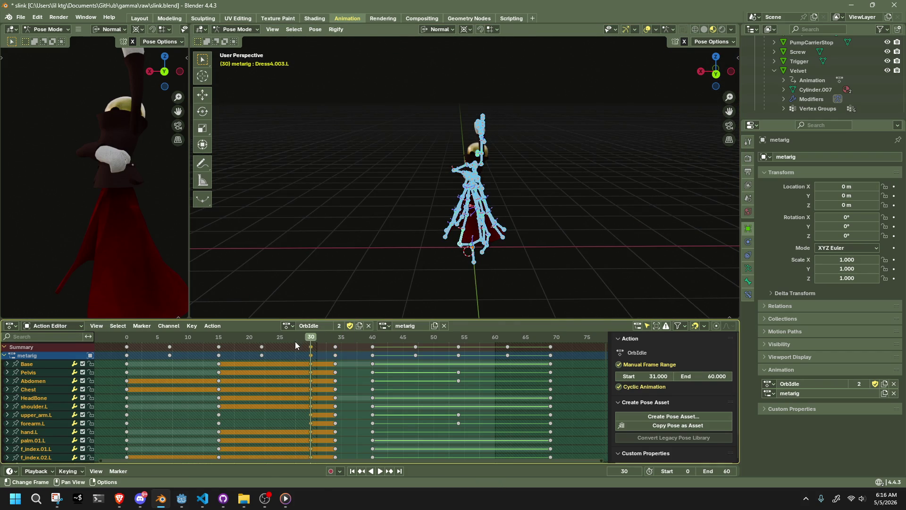
key("shift+d")
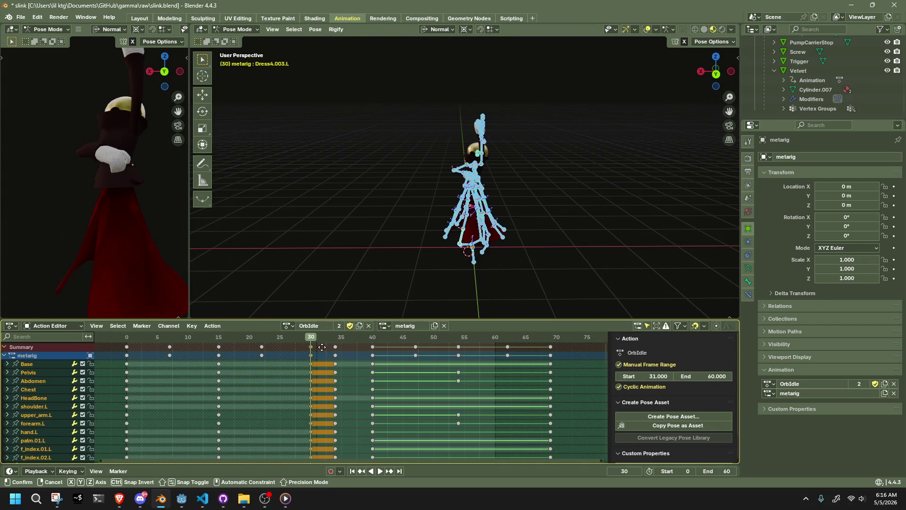
left_click(329, 345)
key("space")
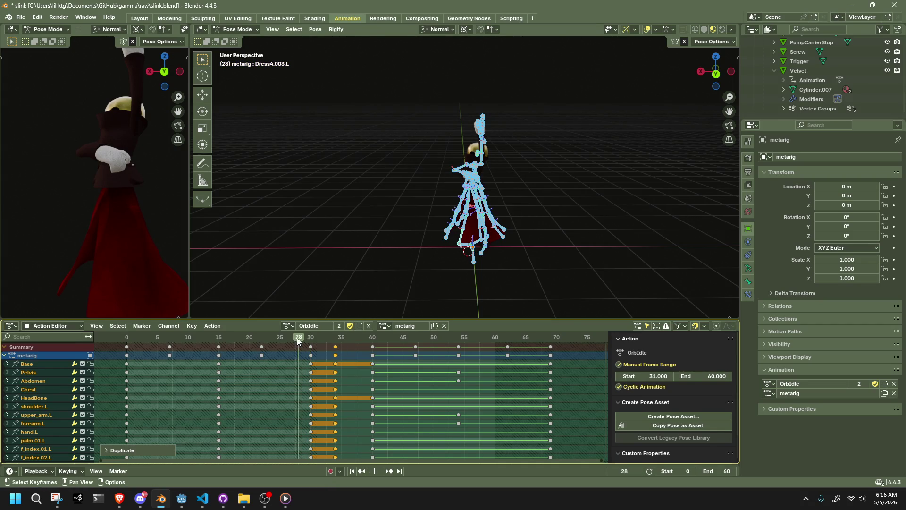
key("space")
At frame 34 squeeze the bones to zero width along X (Shift+Z scale) and scrub to check
mouse_move(387, 148)
middle_mouse_down()
mouse_move(428, 220)
mouse_move(528, 249)
middle_mouse_up()
key("s")
key("shift+z")
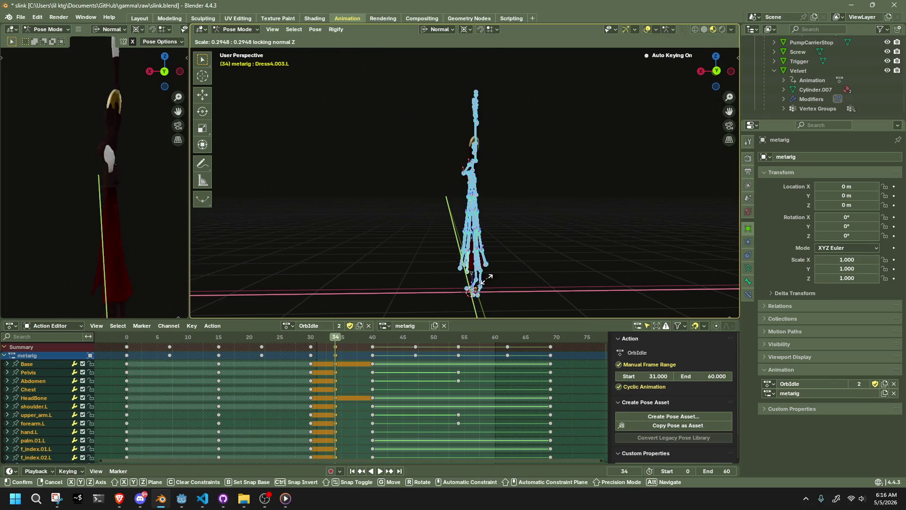
left_click(476, 225)
type("0")
key("Return")
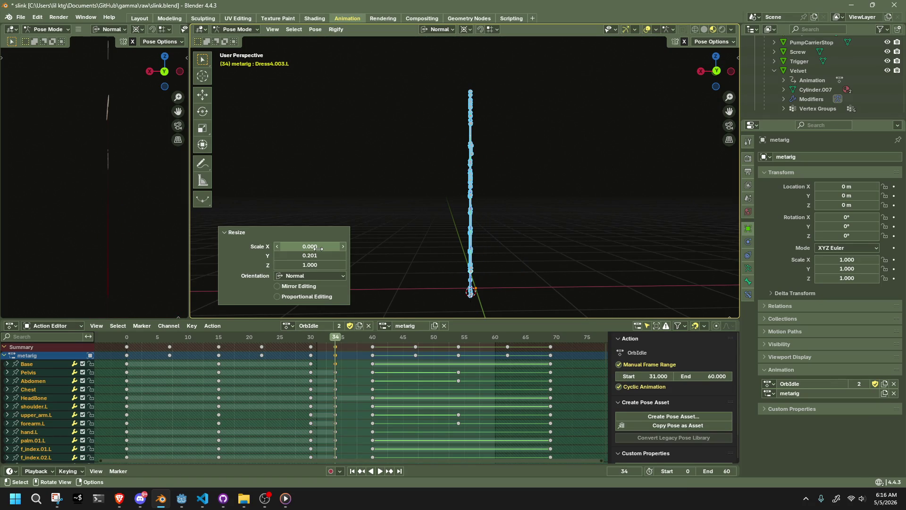
key("Return")
left_click(353, 200)
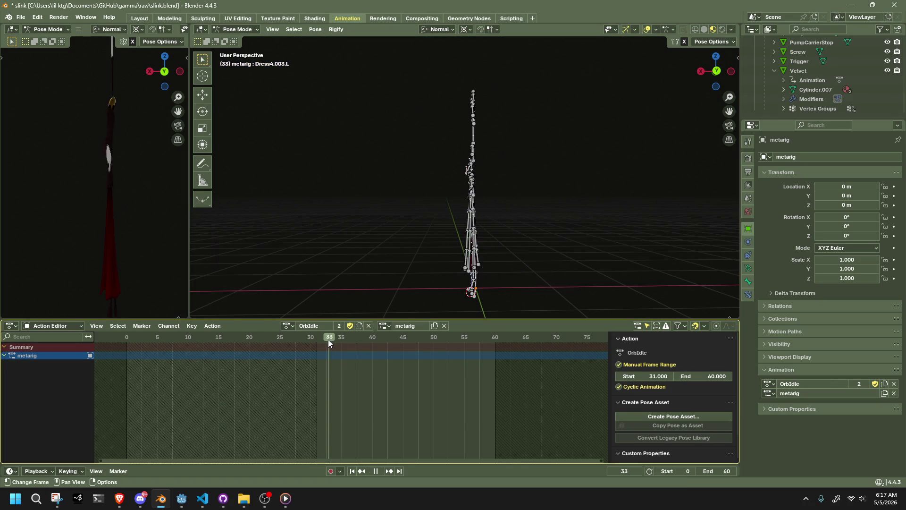
mouse_move(358, 338)
left_mouse_down()
mouse_move(356, 346)
mouse_move(139, 347)
left_mouse_up()
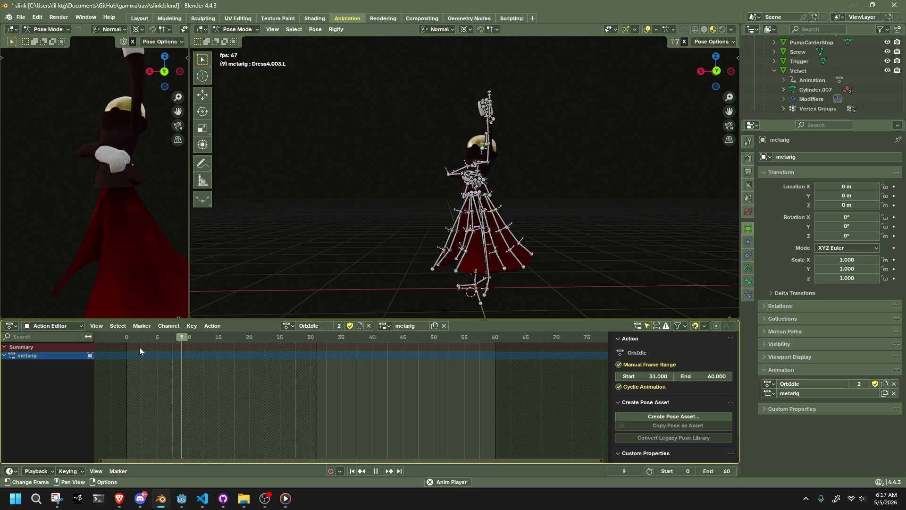
key("Escape")
middle_click_drag(317, 261, 385, 266)
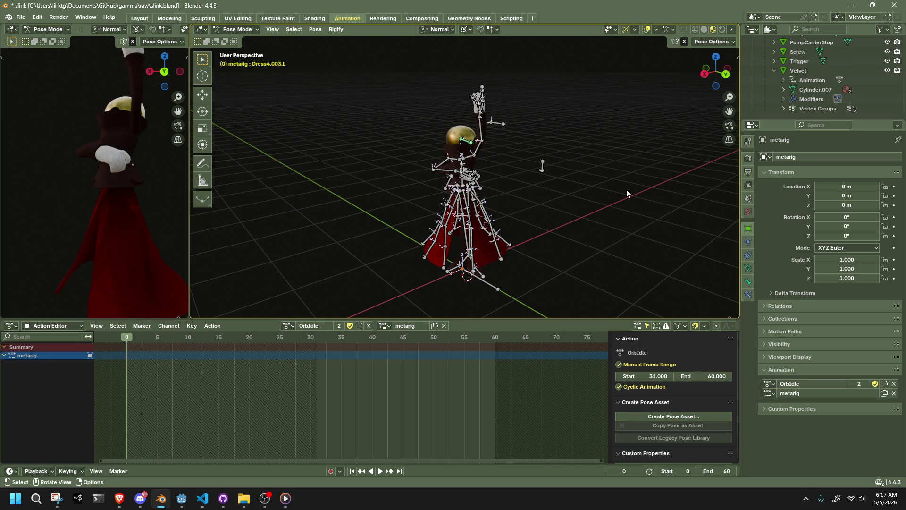
key("Right")
key("Right")
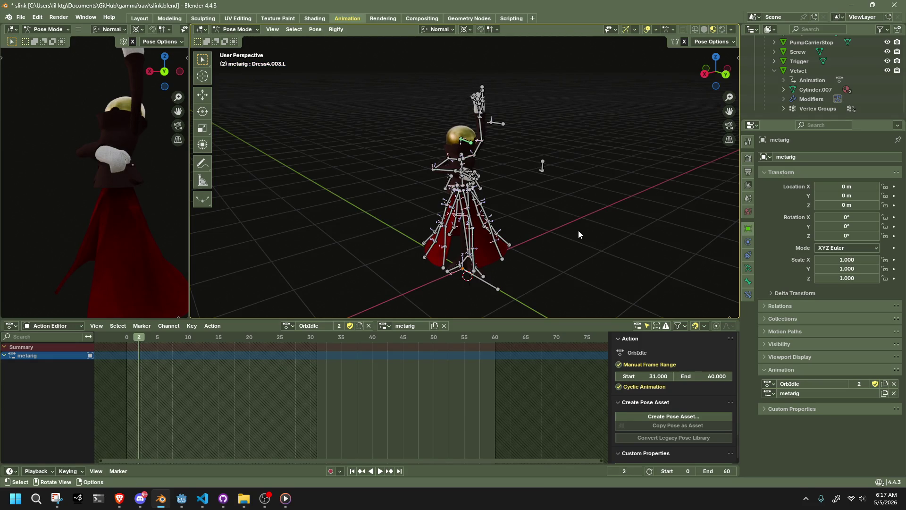
key("a")
left_click_drag(323, 335, 373, 344)
key("space")
Try moving the frame-40 keys to 35 and shrinking the bones there, then undo it
left_click(378, 373, "alt")
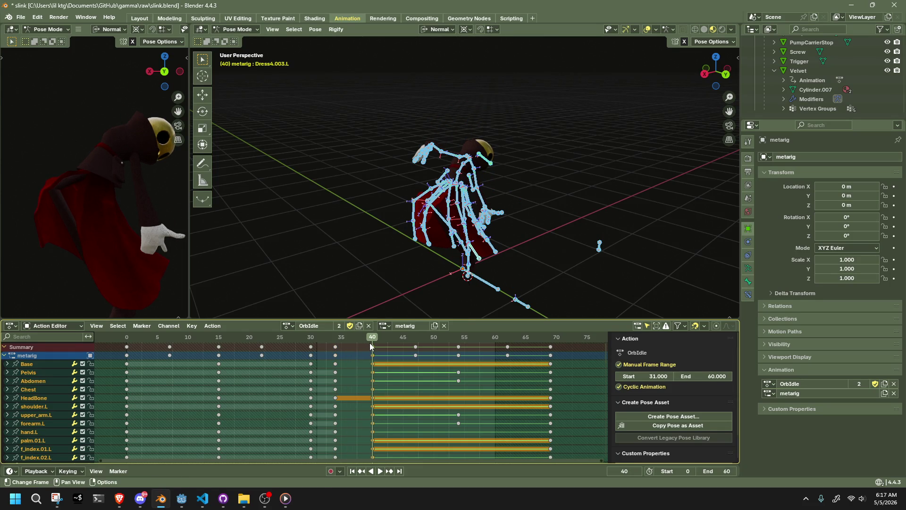
key("g")
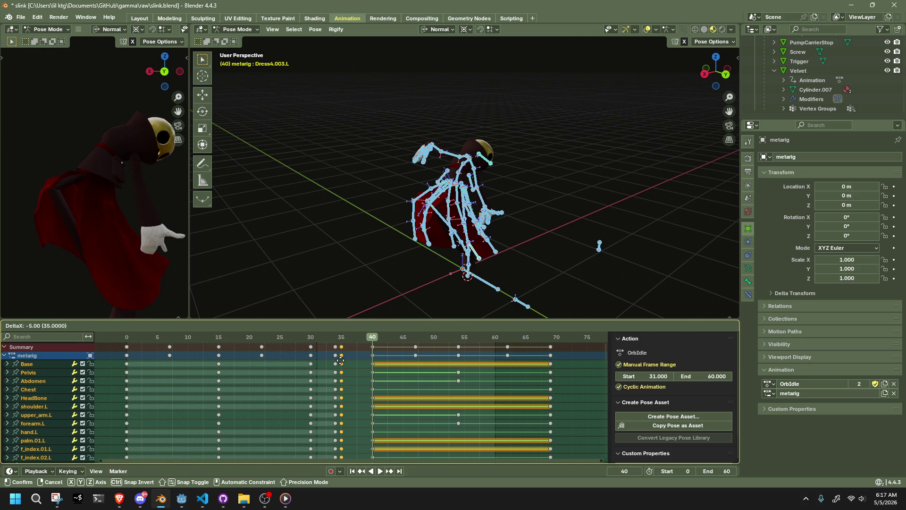
left_click(340, 361)
left_click(342, 341)
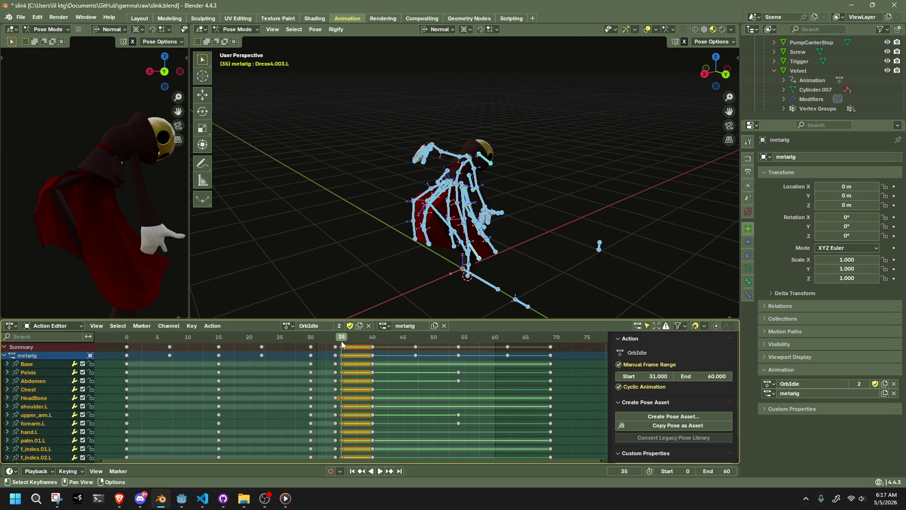
middle_click_drag(563, 235, 530, 244)
key("s")
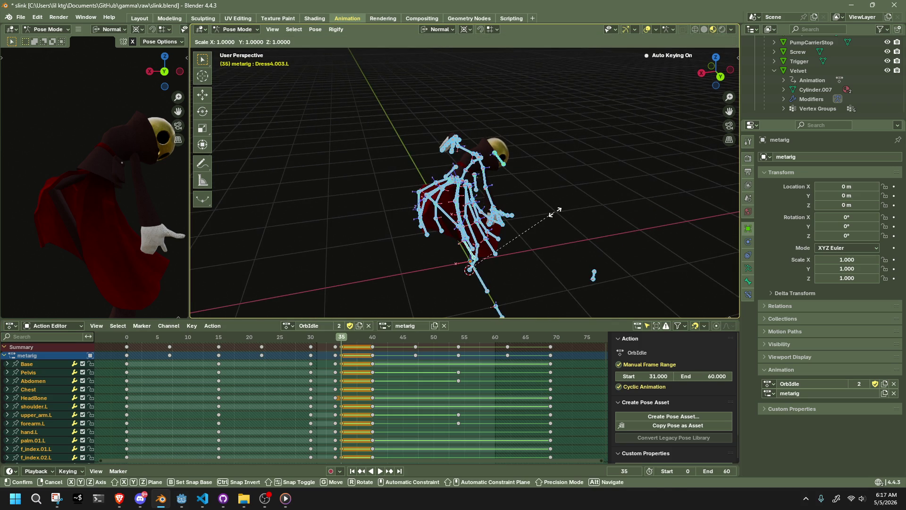
key("shift+z")
left_click(464, 268)
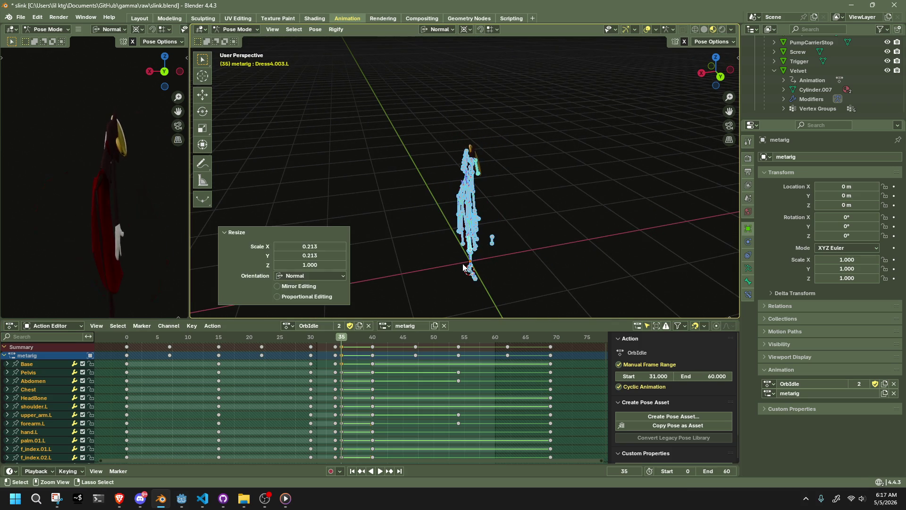
key("ctrl+z")
key("ctrl+z")
key("ctrl+z")
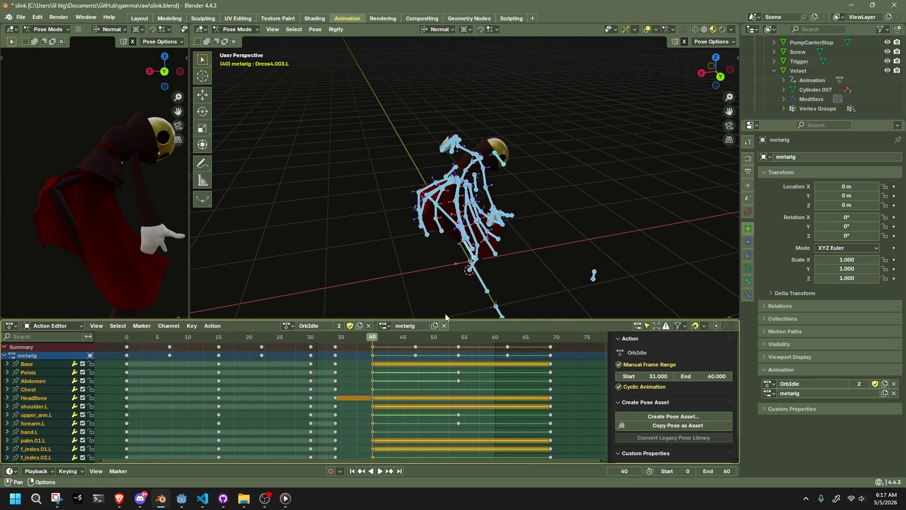
Copy the rig's pose at frame 47 and paste it at frame 35
left_click(414, 338)
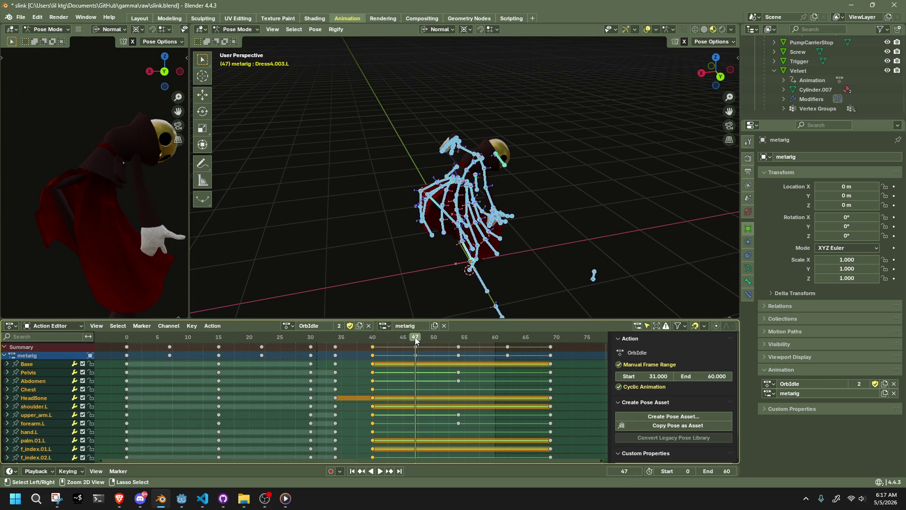
key("ctrl+c")
left_click(347, 338)
key("space")
key("Escape")
key("ctrl+v")
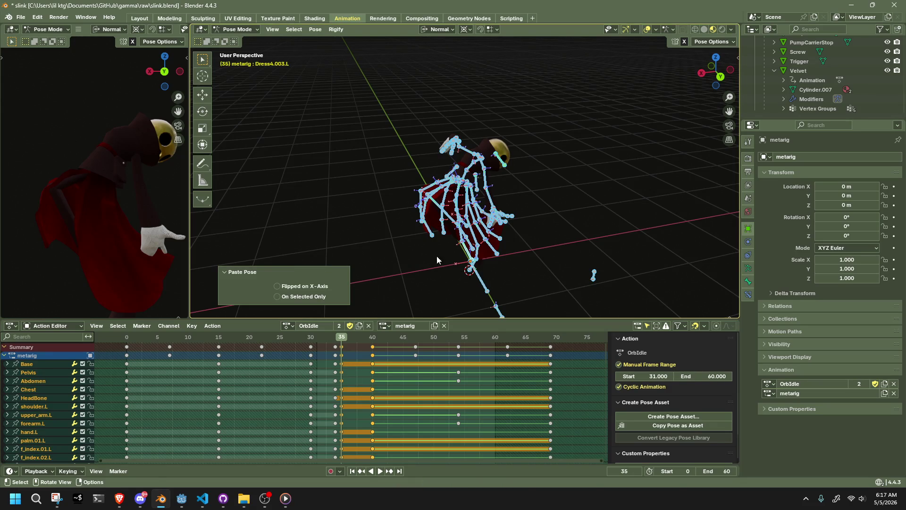
Flatten the pasted frame-35 pose to zero horizontal scale and return to the first frame
key("s")
key("shift+z")
left_click(469, 265)
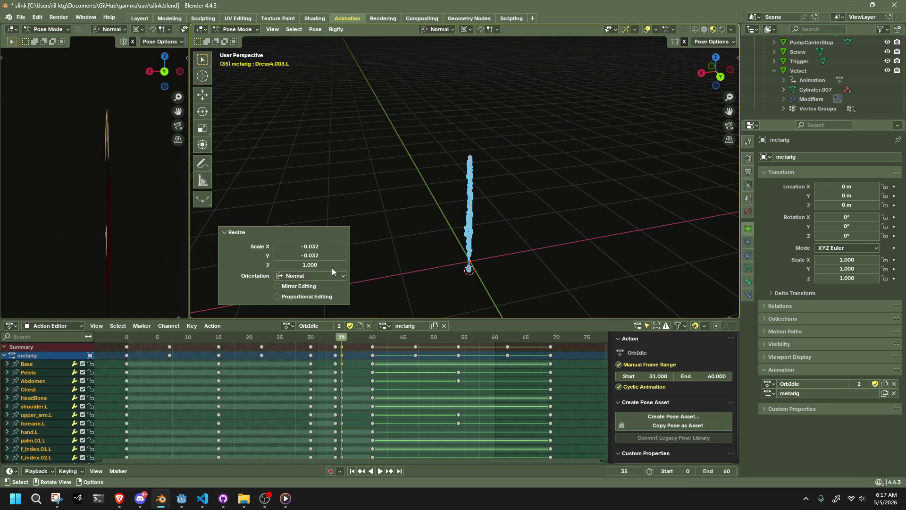
type("0")
key("Return")
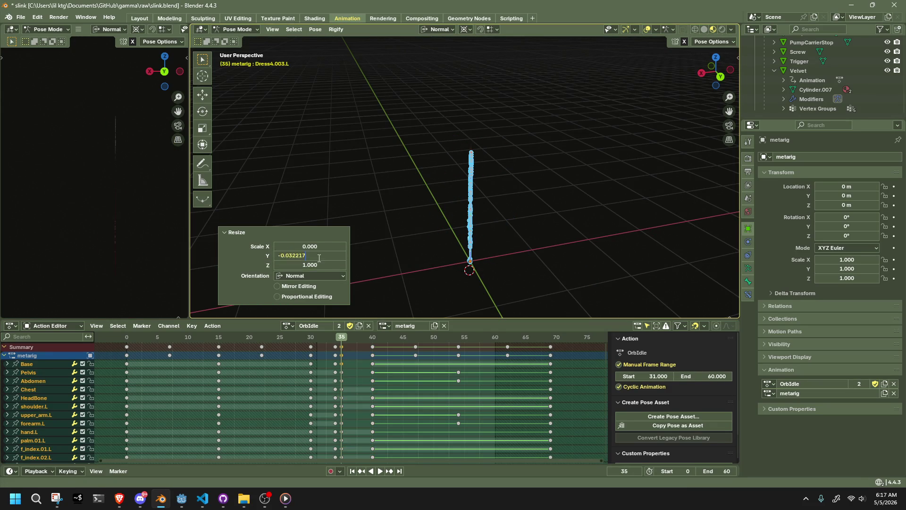
key("shift+ctrl+space")
key("Escape")
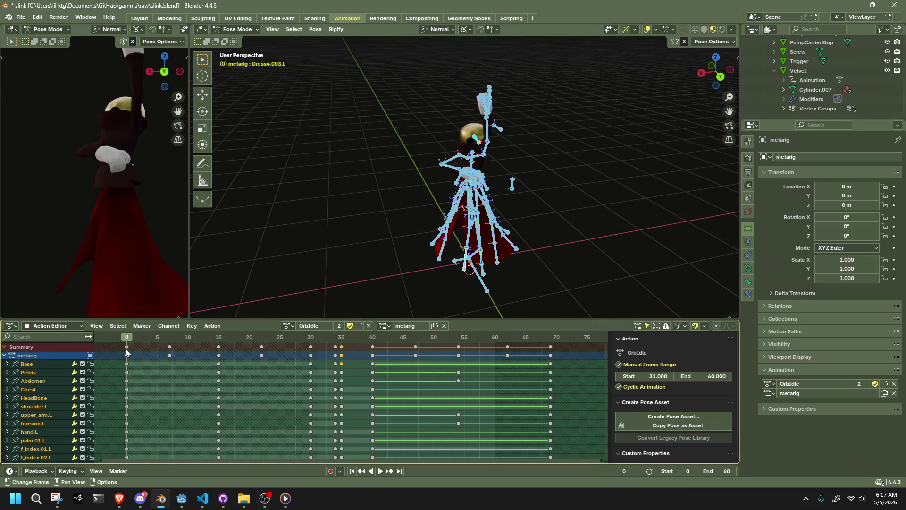
Set the scene's end frame to 69, confirming the value
left_click(716, 472)
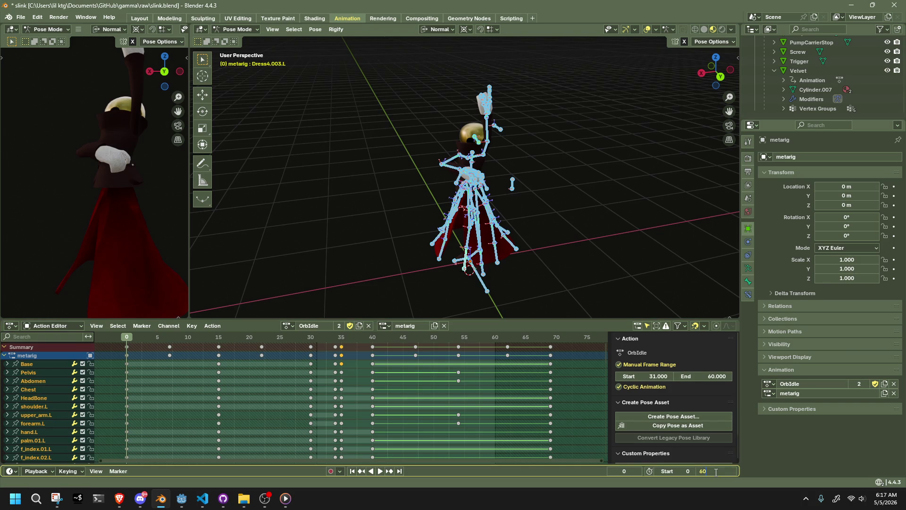
type("70")
key("Return")
key("space")
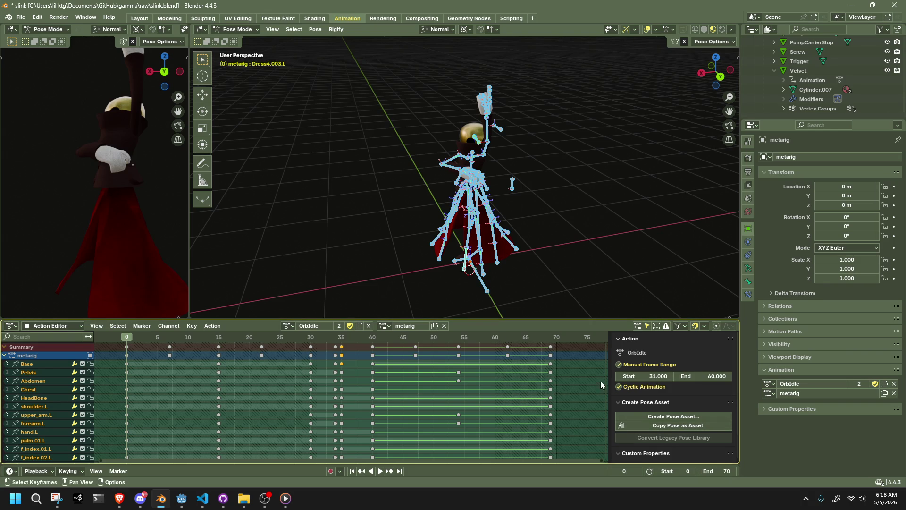
left_click(548, 339)
key("Escape")
key("BackSpace")
key("BackSpace")
type("69")
key("Return")
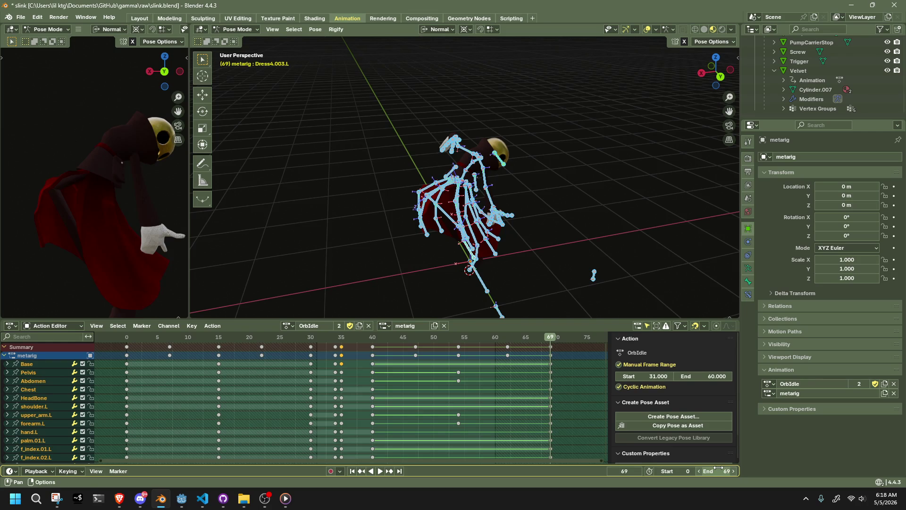
Play the OrbIdle animation from frame 0 and stop it
left_click(130, 338)
key("space")
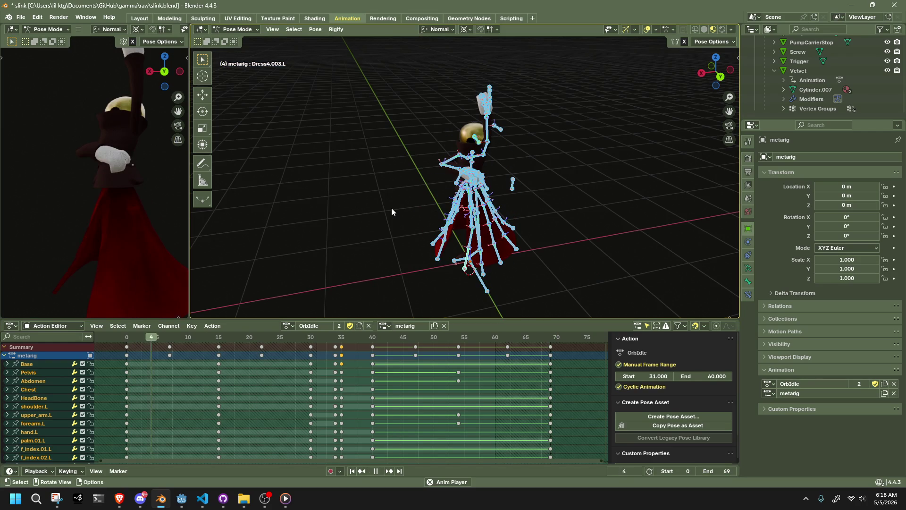
key("space")
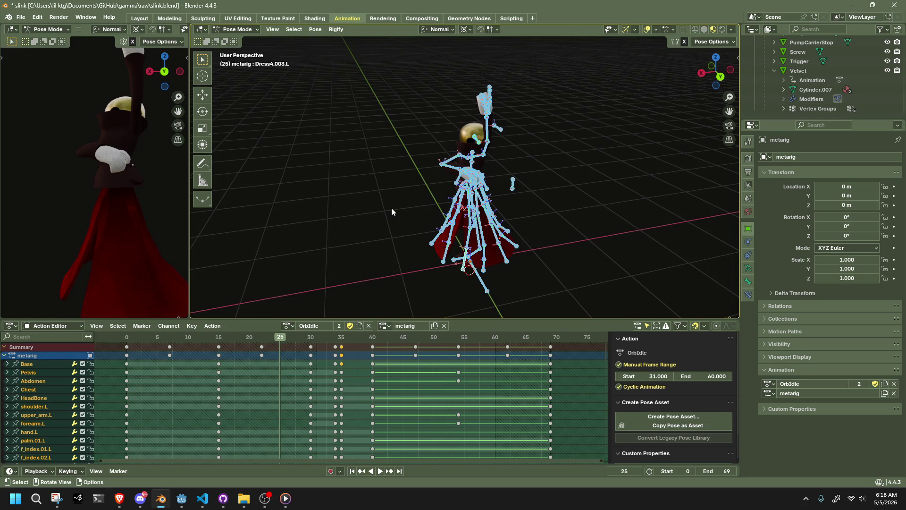
scroll(425, 247, "up", 3)
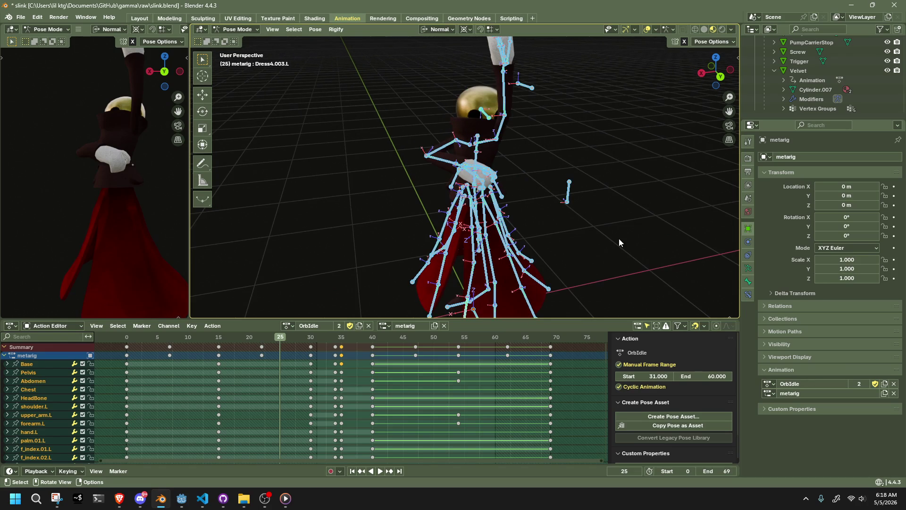
key("space")
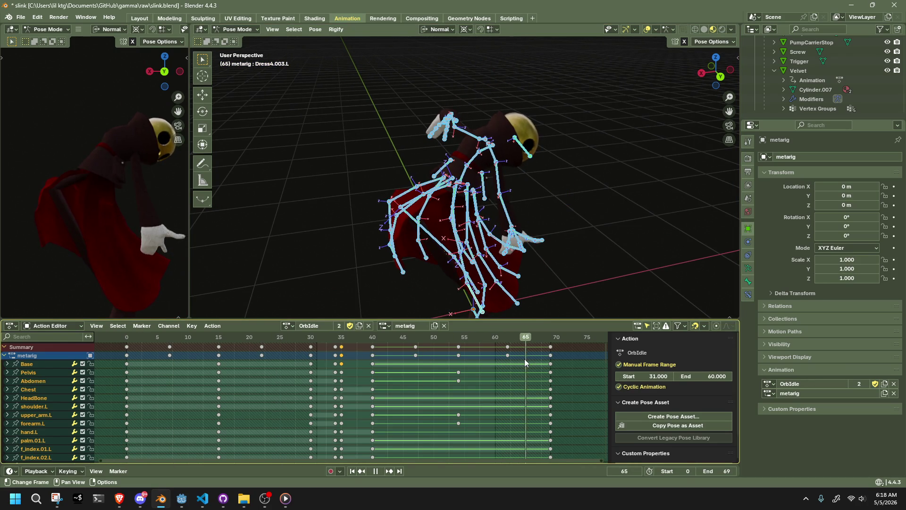
left_click_drag(319, 359, 371, 355)
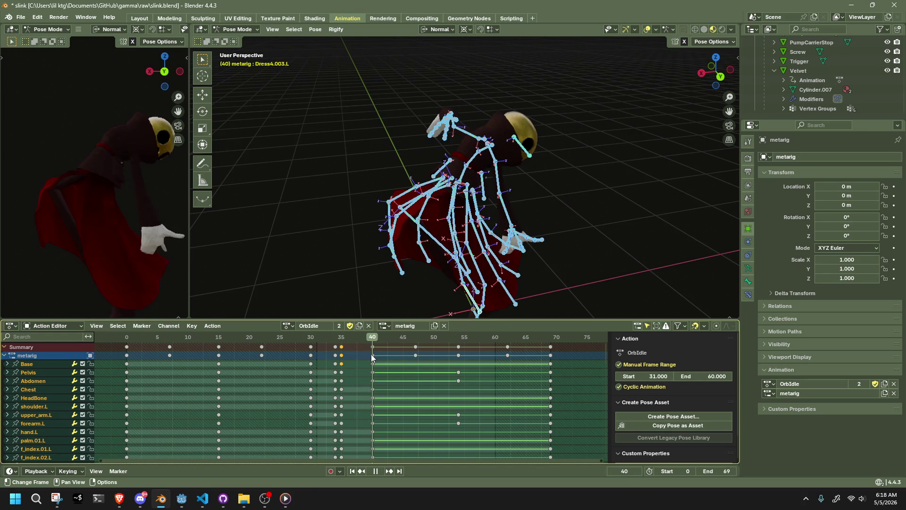
Shift the keys from frame 40 onward about five frames earlier and scrub frames 30–39 to check
mouse_move(575, 393)
left_mouse_down()
mouse_move(405, 334)
mouse_move(351, 339)
left_mouse_up()
key("g")
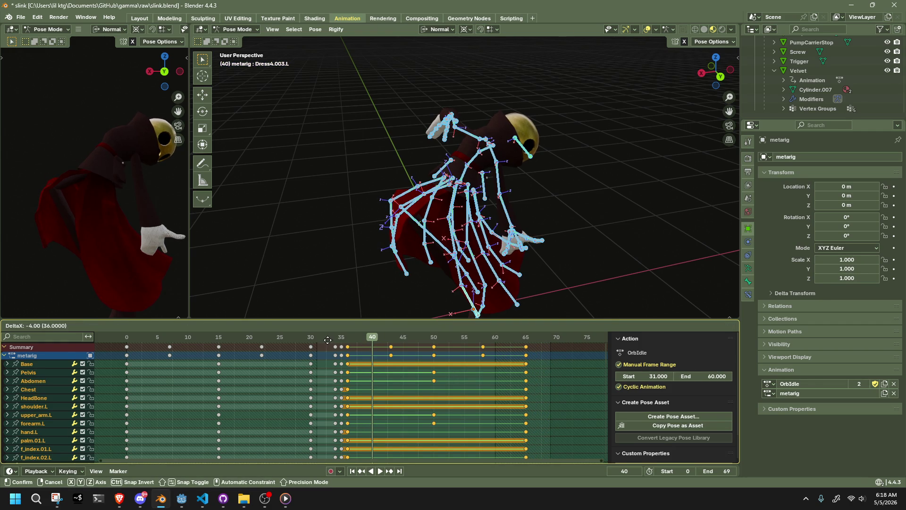
left_click(347, 338)
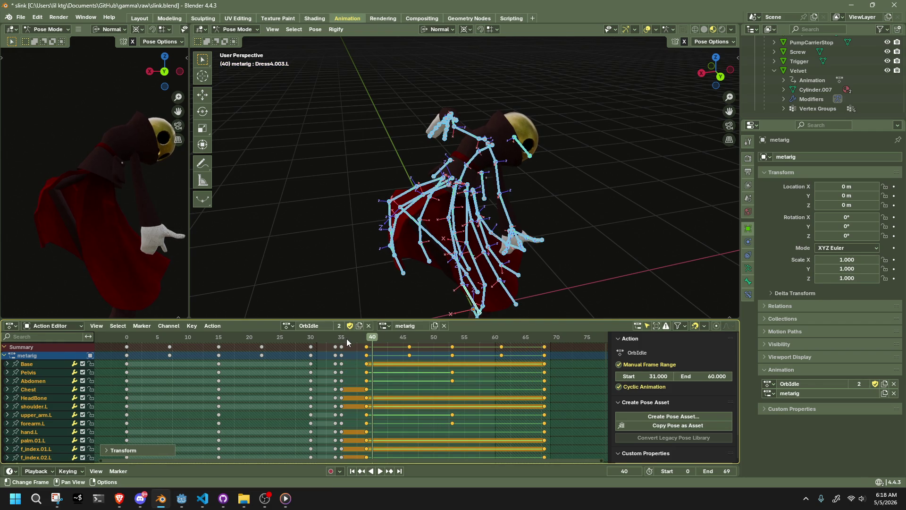
left_click(314, 339)
key("space")
left_click_drag(313, 345, 333, 344)
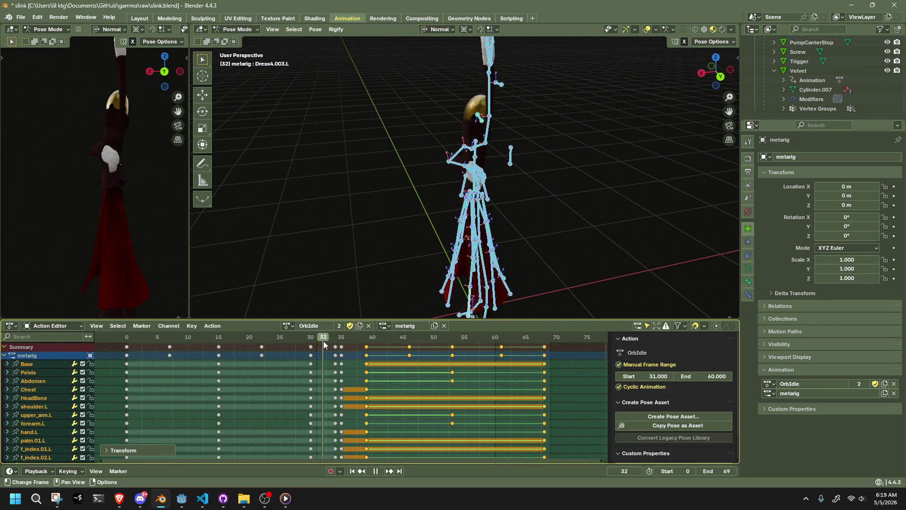
mouse_move(333, 340)
left_mouse_down()
mouse_move(364, 341)
mouse_move(314, 355)
mouse_move(366, 350)
left_mouse_up()
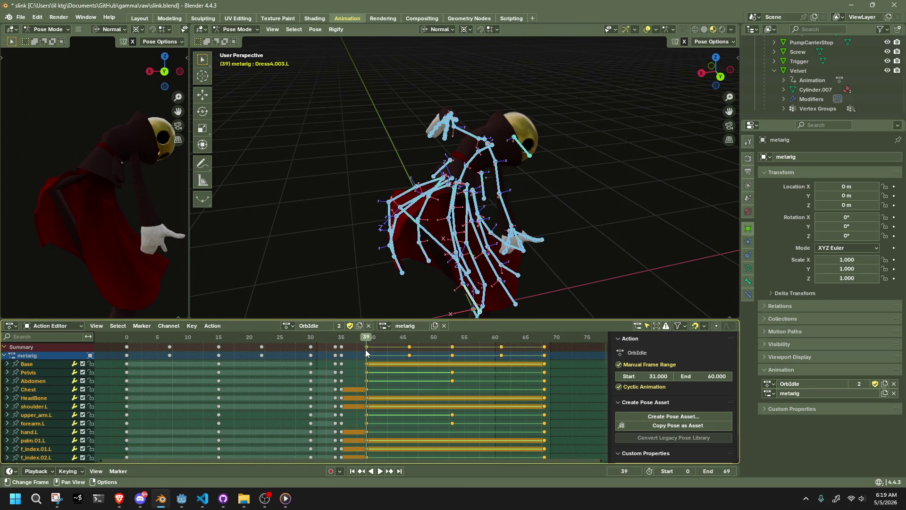
Nudge the middle keys later, moving the frame-35 keys to frame 36
key("g")
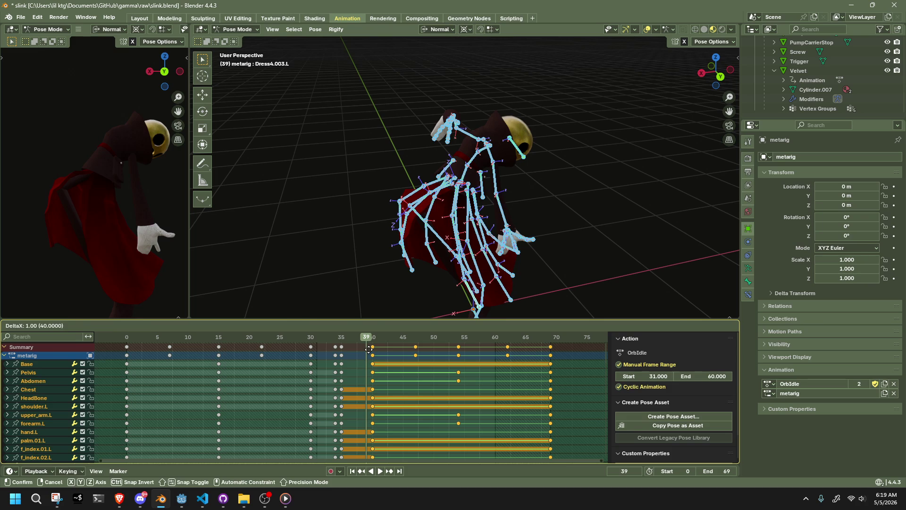
left_click(369, 348)
left_click_drag(351, 374, 322, 337)
key("g")
key("Escape")
left_click(341, 347)
key("g")
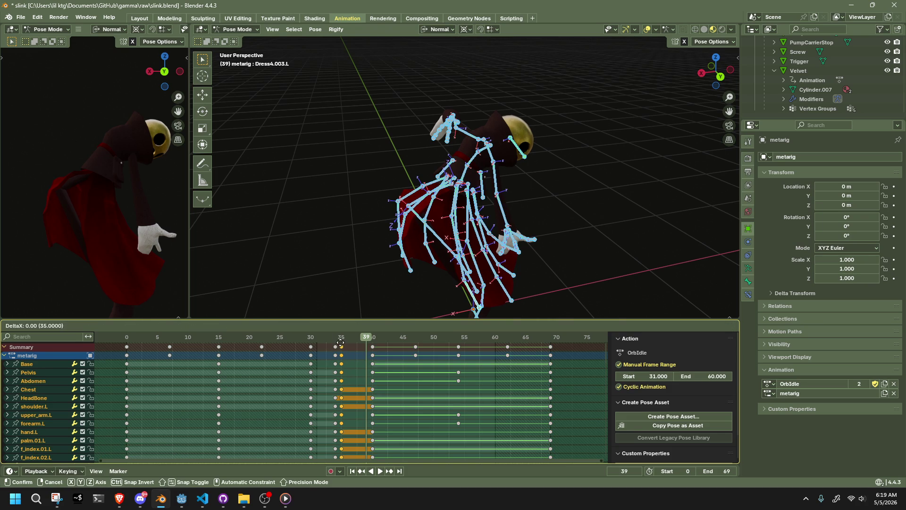
left_click(347, 345)
Review playback, then select the frame-69 keys and scrub back toward frame 47
key("space")
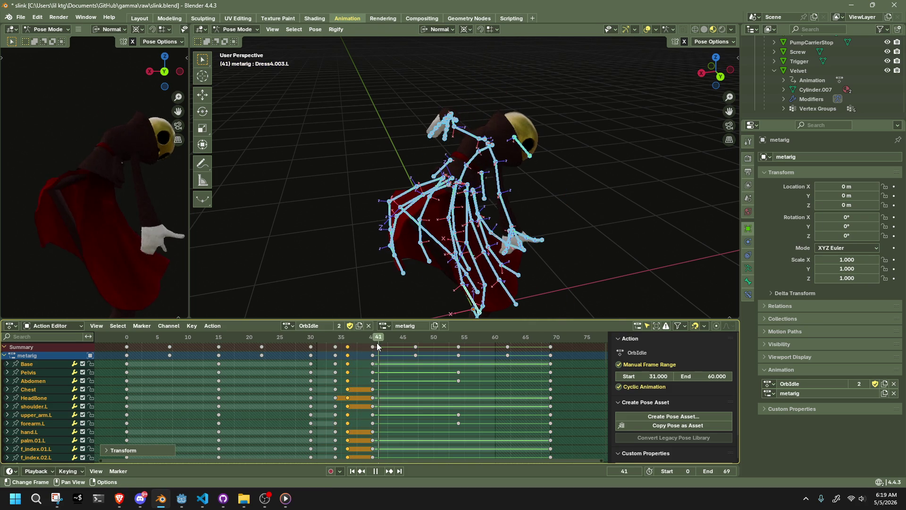
key("space")
left_click(548, 341)
key("space")
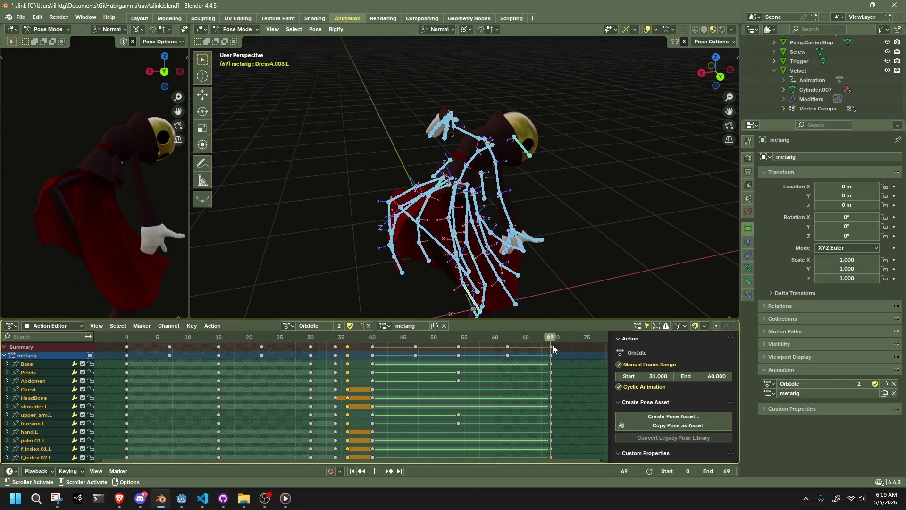
left_click(551, 345)
mouse_move(543, 336)
left_mouse_down()
mouse_move(414, 337)
mouse_move(552, 352)
left_mouse_up()
key("Escape")
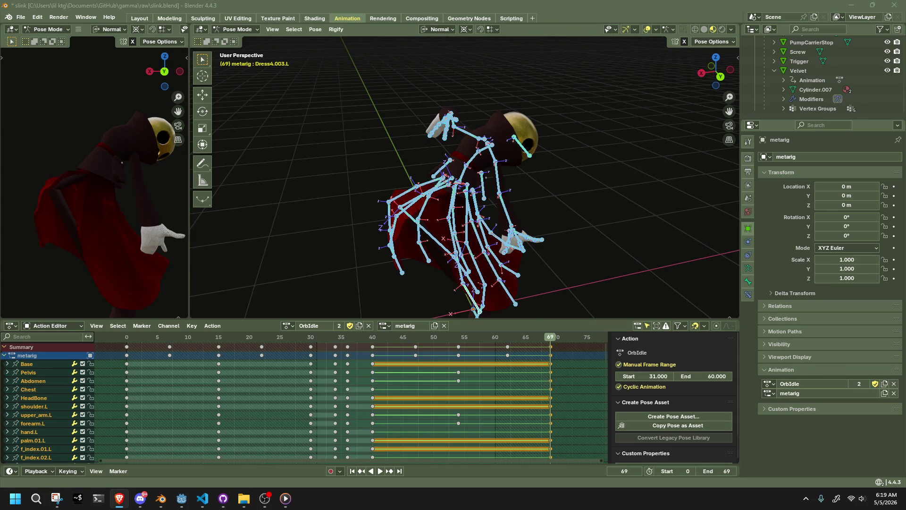
left_click_drag(581, 400, 413, 341)
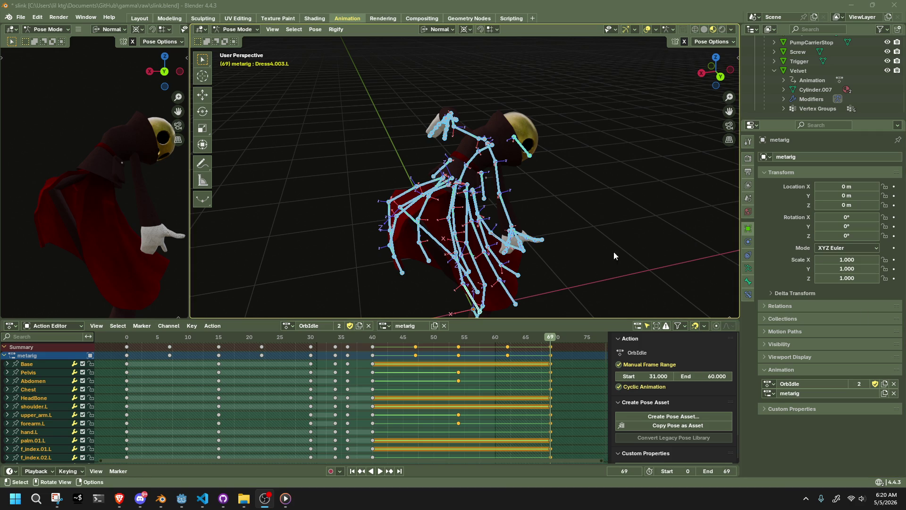
scroll(557, 214, "up", 1)
scroll(557, 215, "up", 1)
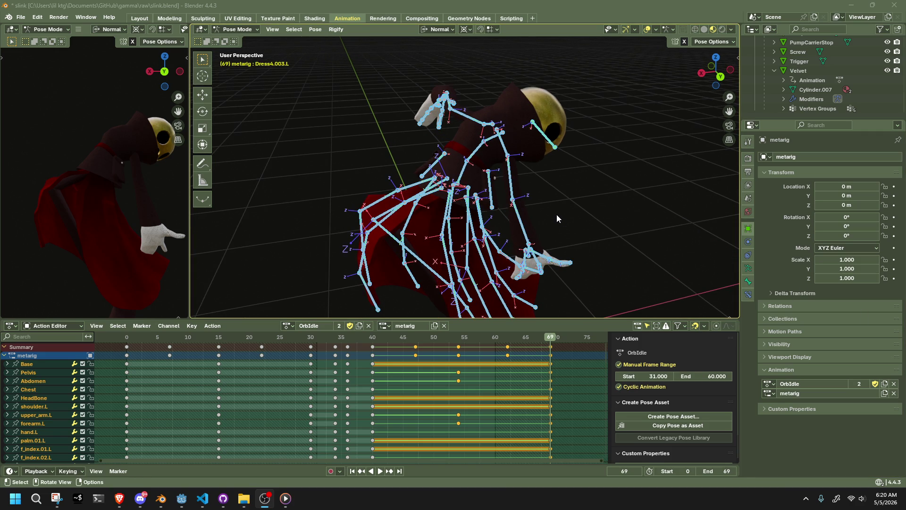
View the rig from behind, select all bones and play until frame 54
left_click(571, 202)
mouse_move(571, 202)
middle_mouse_down()
mouse_move(483, 201)
mouse_move(679, 110)
middle_mouse_up()
left_click(717, 68)
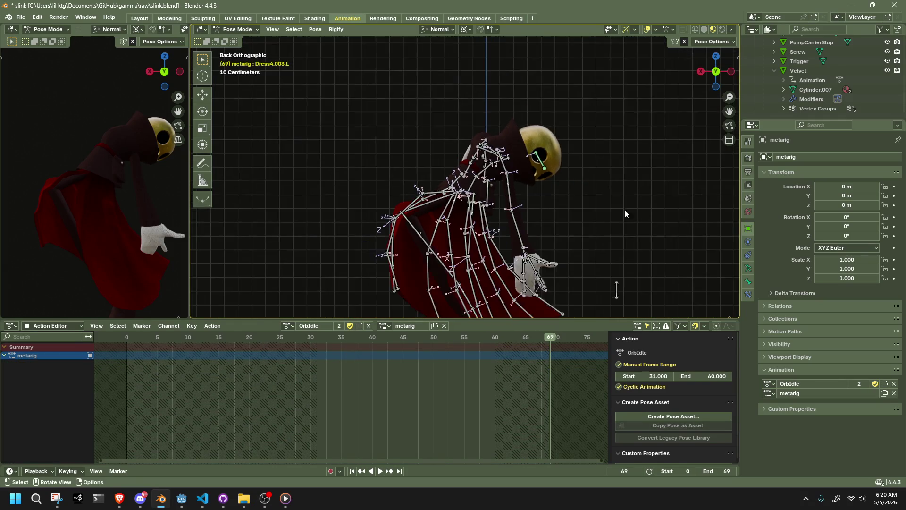
key("a")
key("space")
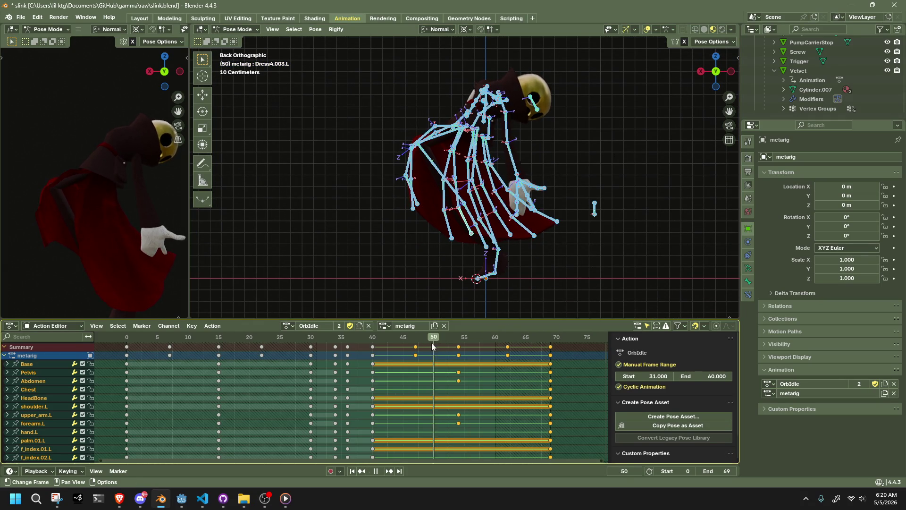
key("space")
scroll(534, 245, "up", 1)
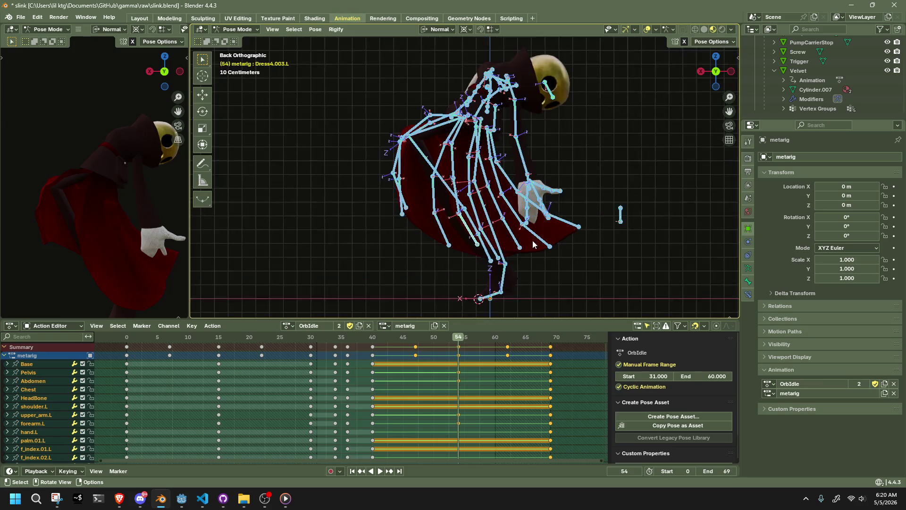
scroll(534, 245, "up", 2)
Move forearm.L to a new position keyed at frame 54 and replay to review it
left_click(556, 168)
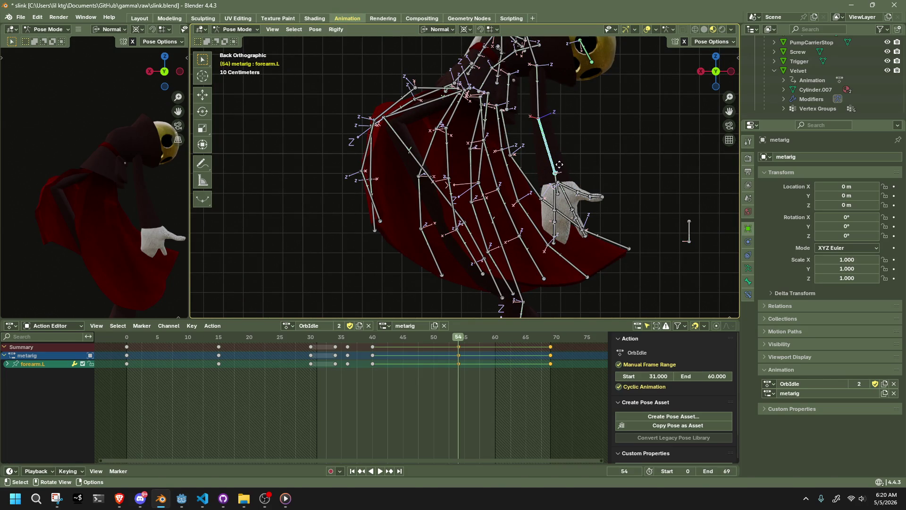
key("g")
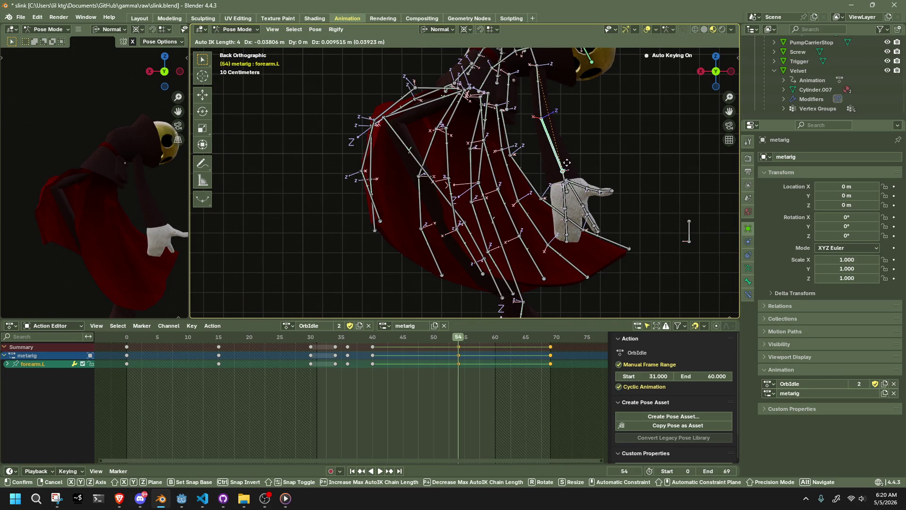
left_click(567, 162)
left_click(335, 338)
key("space")
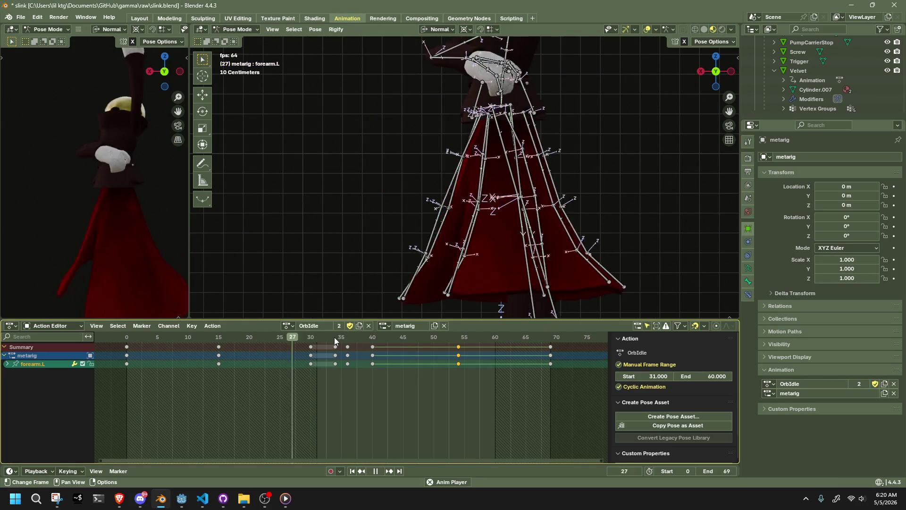
key("space")
scroll(409, 204, "down", 2)
Scrub the action from frame 0 through 55 to 69, then start editing its end frame
key("space")
left_click(125, 355)
left_click_drag(148, 359, 468, 369)
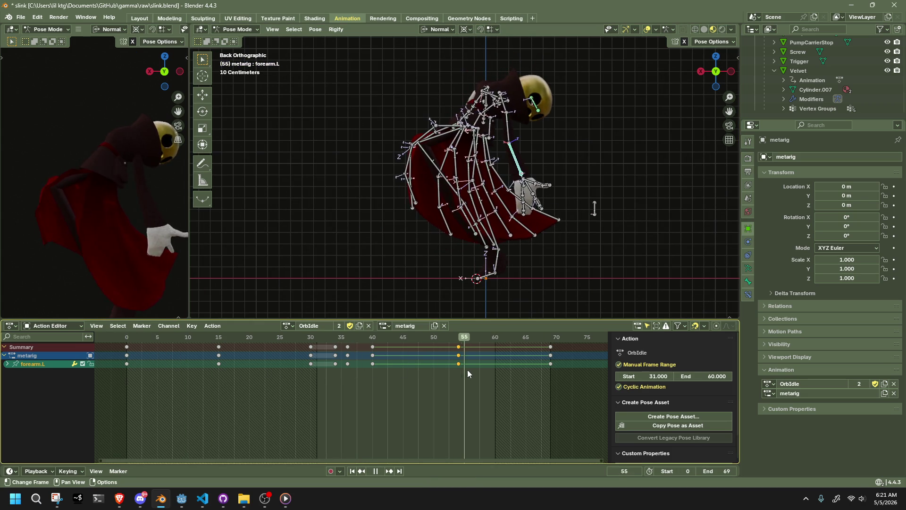
left_click_drag(467, 370, 549, 373)
key("space")
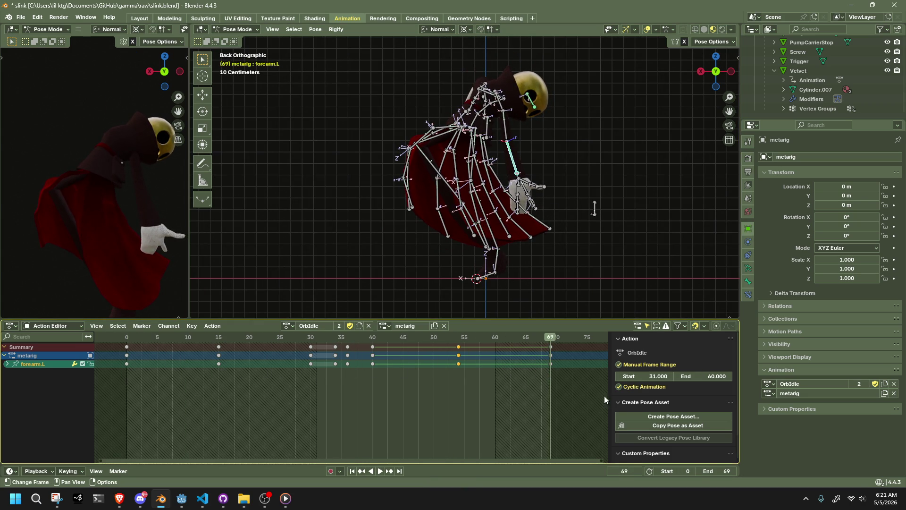
left_click(714, 376)
type("75")
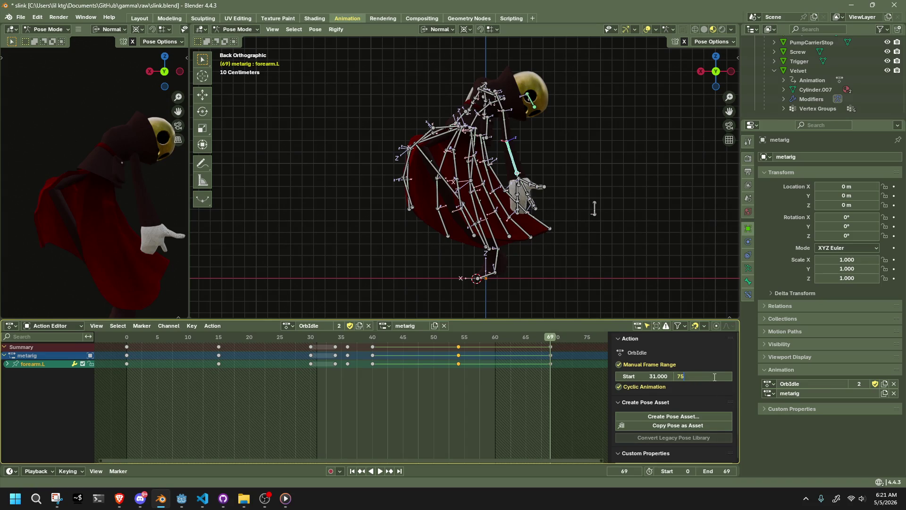
Set both the OrbIdle action end and the scene end frame to 75
key("Return")
left_click(715, 470)
type("75")
key("Return")
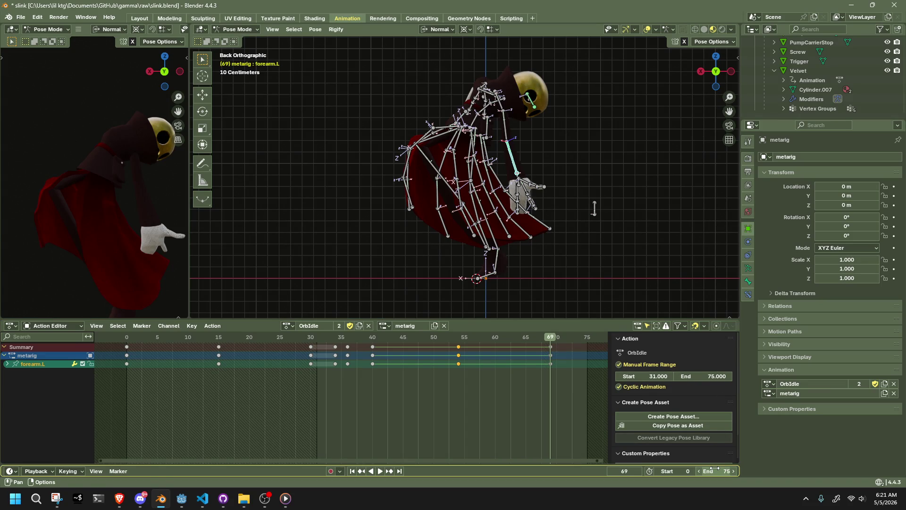
Copy forearm.L's keys near frame 34 to about frame 73, then deselect
left_click(329, 345)
key("g")
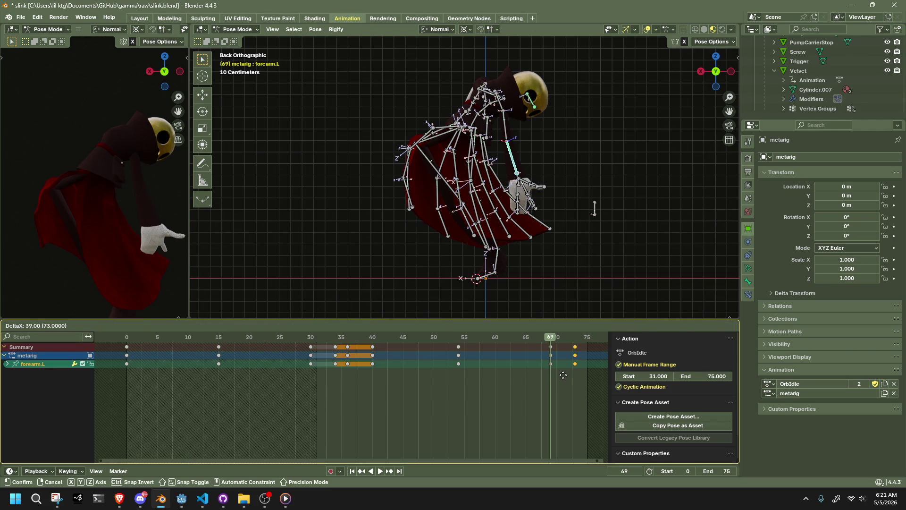
left_click(562, 374)
left_click(458, 354)
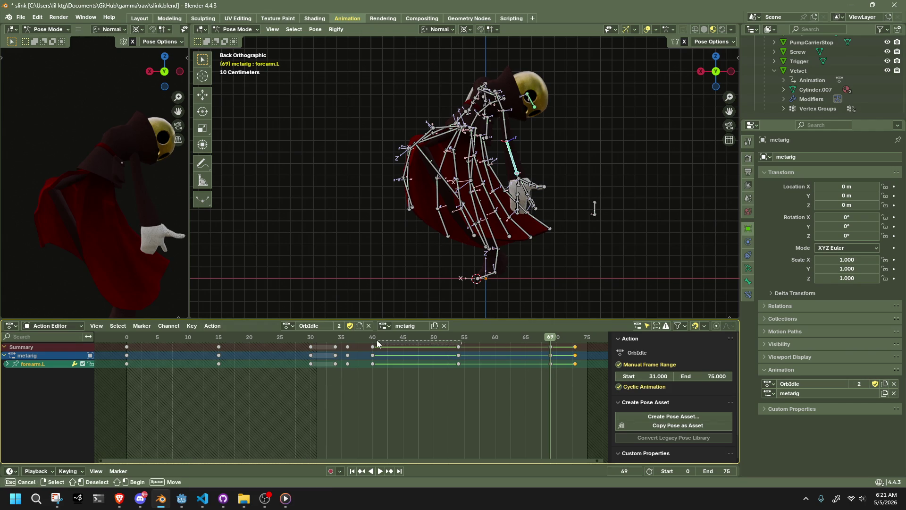
left_click(495, 400)
scroll(495, 400, "down", 1)
scroll(474, 400, "down", 1)
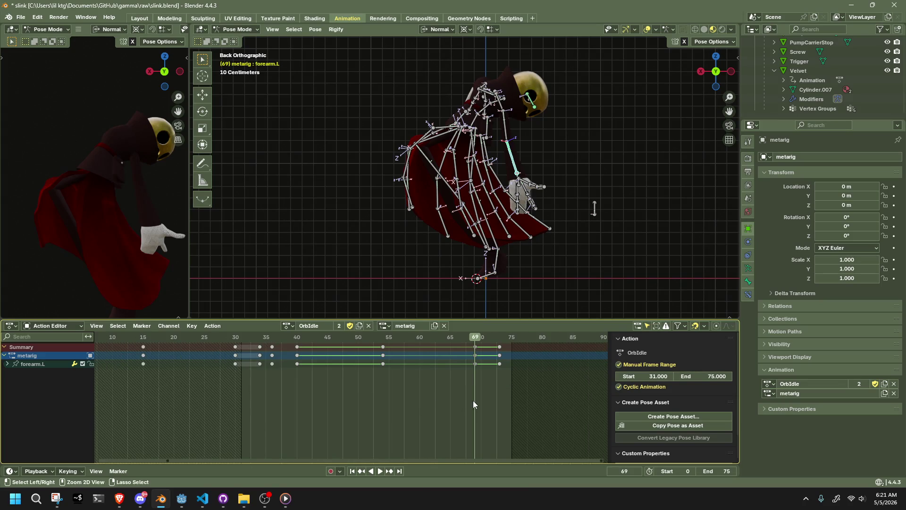
scroll(363, 396, "down", 1)
scroll(283, 365, "down", 2)
Scrub back to review, undo, delete the stray frame-75 keys and play
mouse_move(214, 336)
left_mouse_down()
mouse_move(451, 368)
mouse_move(423, 370)
mouse_move(438, 373)
left_mouse_up()
key("ctrl+z")
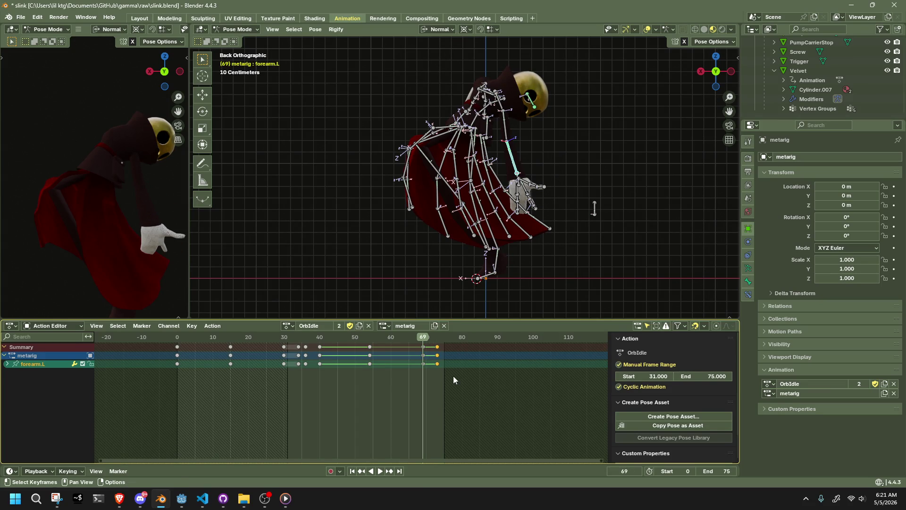
key("Delete")
key("space")
Select all bones and duplicate their frame-34 keys to frame 70 for the loop
left_click_drag(434, 342, 297, 346)
key("space")
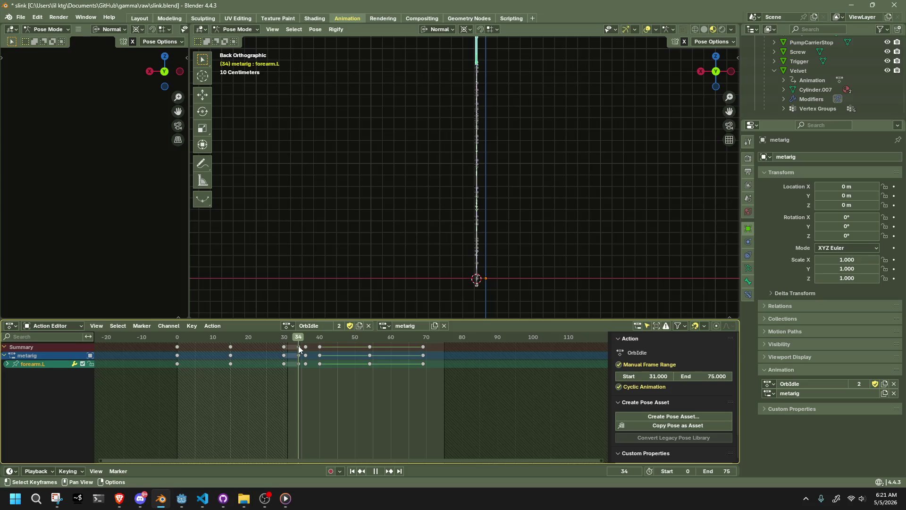
key("a")
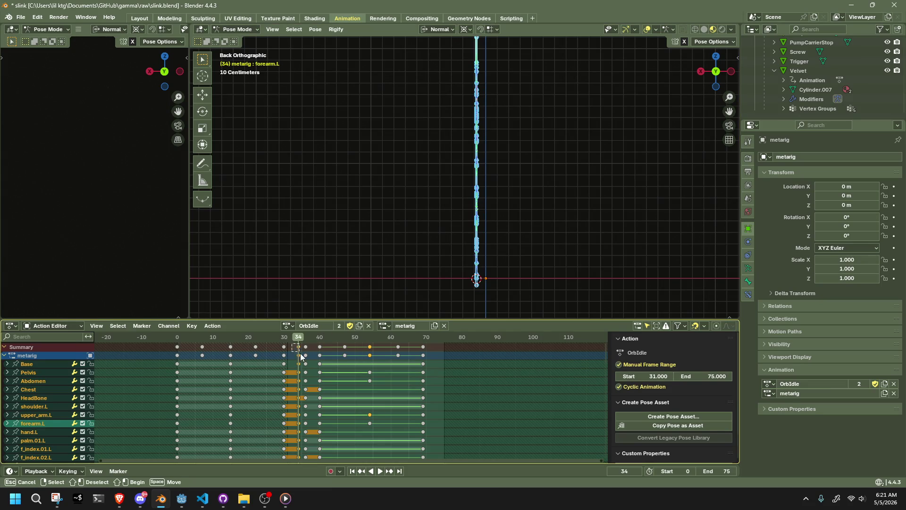
key("g")
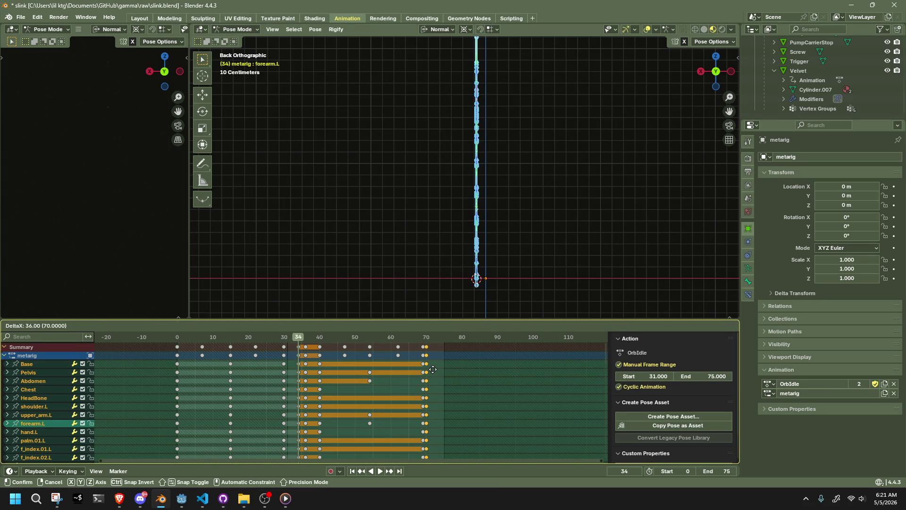
left_click(440, 371)
Play back the loop, view the rig in perspective and scrub frames 9–15
key("space")
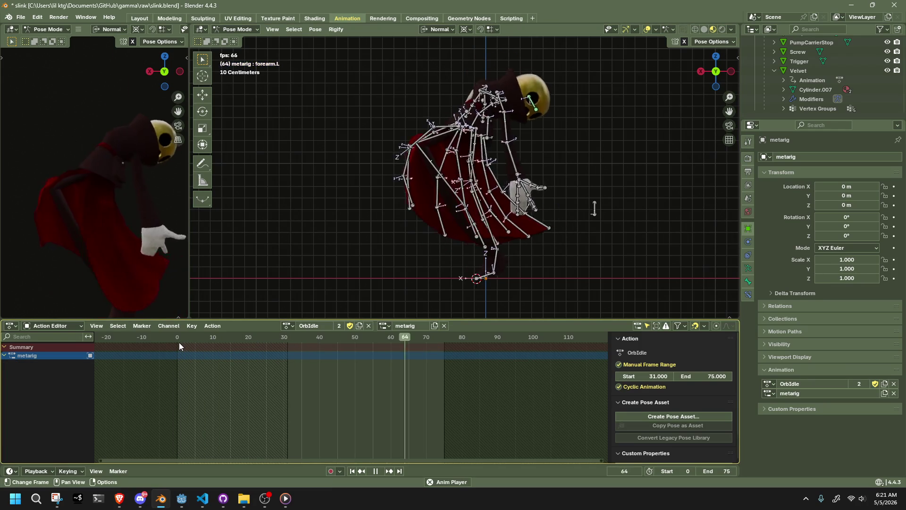
key("space")
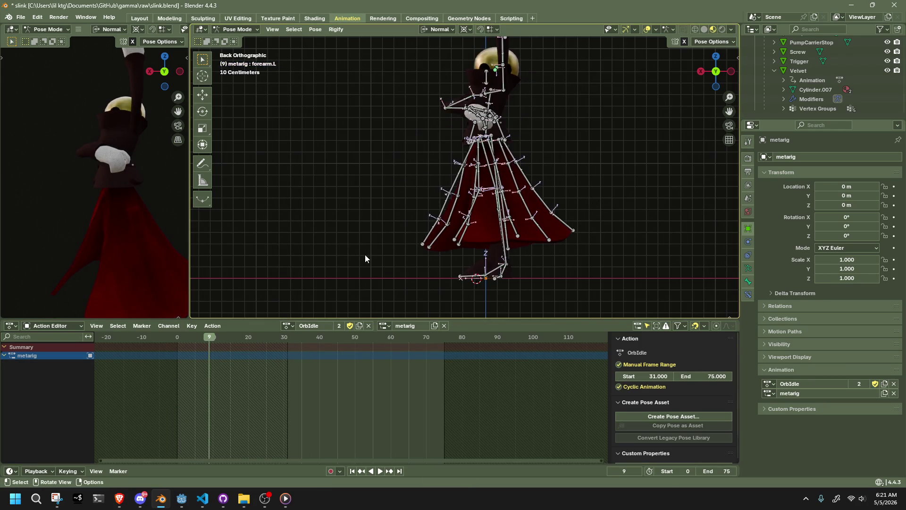
middle_click_drag(364, 255, 227, 372)
key("a")
mouse_move(210, 334)
left_mouse_down()
mouse_move(230, 349)
mouse_move(294, 358)
left_mouse_up()
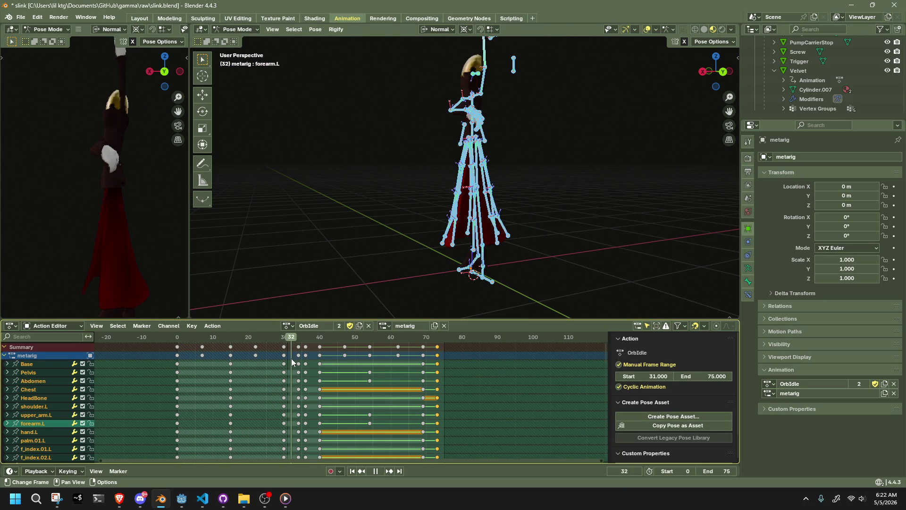
Select the left shin, foot and toe bones and delete their frame-34 keys, then preview
mouse_move(294, 358)
left_mouse_down()
mouse_move(269, 362)
mouse_move(285, 363)
left_mouse_up()
middle_click_drag(424, 297, 575, 237)
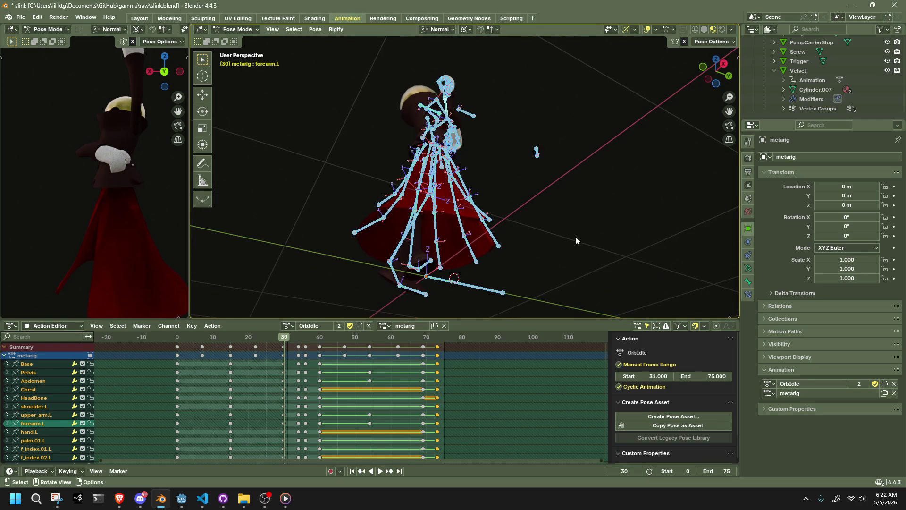
left_click(396, 253)
middle_click_drag(408, 257, 457, 277)
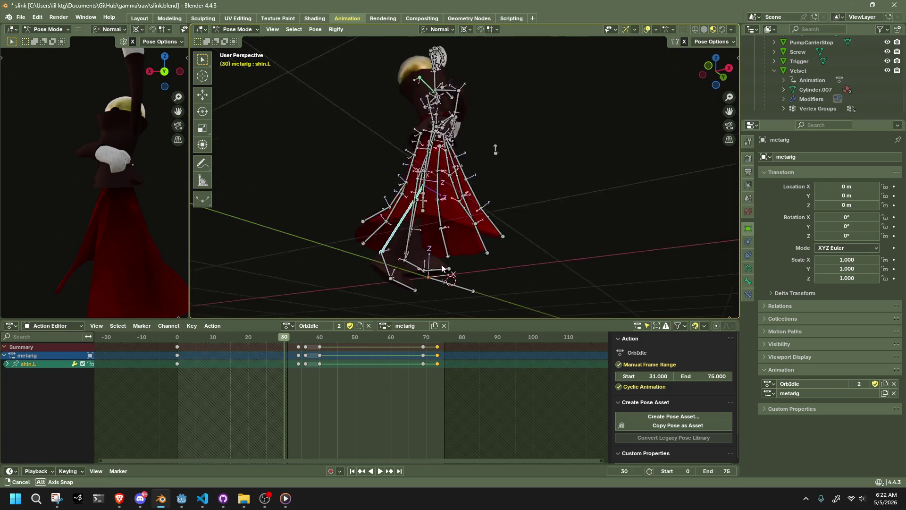
left_click(393, 266, "shift")
left_click(405, 285, "shift")
mouse_move(310, 336)
left_mouse_down()
mouse_move(260, 337)
mouse_move(278, 349)
left_mouse_up()
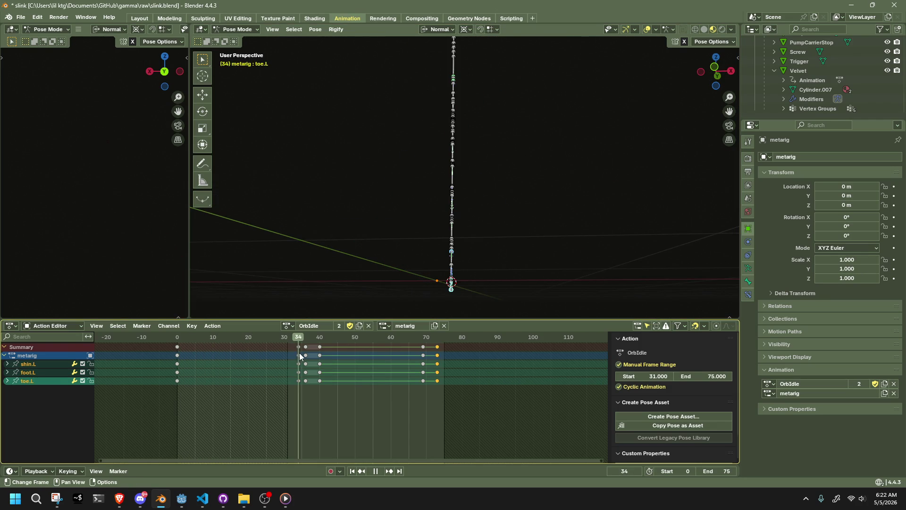
key("Escape")
left_click(299, 365, "alt")
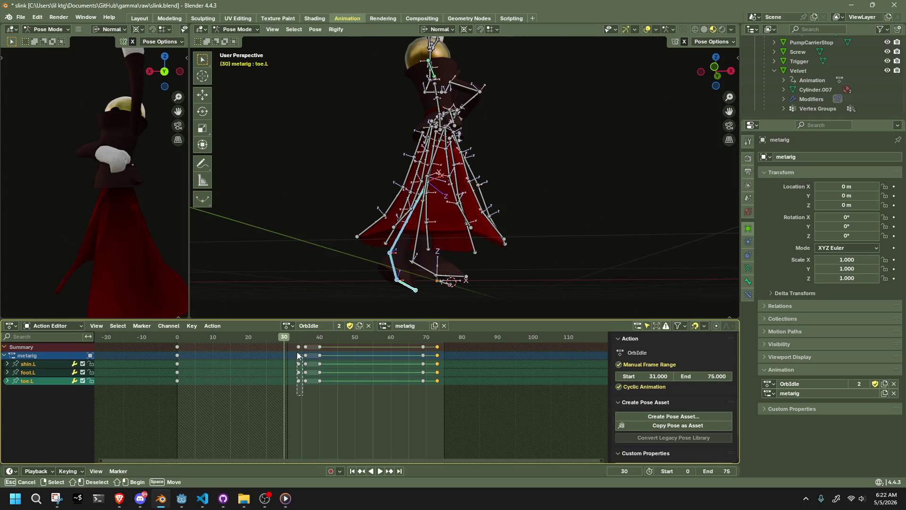
key("Delete")
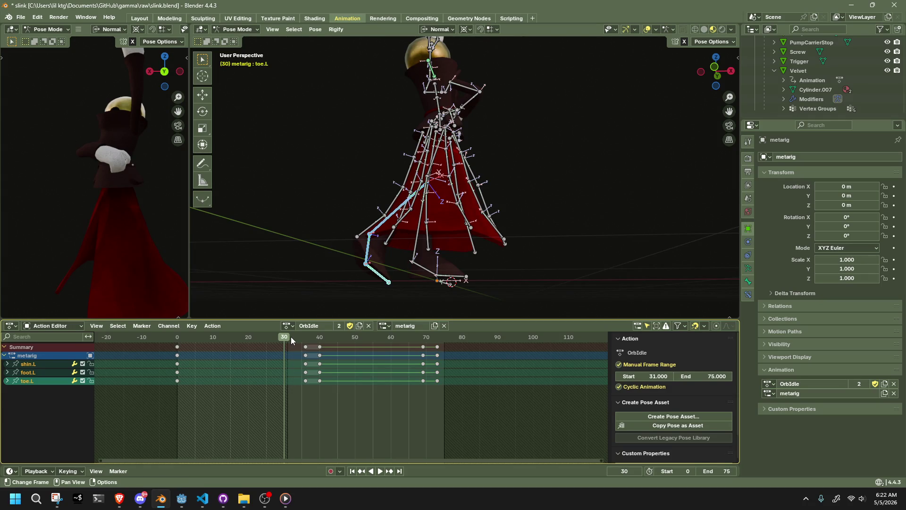
key("space")
left_click(175, 340)
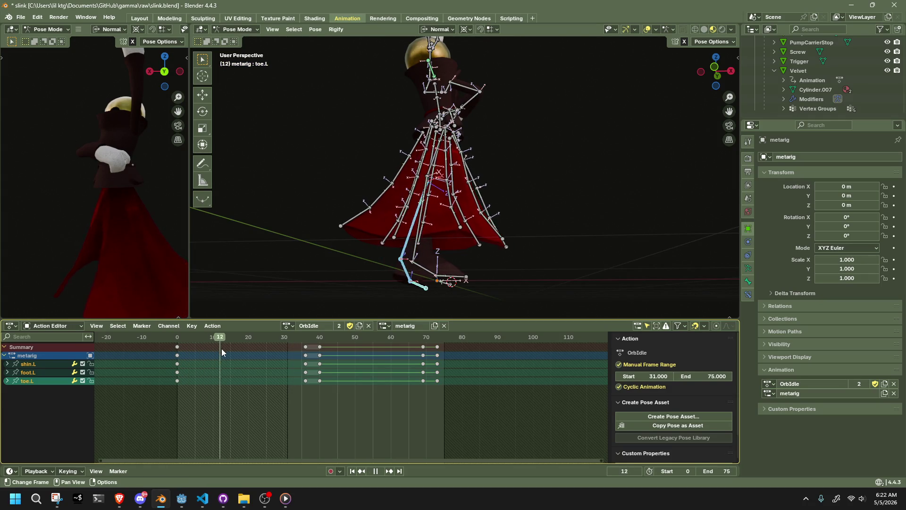
key("Escape")
Delete the thigh.L keys at frames 15 and 30 and replay from frame 0
mouse_move(378, 267)
middle_mouse_down()
mouse_move(452, 271)
mouse_move(469, 205)
middle_mouse_up()
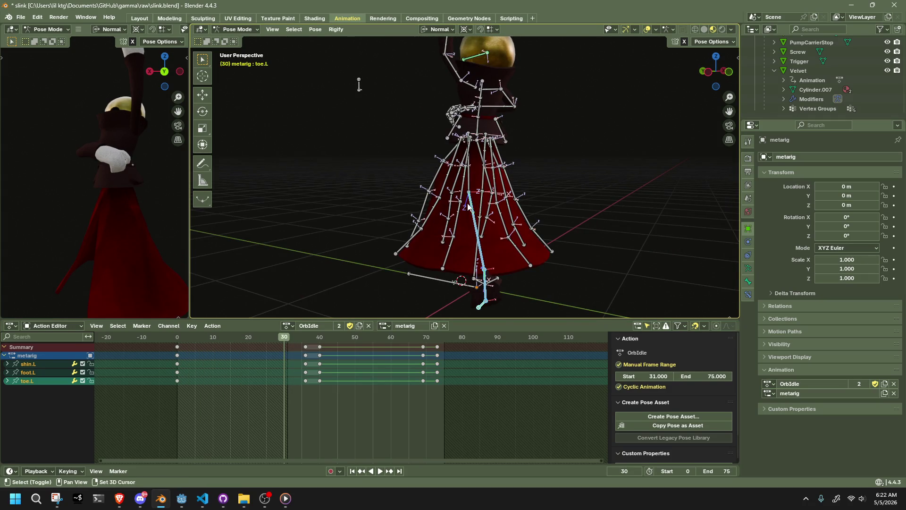
left_click(473, 179)
key("space")
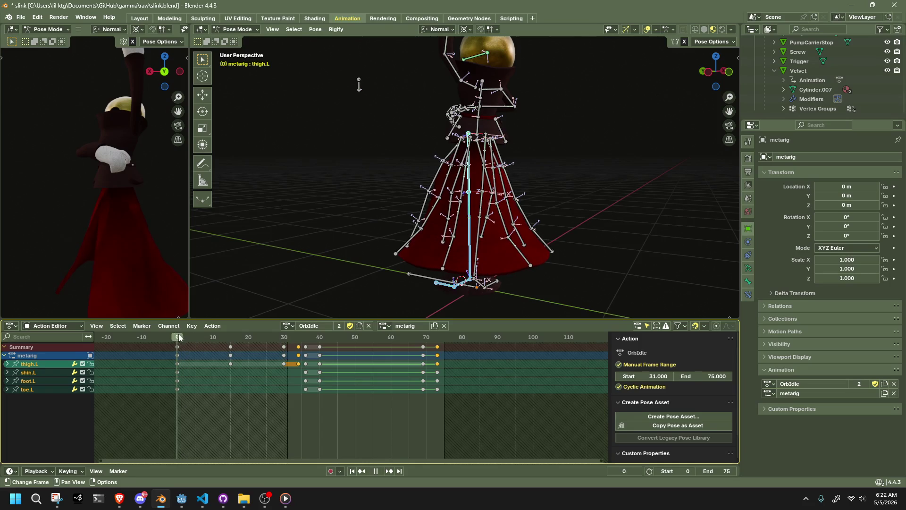
left_click(199, 339)
key("space")
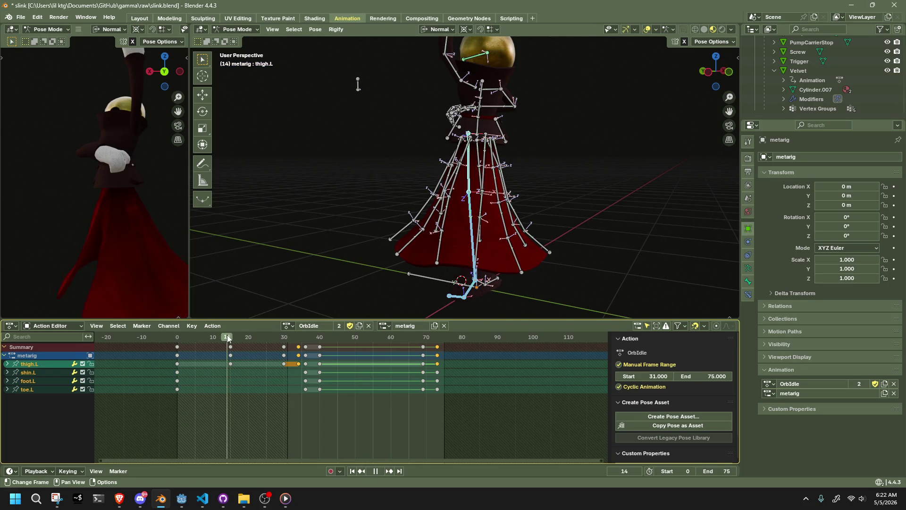
left_click_drag(299, 375, 226, 341)
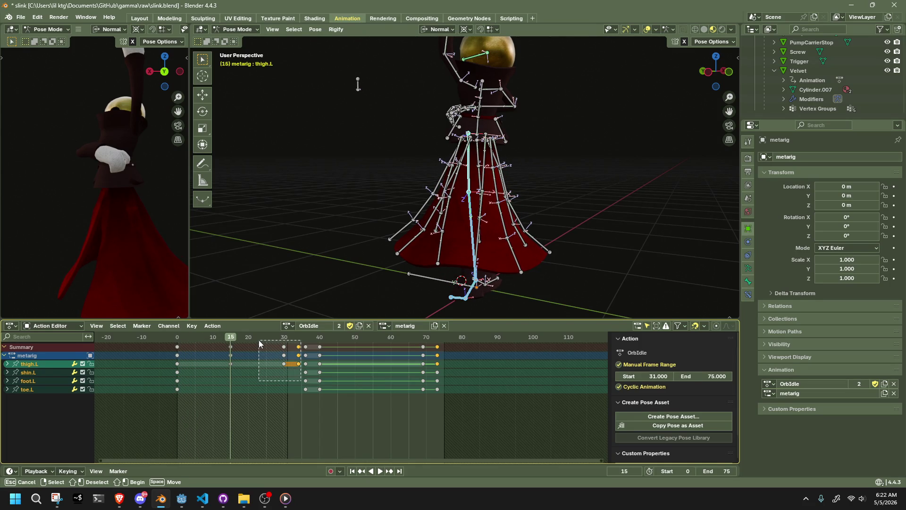
key("Delete")
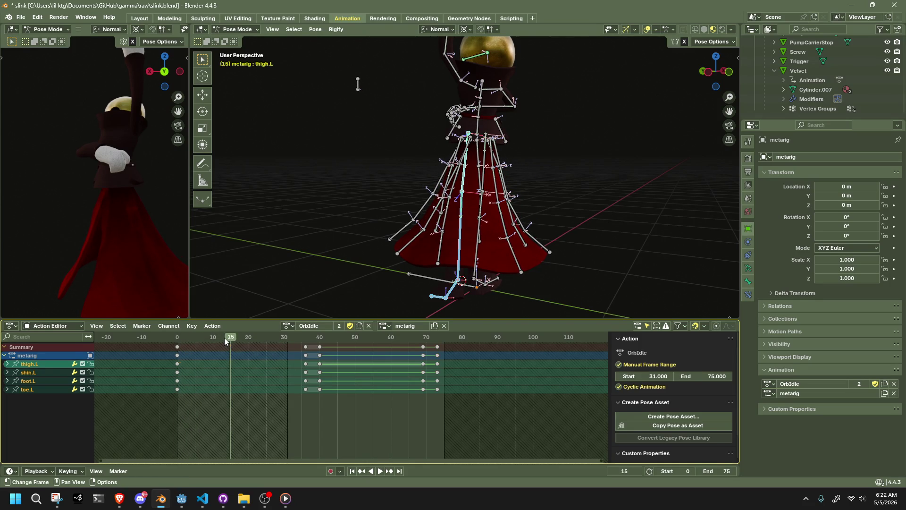
middle_click_drag(373, 289, 518, 278)
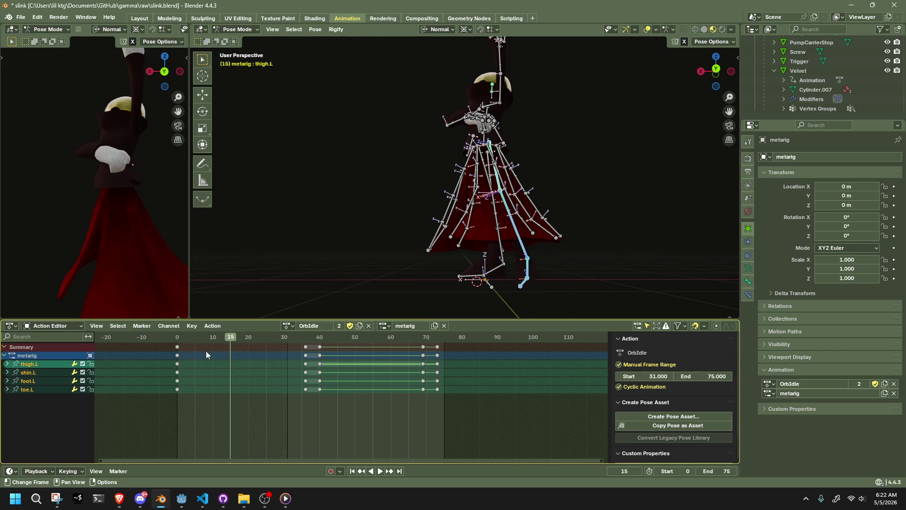
left_click(178, 345)
key("space")
key("Escape")
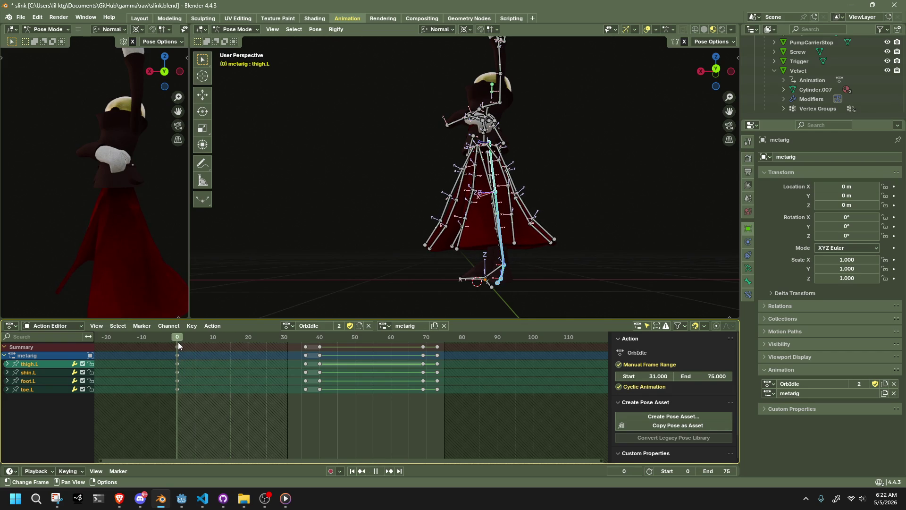
Duplicate the frame-0 leg keys to frame 34 with Shift+D and scrub through to check the result
mouse_move(430, 287)
middle_mouse_down()
mouse_move(577, 306)
mouse_move(521, 305)
middle_mouse_up()
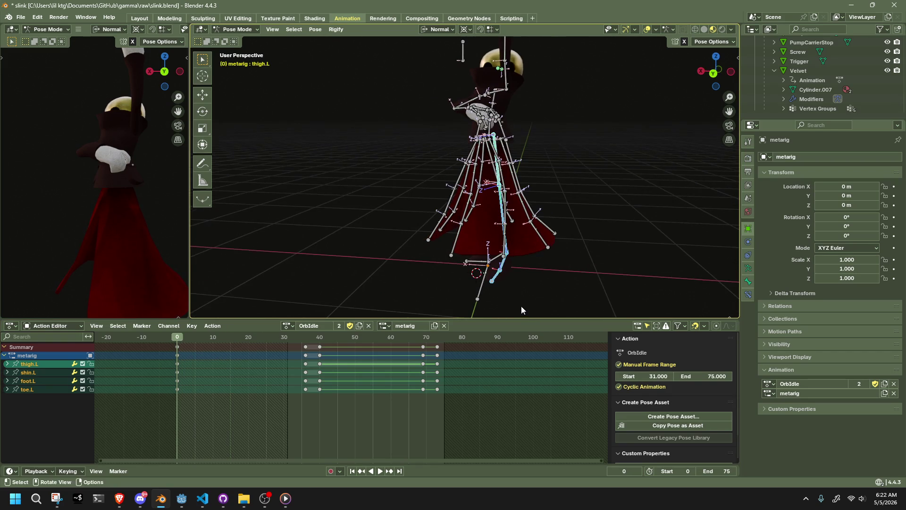
key("space")
mouse_move(195, 338)
left_mouse_down()
mouse_move(311, 352)
mouse_move(180, 372)
mouse_move(163, 349)
left_mouse_up()
key("shift+d")
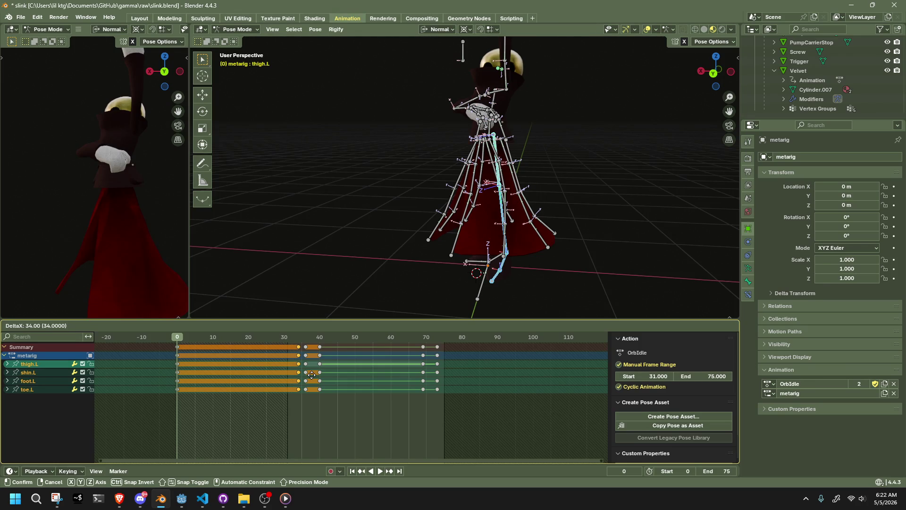
left_click(311, 375)
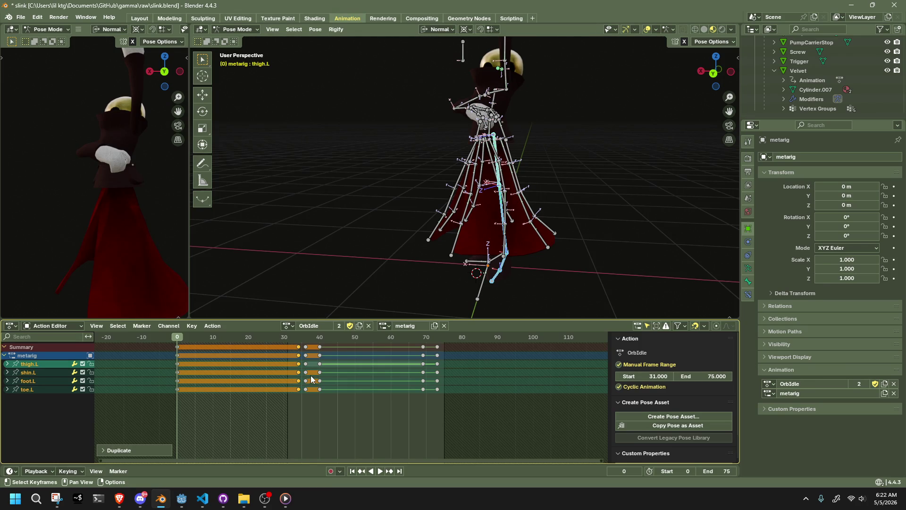
left_click_drag(183, 337, 418, 368)
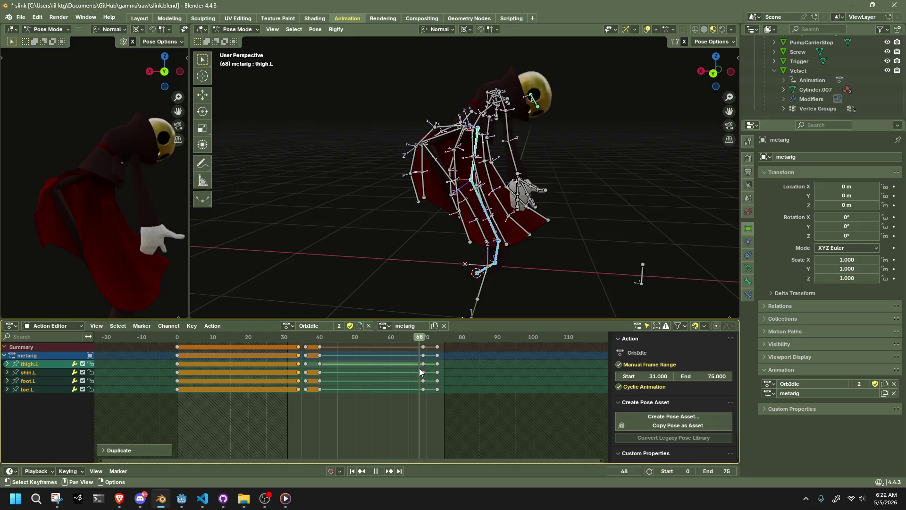
left_click_drag(419, 368, 453, 375)
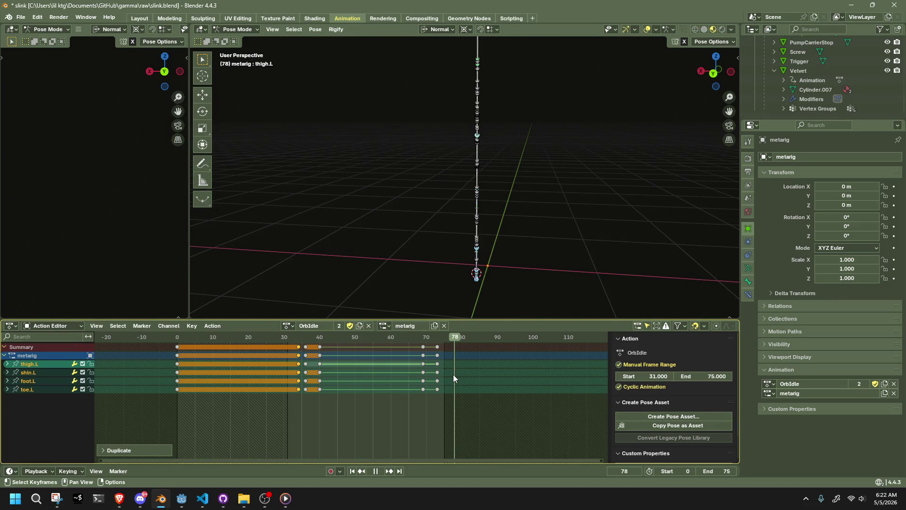
key("space")
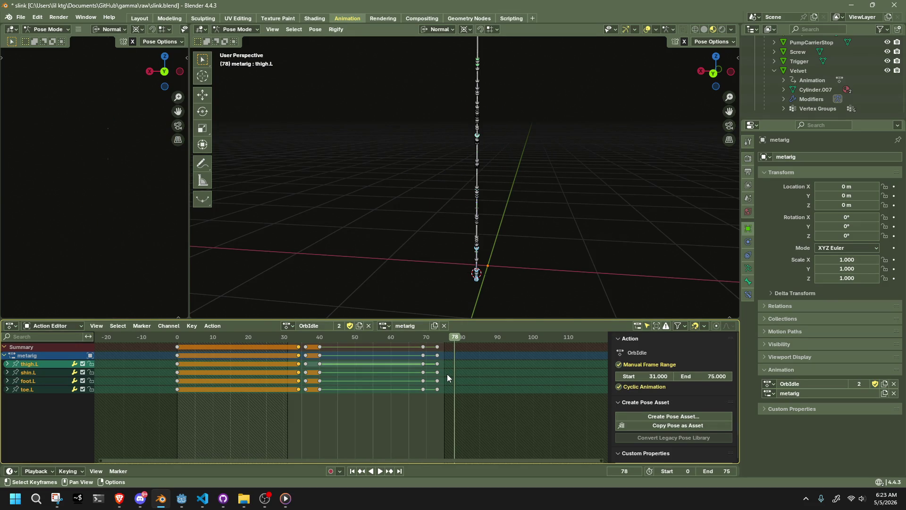
left_click(609, 253)
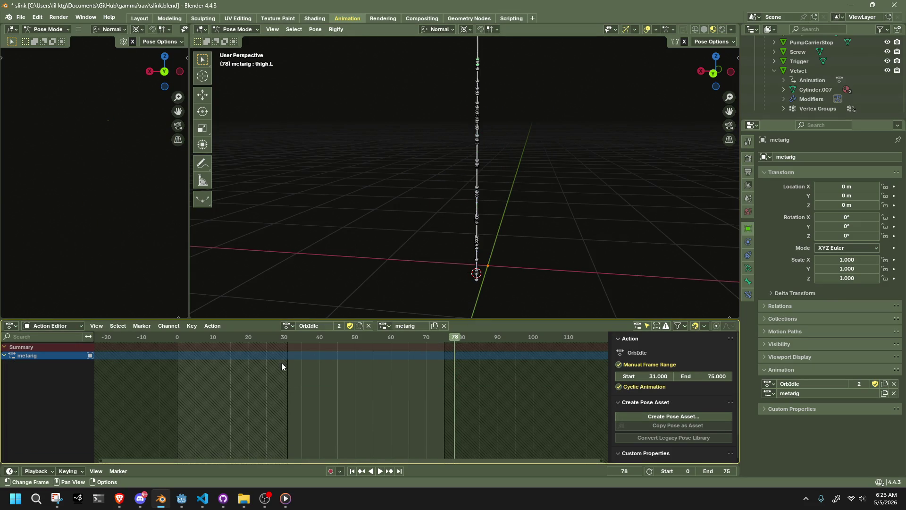
Select every bone of the rig and scrub the Action Editor out to frame 75
left_click(177, 338)
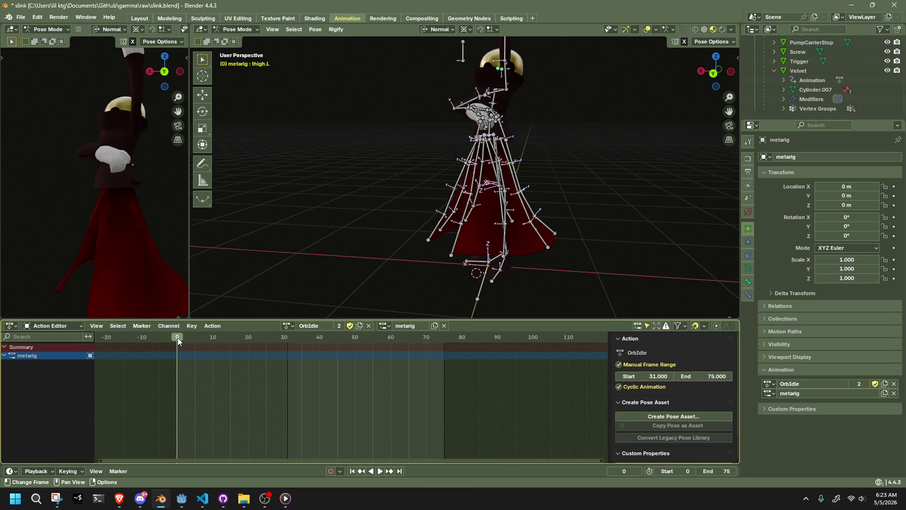
mouse_move(341, 249)
middle_mouse_down()
mouse_move(384, 222)
mouse_move(460, 259)
middle_mouse_up()
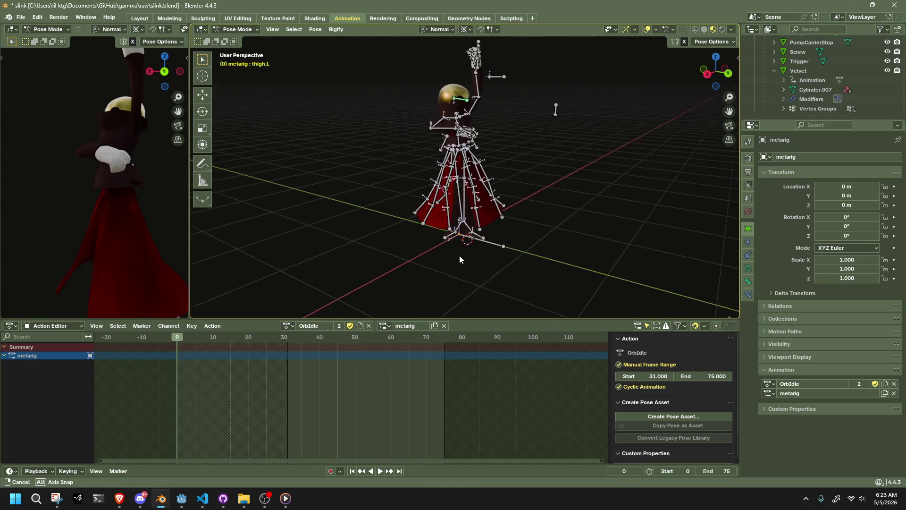
middle_click_drag(459, 260, 519, 217)
scroll(519, 216, "down", 3)
key("a")
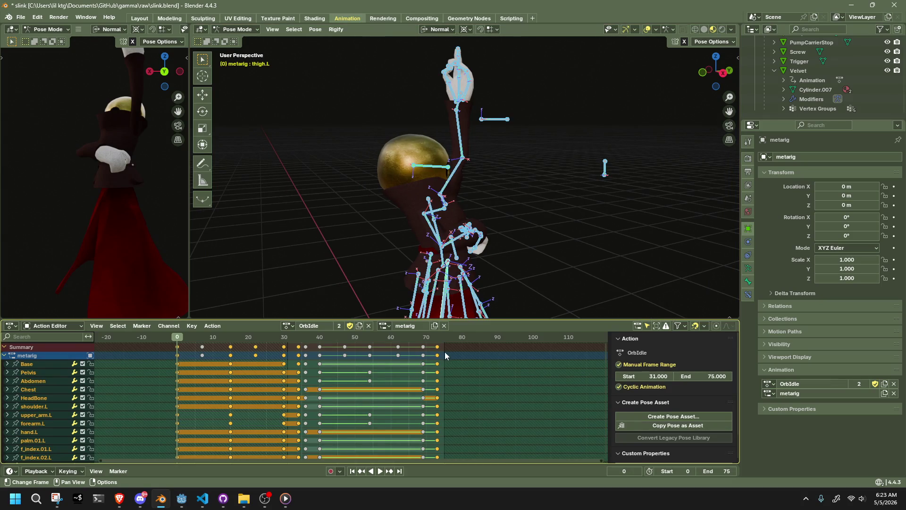
key("space")
left_click_drag(304, 340, 438, 353)
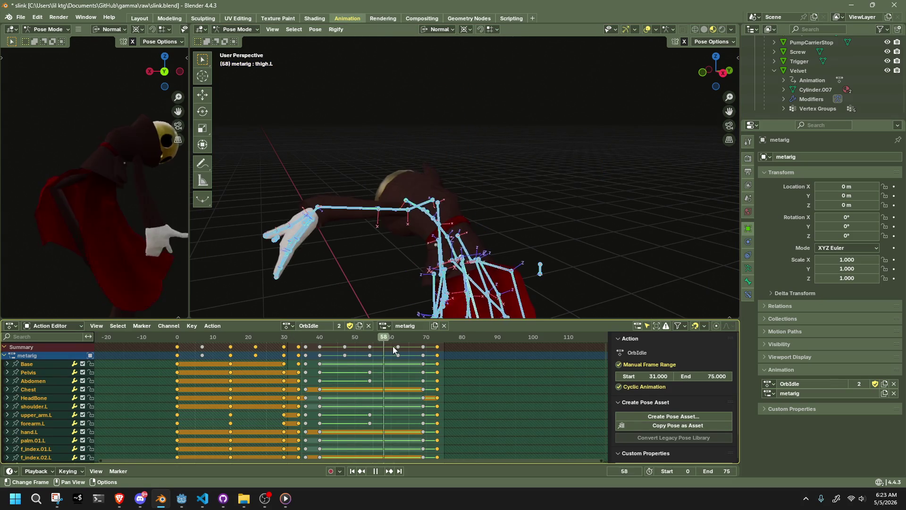
left_click_drag(438, 353, 444, 355)
key("space")
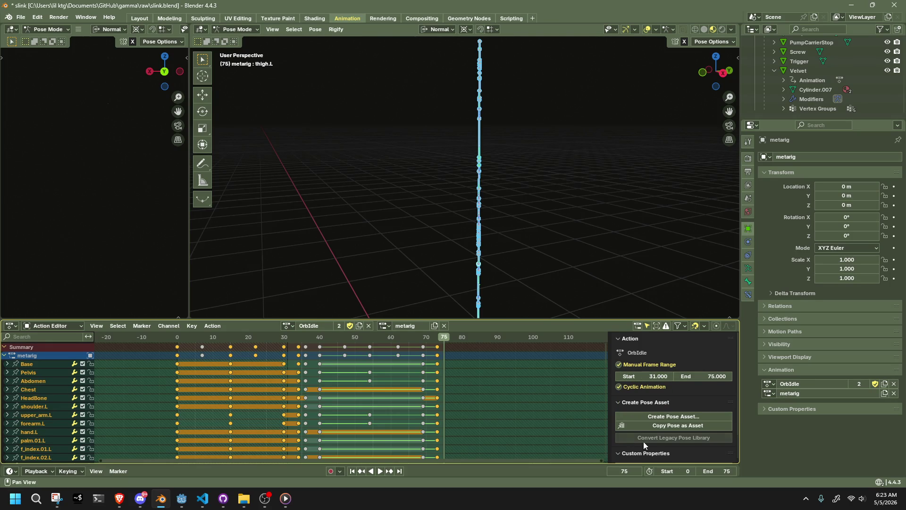
Keep the scene Start frame at 0 and play the idle from around frame 40
left_click(686, 471)
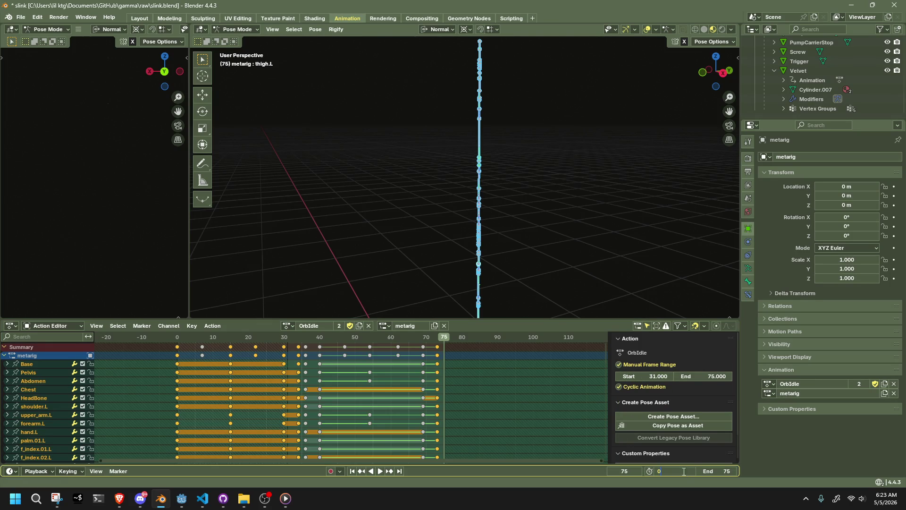
key("Return")
key("space")
left_click(319, 341)
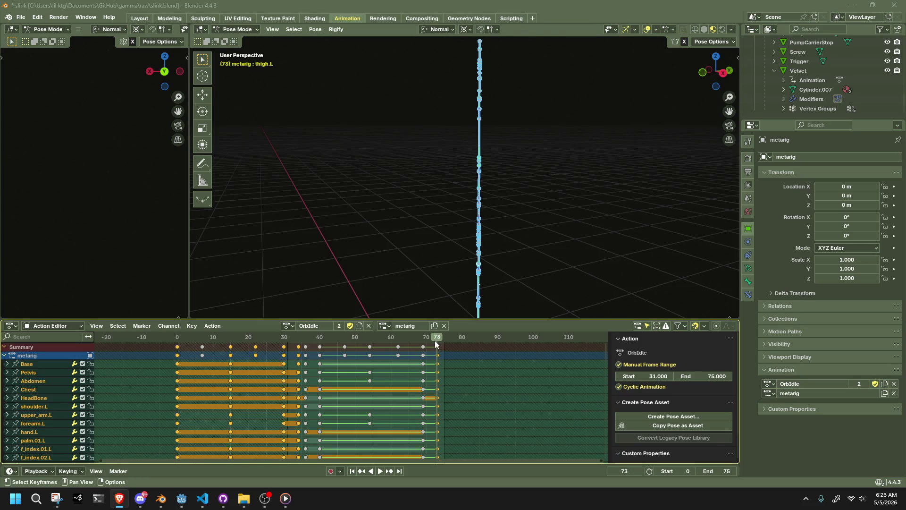
Scrub to frame 80 and confirm the action's start frame value
key("space")
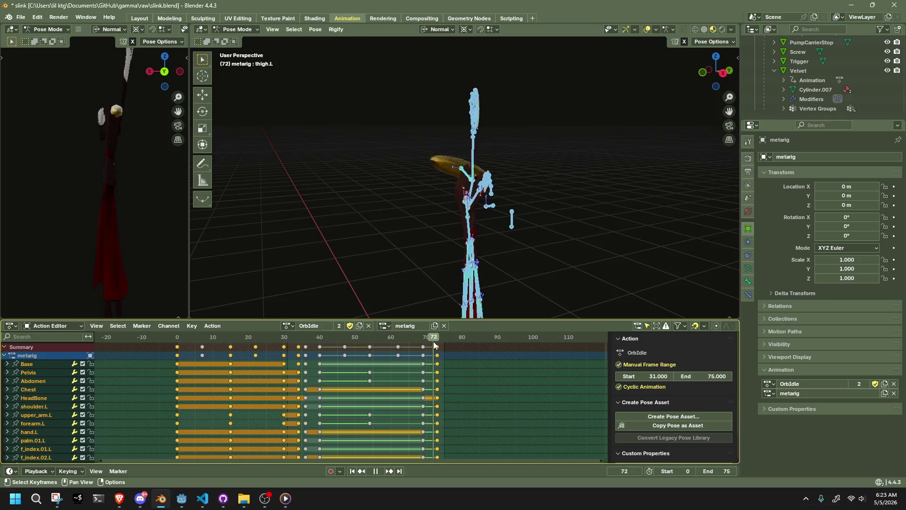
left_click_drag(433, 341, 440, 342)
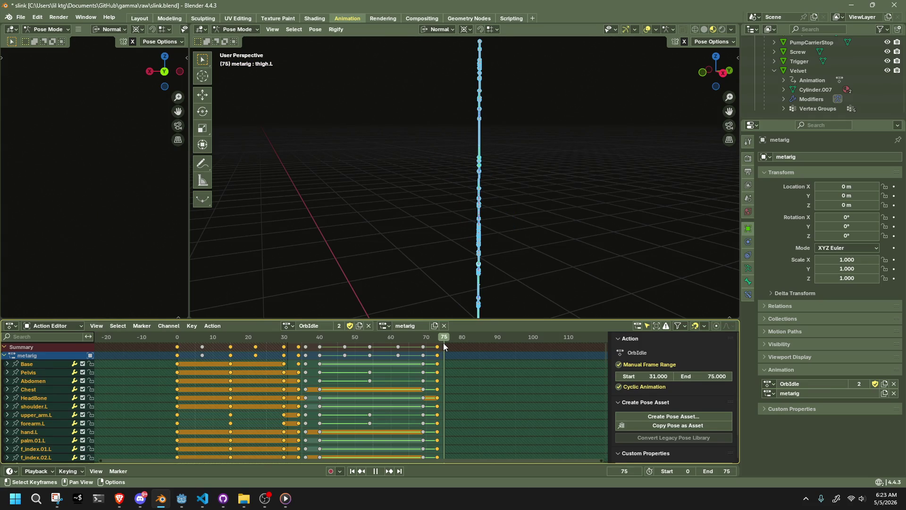
left_click_drag(441, 342, 461, 347)
key("space")
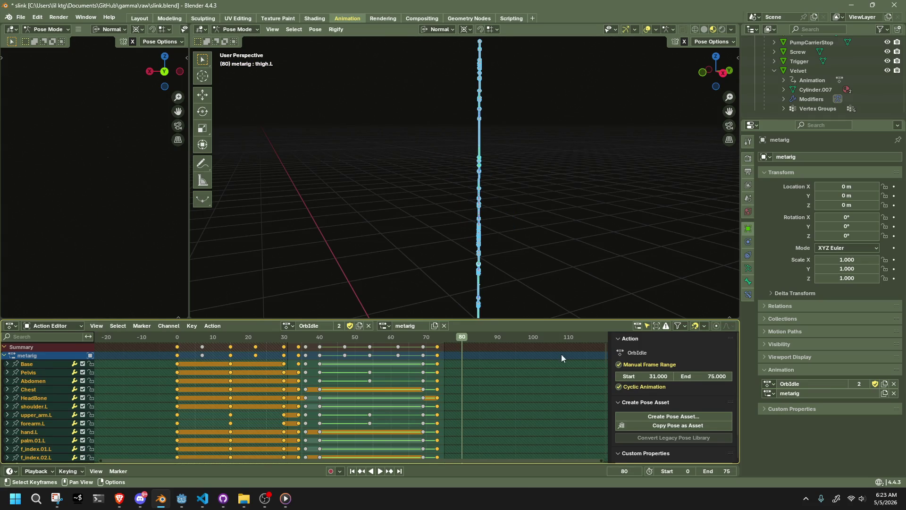
left_click(657, 376)
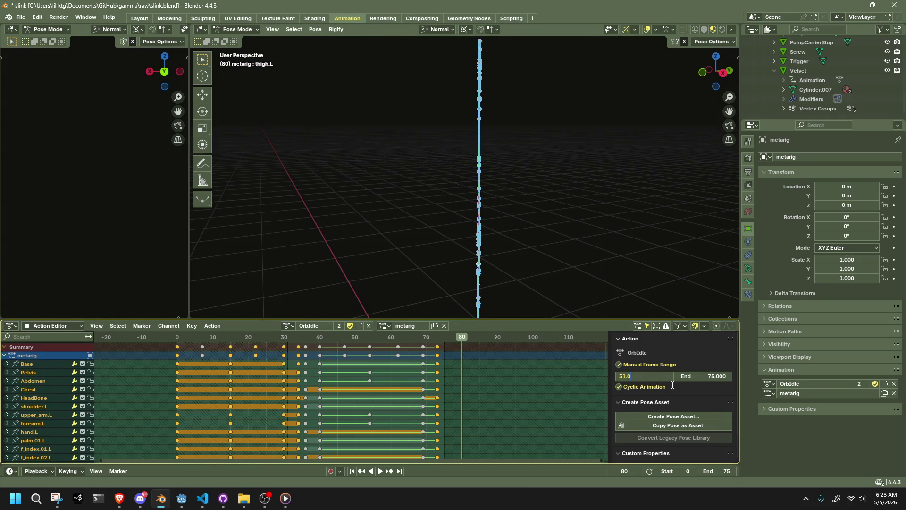
key("Return")
Set the scene frame range to Start 80, End 110 and play the new range
left_click(718, 472)
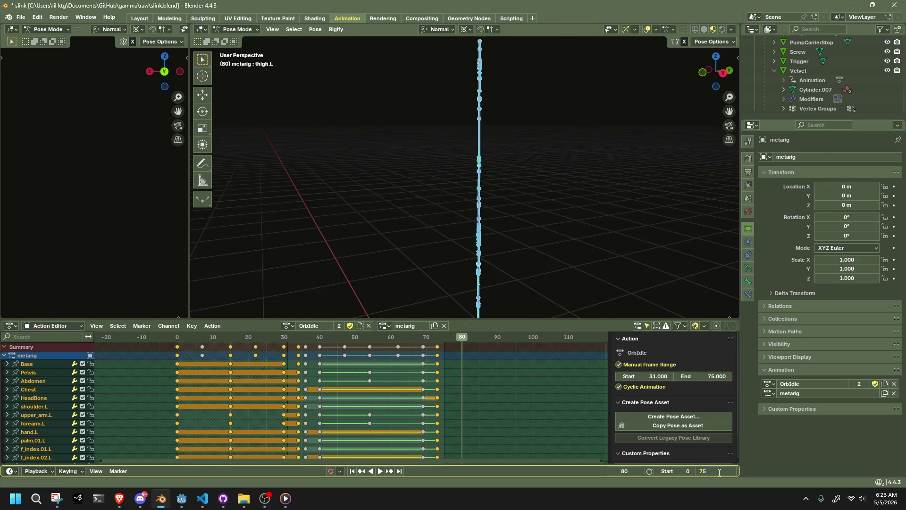
key("shift+Tab")
type("80")
key("Tab")
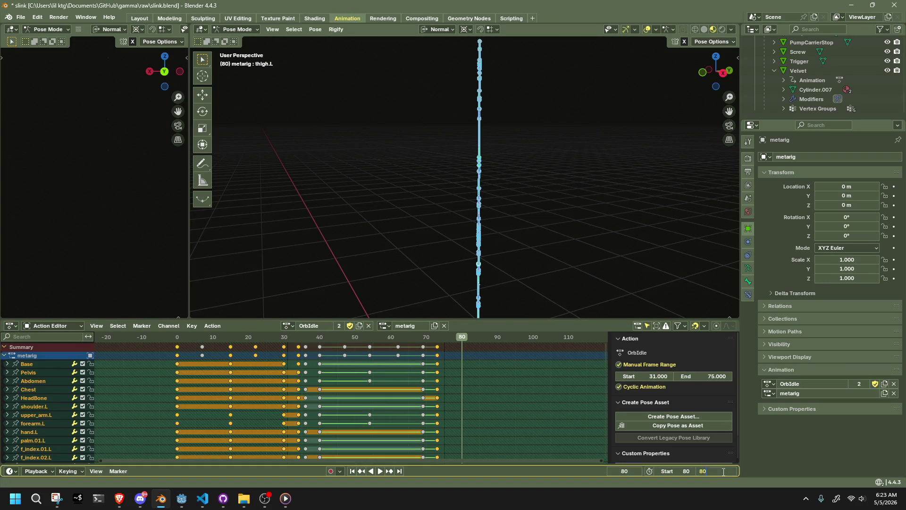
type("130")
key("Return")
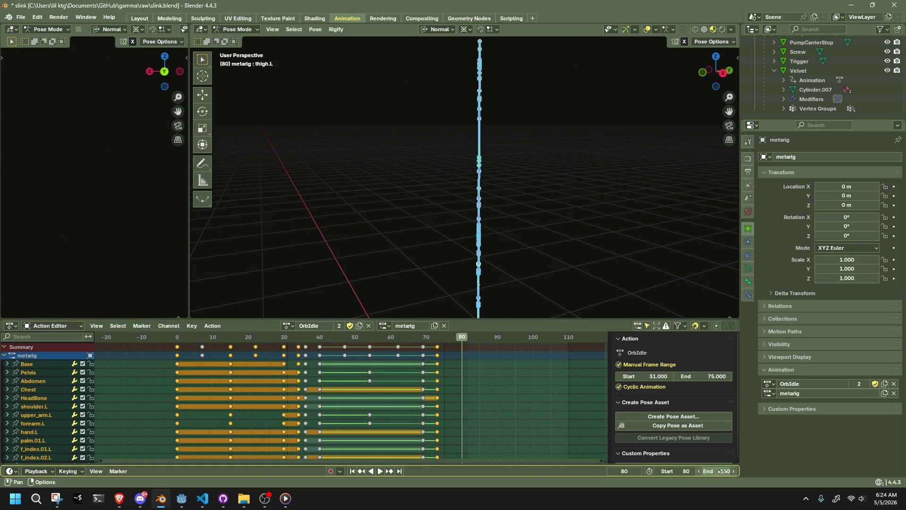
key("space")
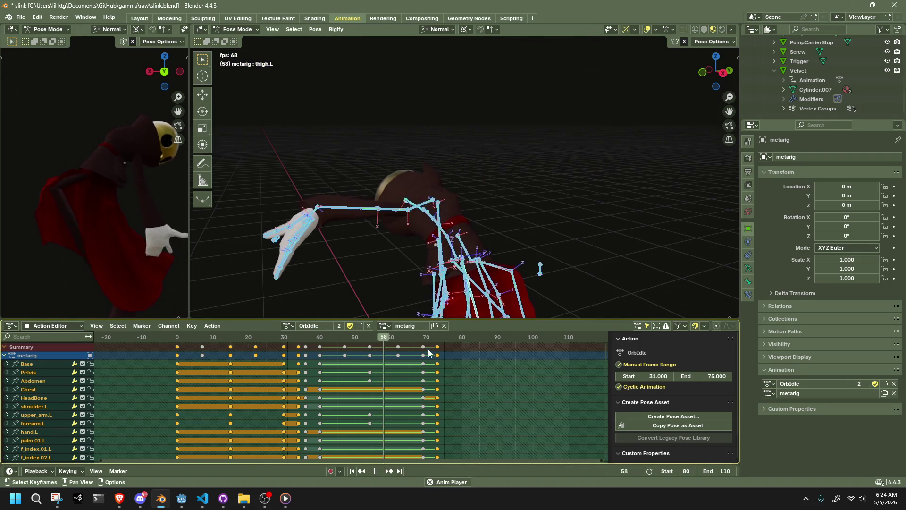
mouse_move(430, 339)
left_mouse_down()
mouse_move(416, 340)
mouse_move(441, 346)
left_mouse_up()
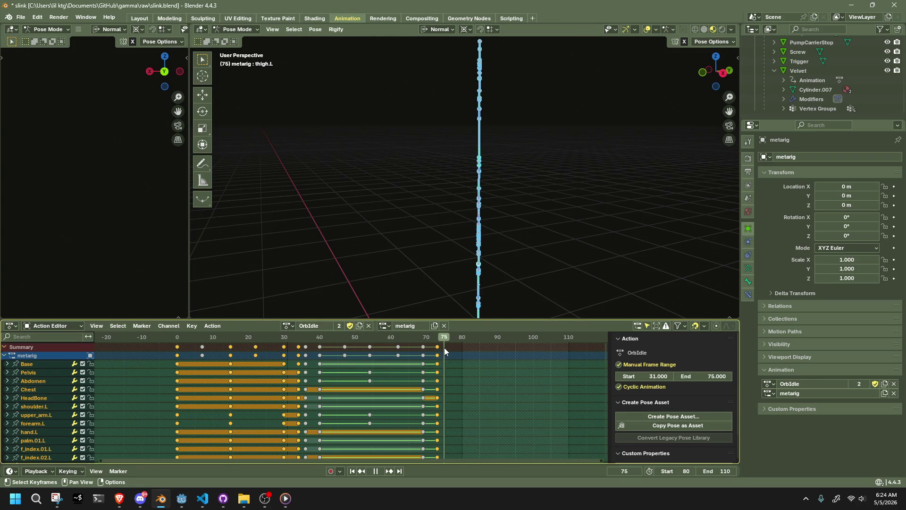
left_click_drag(442, 348, 462, 354)
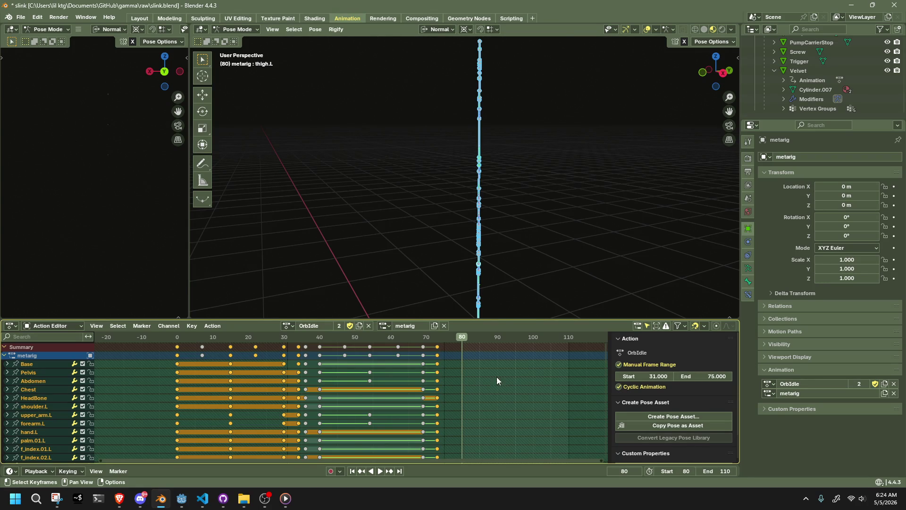
key("space")
key("space")
At frame 80, clear all pose transforms on the rig via Pose > Clear Transform > All
left_click(462, 339)
left_click(316, 29)
left_click(468, 51)
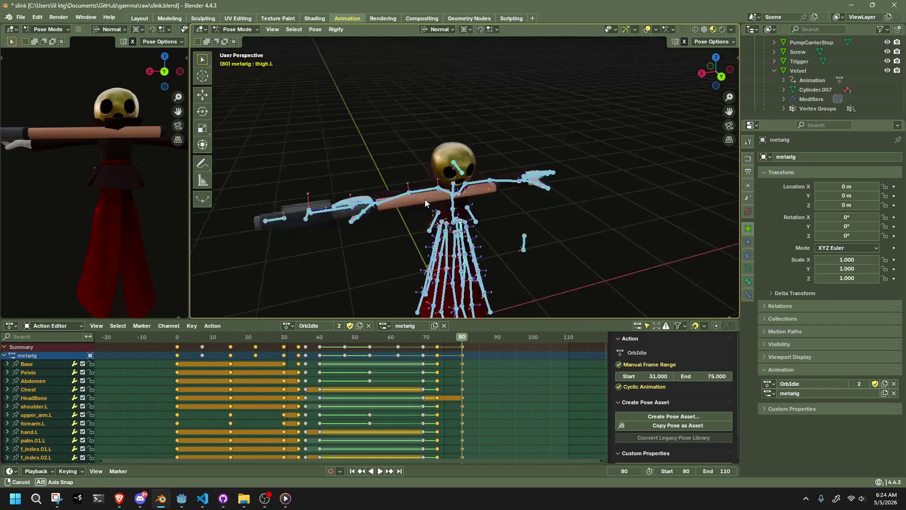
middle_click_drag(475, 202, 413, 274)
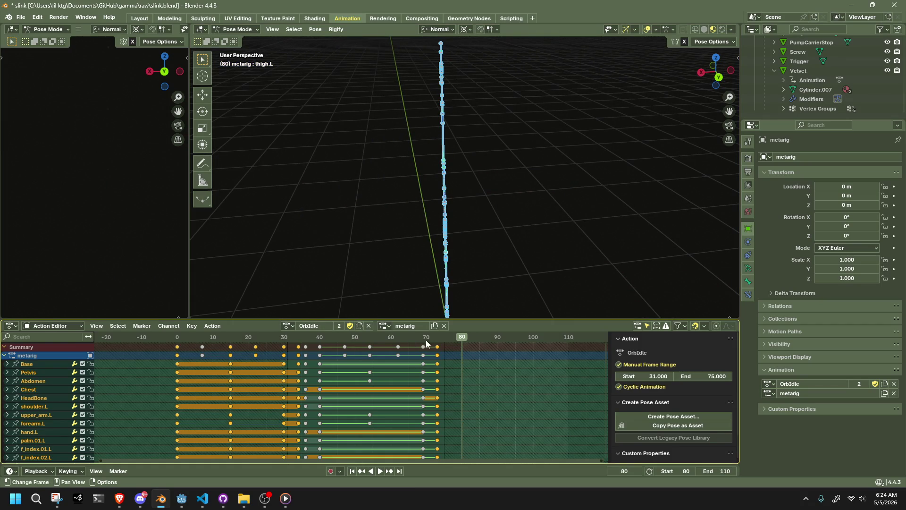
Duplicate the frame-40 keyframes +40 frames to frame 80 and jump there
left_click(320, 338)
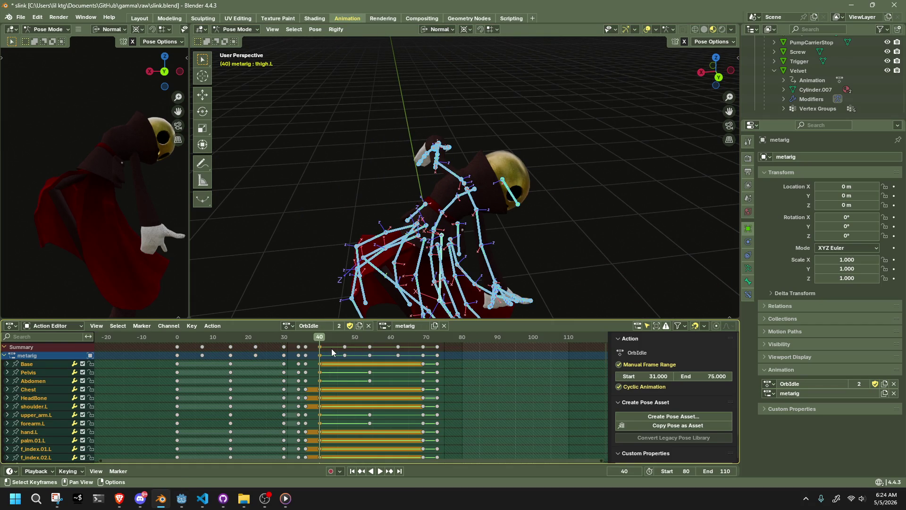
key("shift+d")
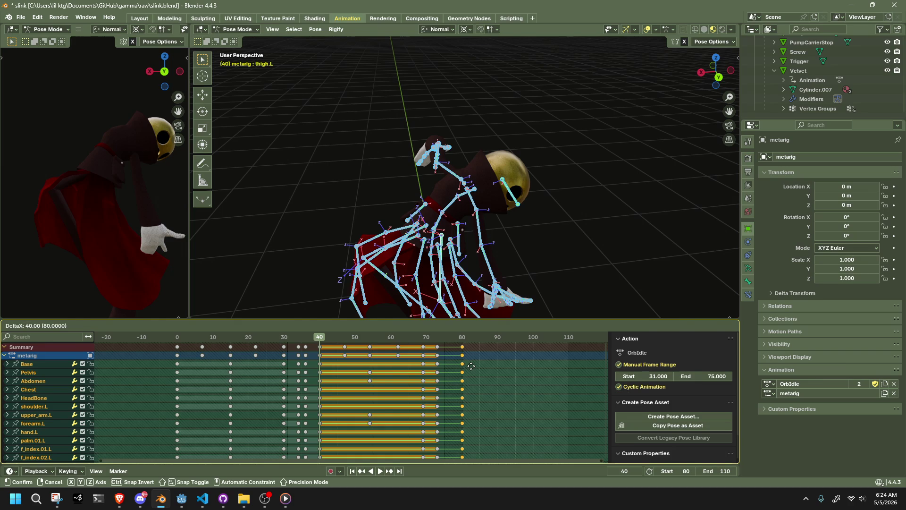
left_click(471, 366)
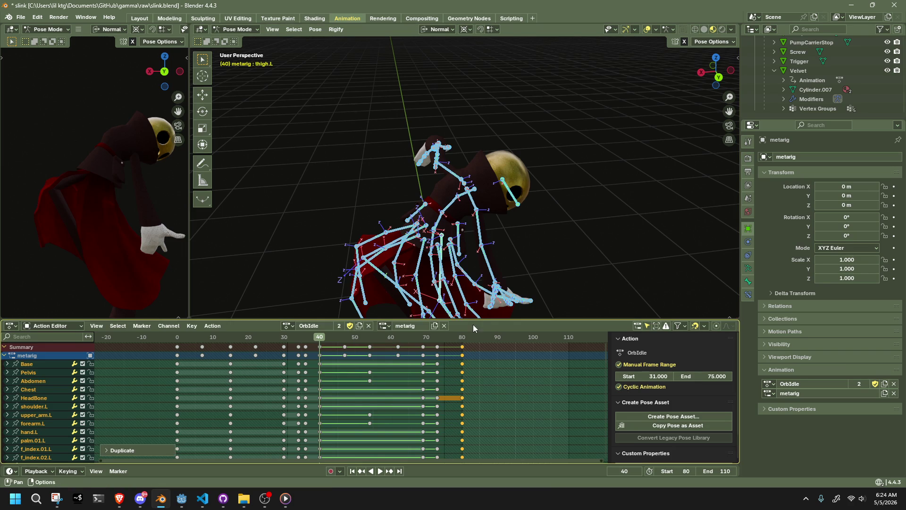
key("Up")
mouse_move(486, 295)
middle_mouse_down()
mouse_move(589, 240)
mouse_move(475, 220)
mouse_move(575, 223)
middle_mouse_up()
Reselect all bones, pick the f_index.01.R finger bone and reach for Clear Transform
left_click(589, 240)
key("a")
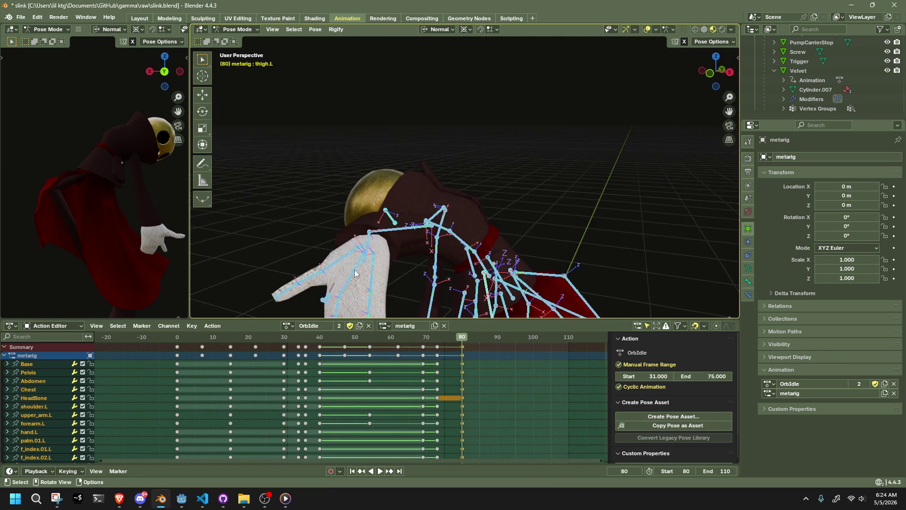
scroll(413, 240, "up", 3)
left_click(445, 247, "shift")
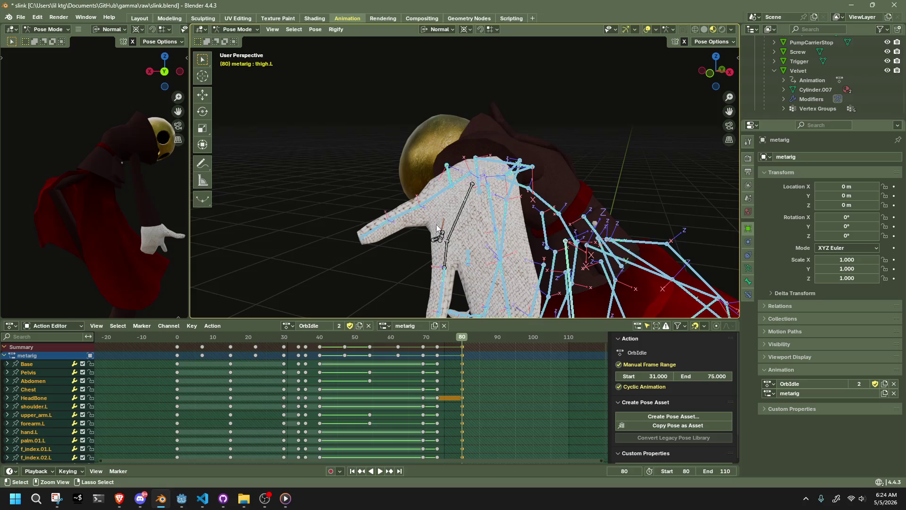
left_click(454, 229, "shift")
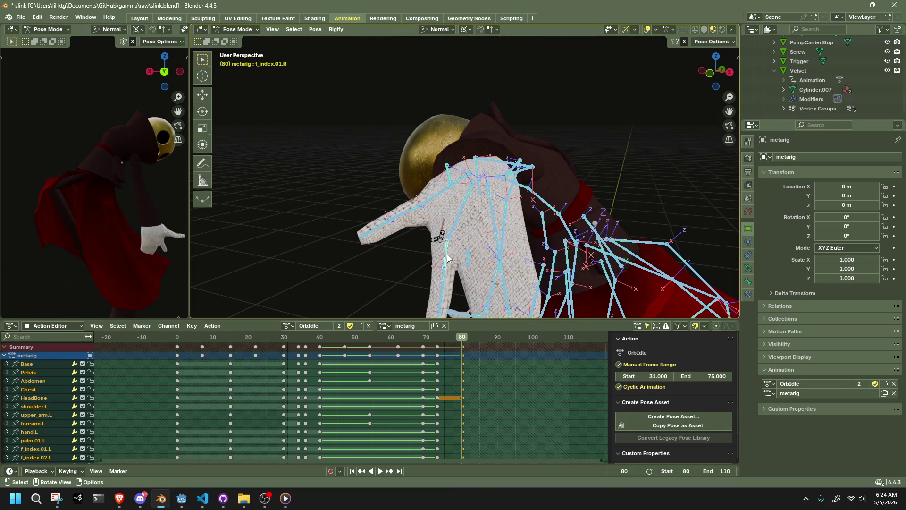
middle_click_drag(447, 259, 345, 77)
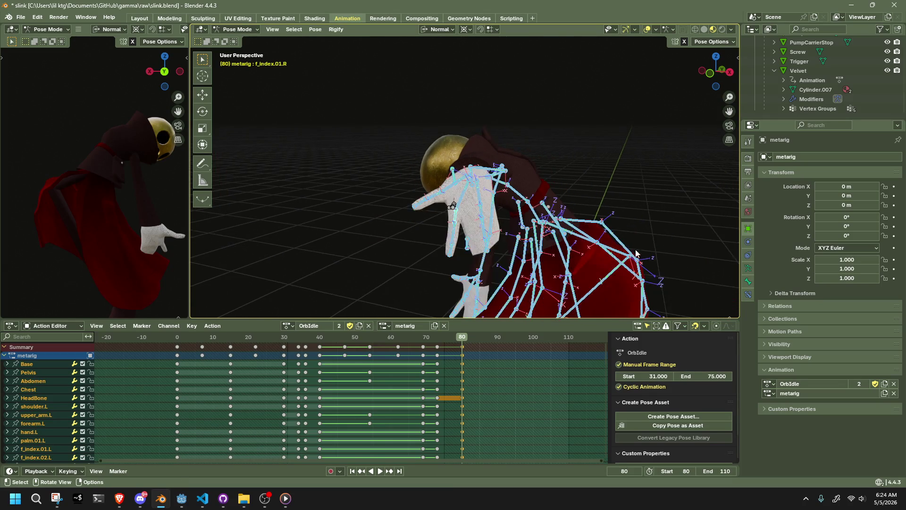
left_click(315, 29)
mouse_move(341, 50)
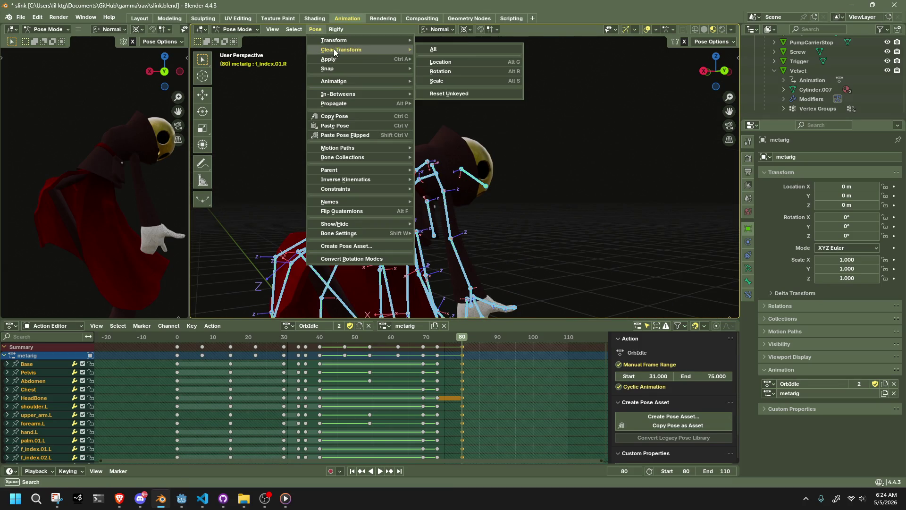
Clear all transforms so the rig returns to its rest T-pose at frame 80, then deselect
left_click(470, 47)
scroll(515, 111, "down", 3)
left_click(624, 202)
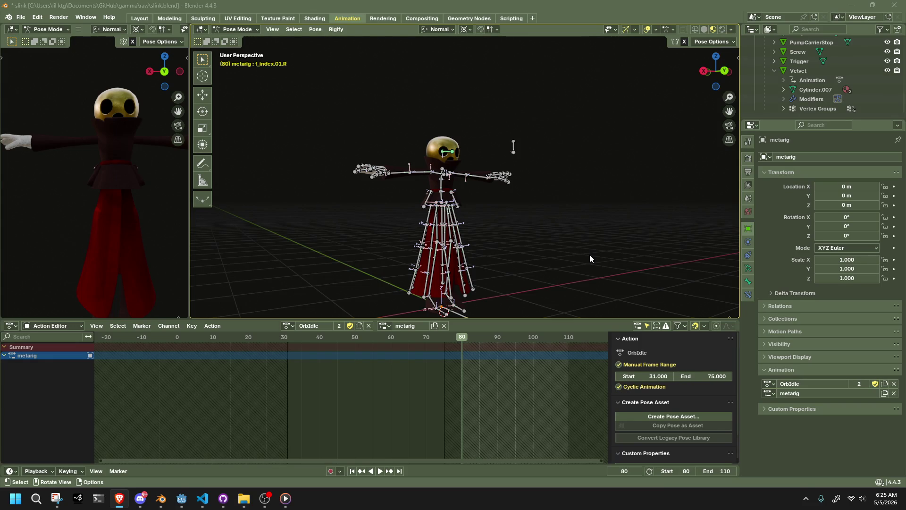
middle_click_drag(590, 259, 553, 248)
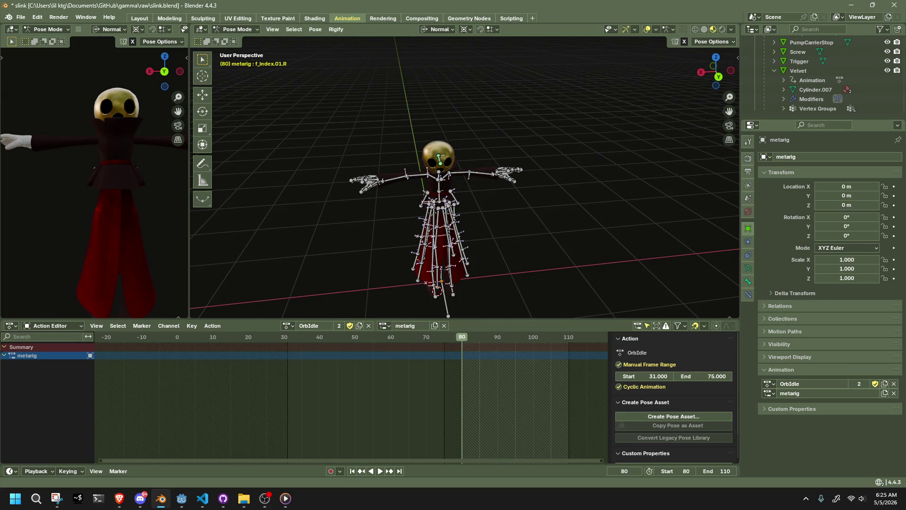
key("alt+Tab")
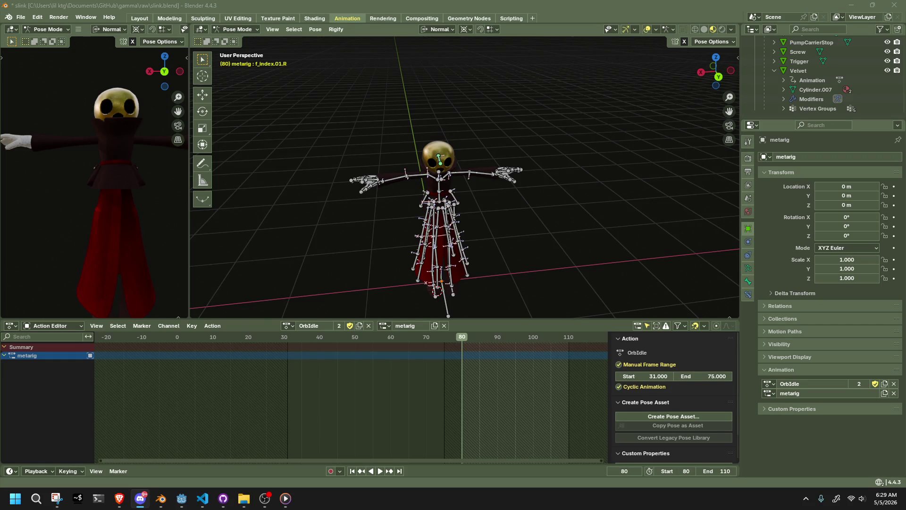
key("alt+Tab")
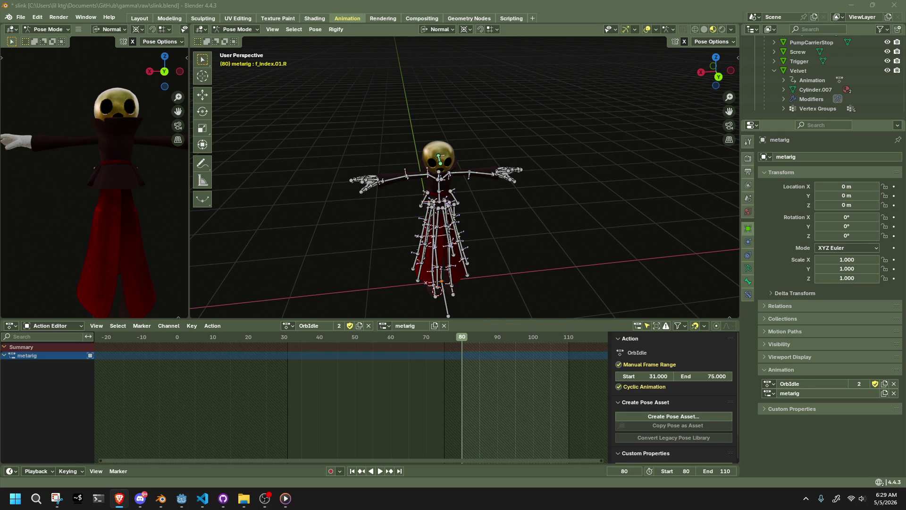
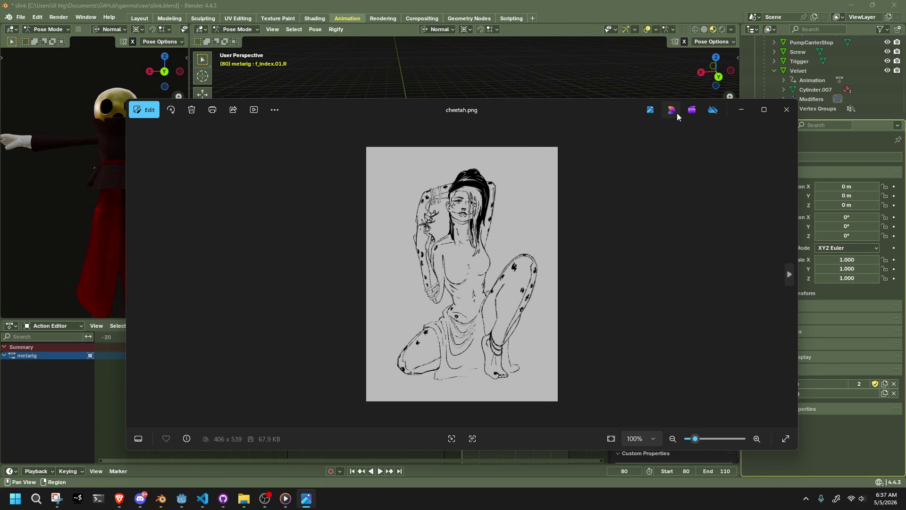
Slide the cheetah.png reference viewer aside and close it to reveal the Blender rig
left_click(671, 111)
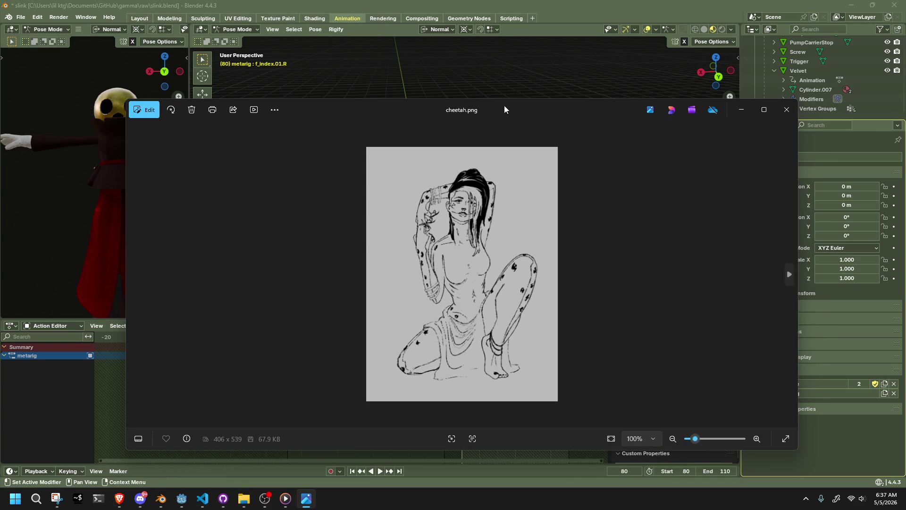
left_click_drag(505, 109, 905, 157)
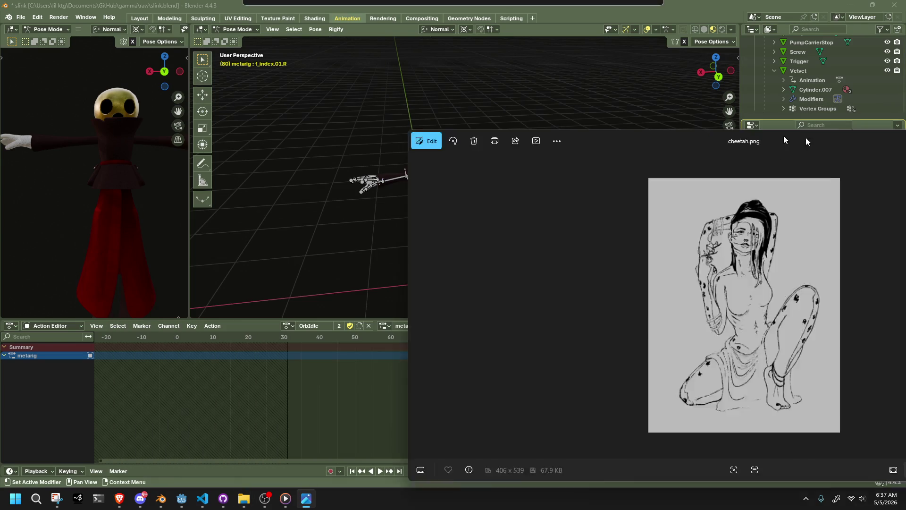
key("alt+F4")
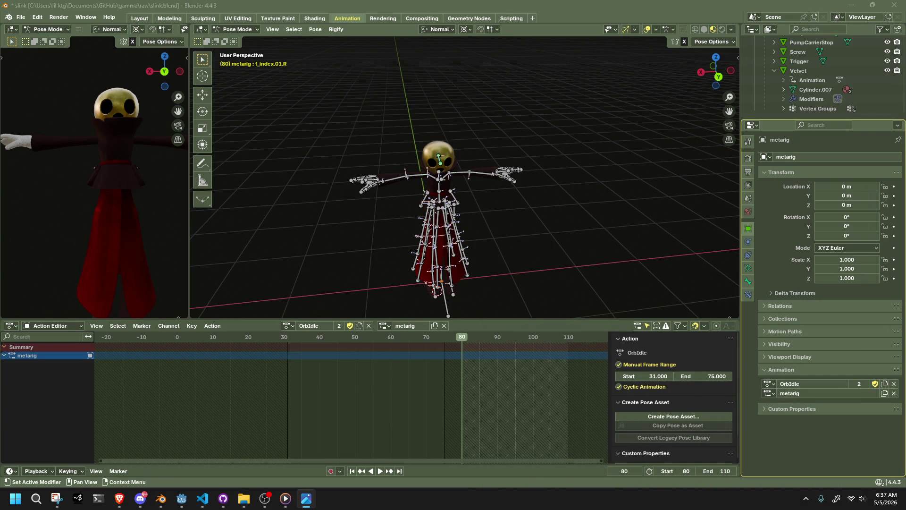
scroll(522, 239, "down", 3)
Frame the rig from behind, undo an accidental armature move in Object Mode, and return to Pose Mode
middle_click_drag(521, 238, 539, 167)
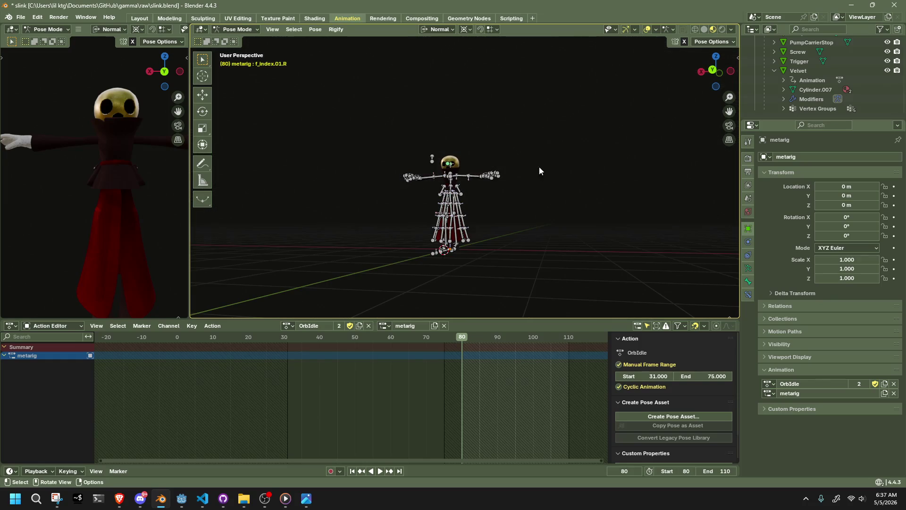
left_click(713, 71)
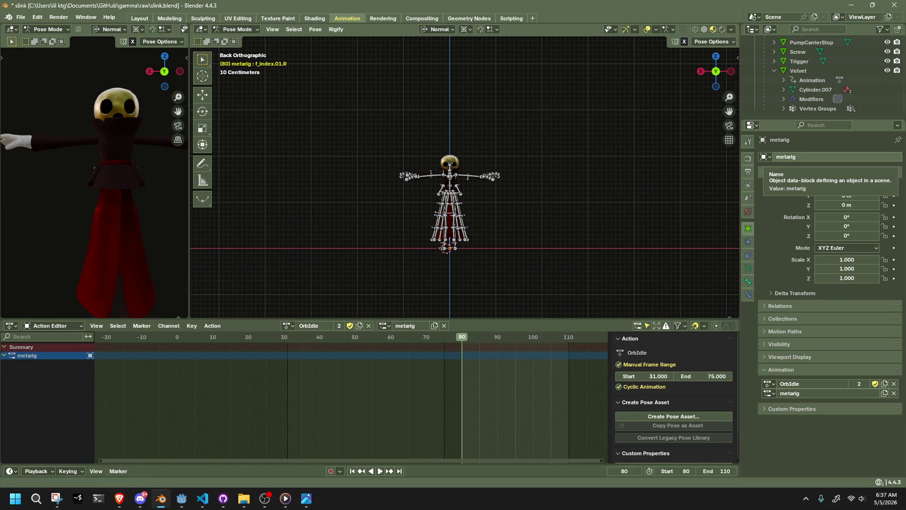
scroll(533, 198, "up", 5)
scroll(533, 197, "up", 2)
middle_click_drag(496, 197, 529, 98, "shift")
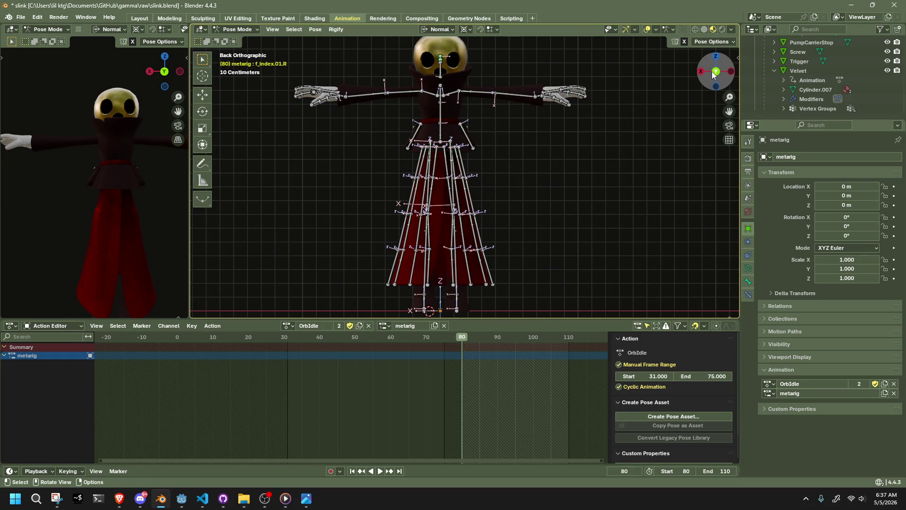
middle_click_drag(439, 175, 493, 166)
left_click(238, 28)
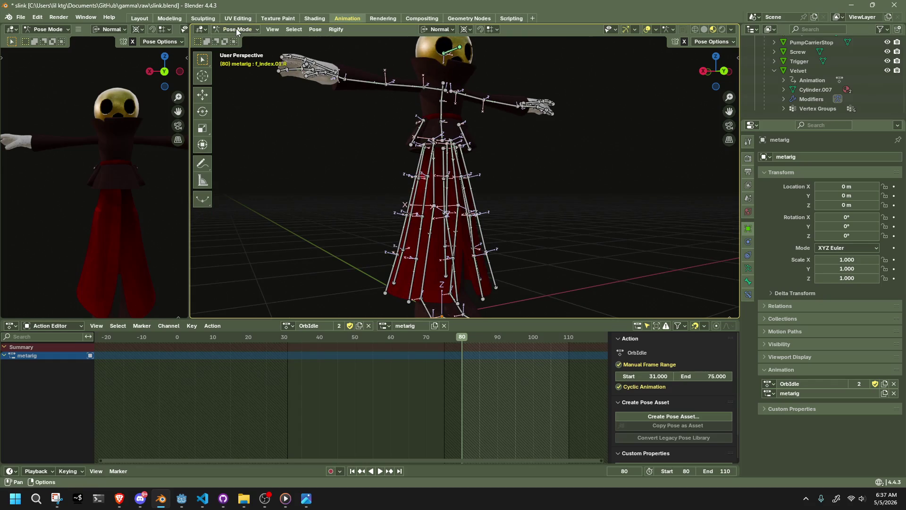
left_click(234, 42)
left_click(429, 202)
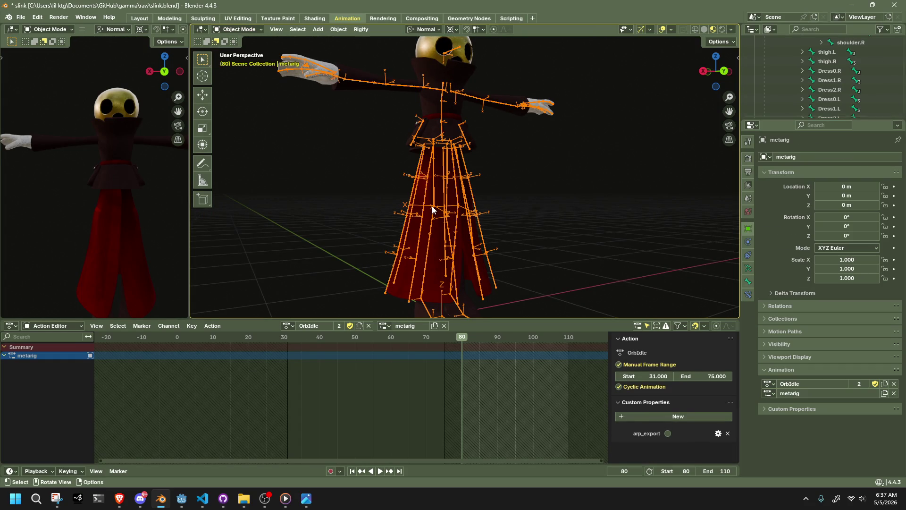
key("g")
left_click(377, 184)
key("ctrl+z")
left_click(238, 29)
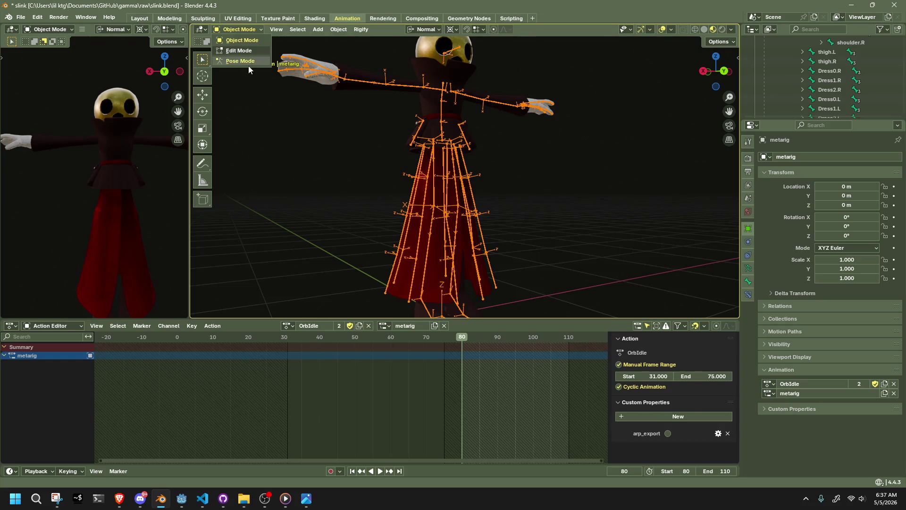
left_click(241, 61)
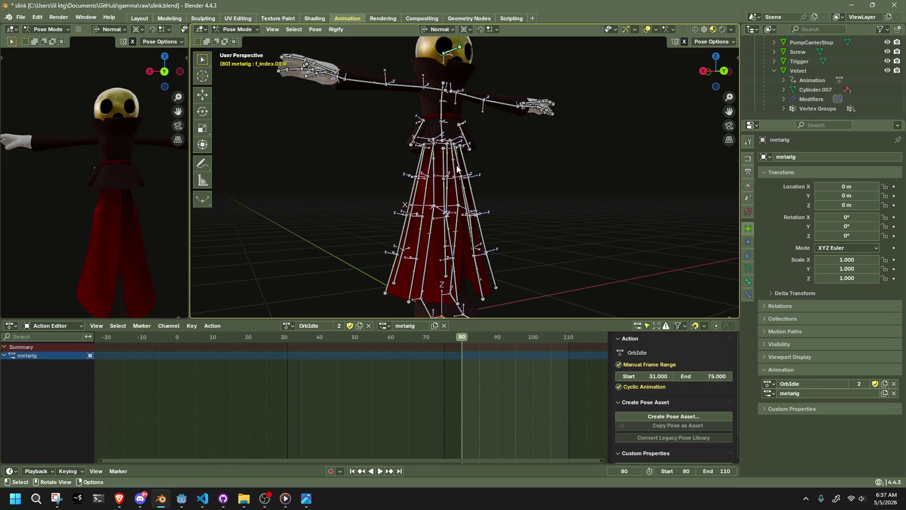
Select all the Dress skirt bone chains (front, Dress0.L, Dress1/2/4.R) with L and hide them
middle_click_drag(496, 150, 551, 163)
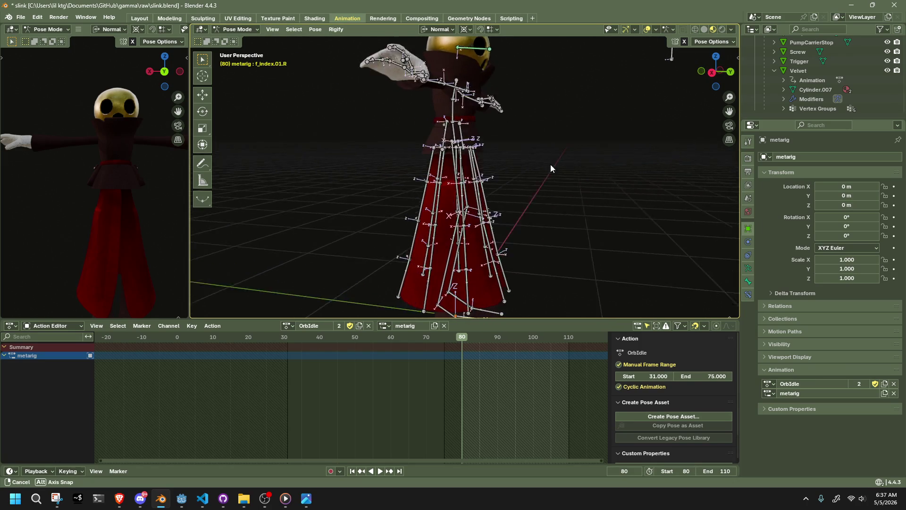
scroll(500, 173, "up", 5)
left_click(493, 153)
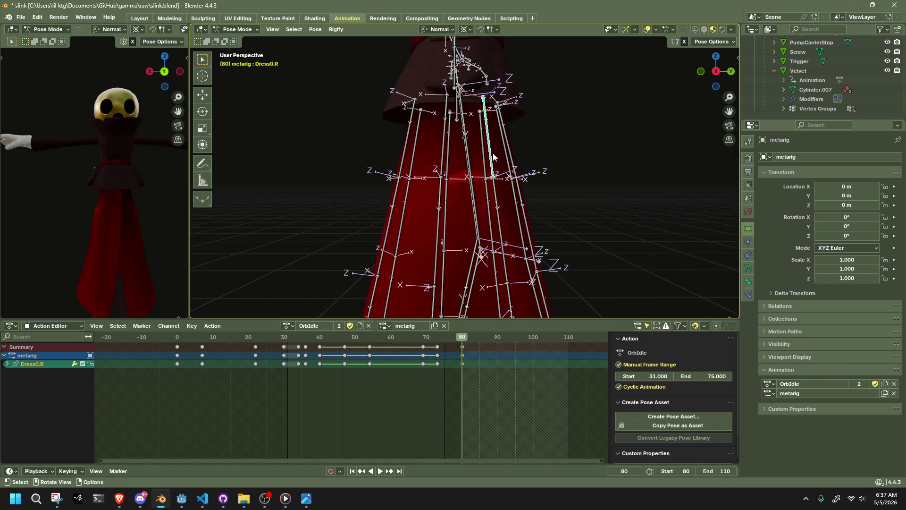
key("l")
left_click(484, 154, "shift")
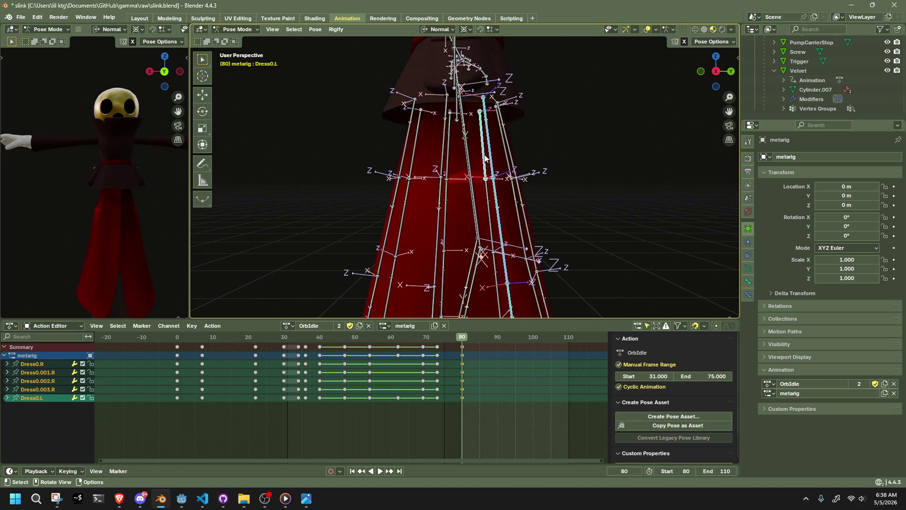
key("l")
key("l")
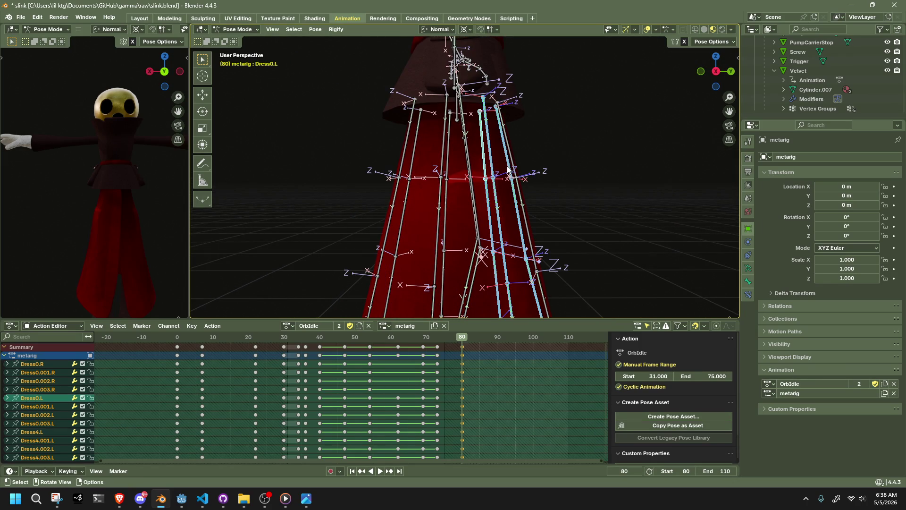
key("l")
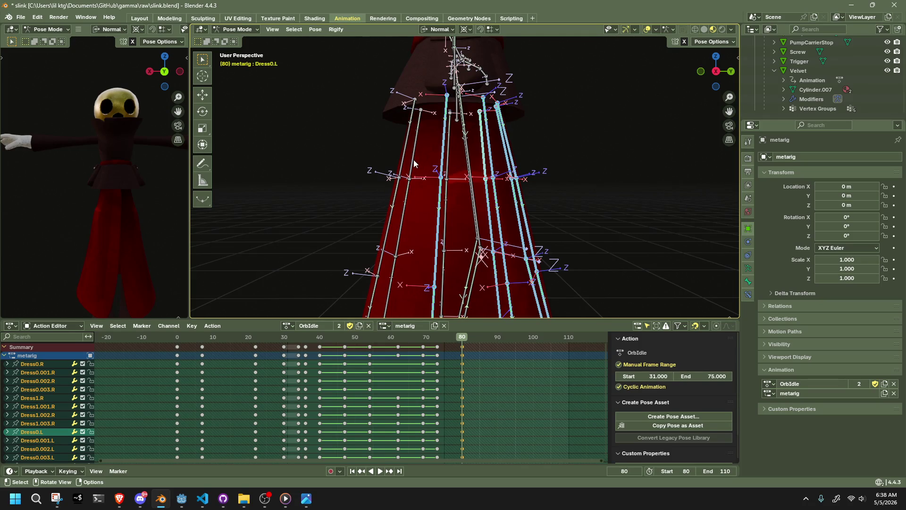
key("l")
mouse_move(399, 160)
middle_mouse_down()
mouse_move(451, 192)
mouse_move(559, 218)
mouse_move(470, 205)
mouse_move(568, 170)
middle_mouse_up()
key("h")
Hide the Dress mesh in Object Mode, re-enter Pose Mode on the metarig and select the Pelvis bone
left_click(250, 31)
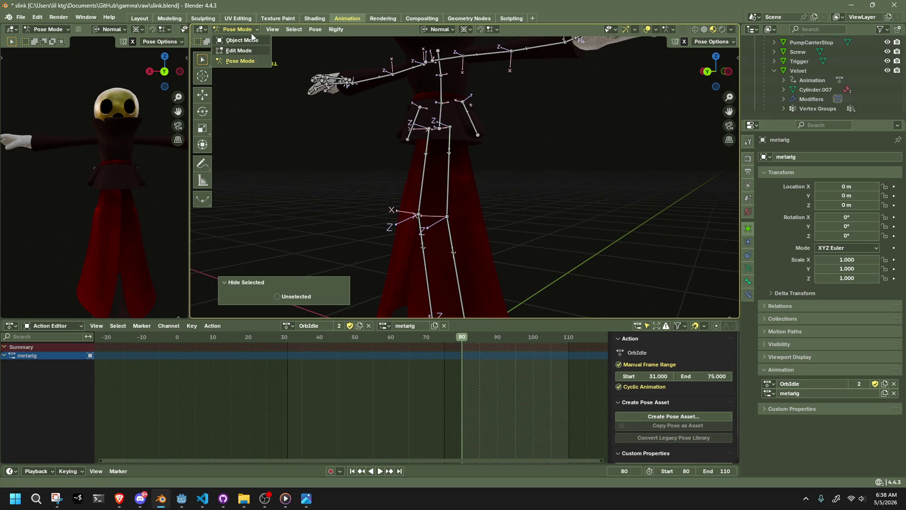
left_click(471, 213)
key("h")
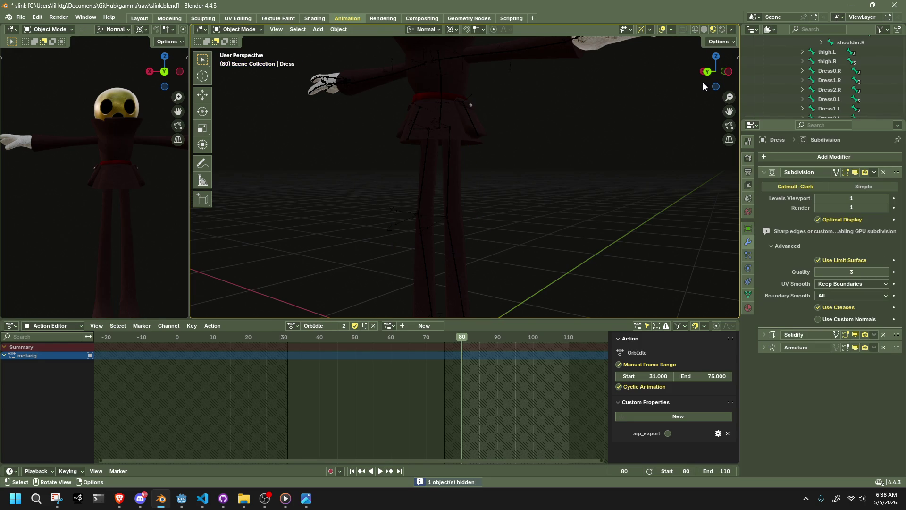
left_click(707, 71)
left_click(453, 122)
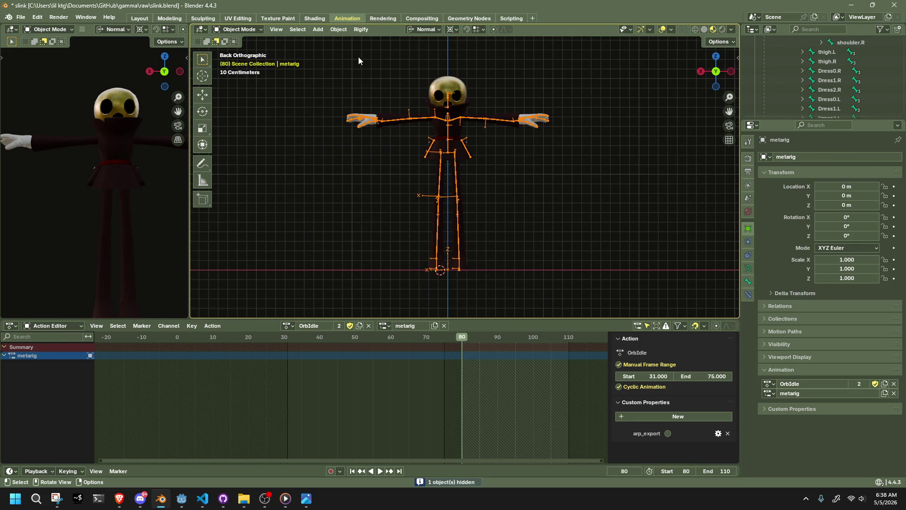
left_click(239, 29)
left_click(238, 63)
left_click(448, 145)
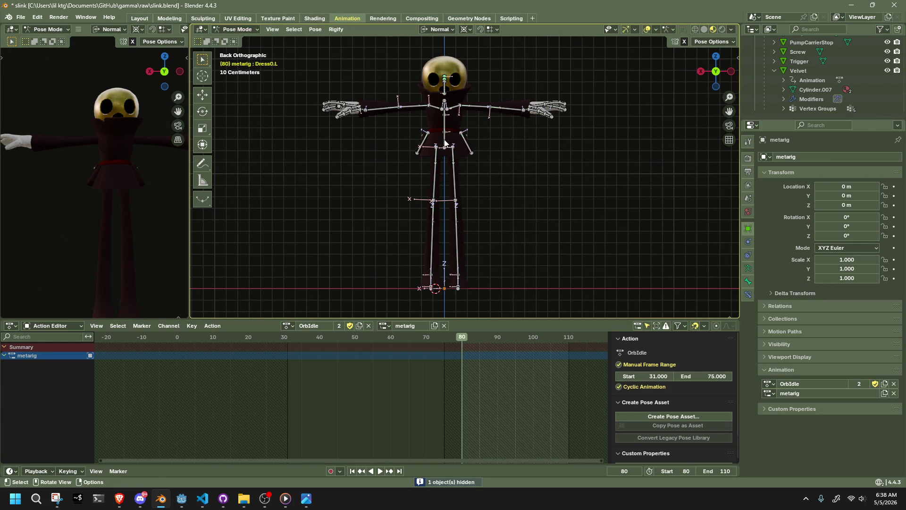
scroll(483, 165, "up", 1)
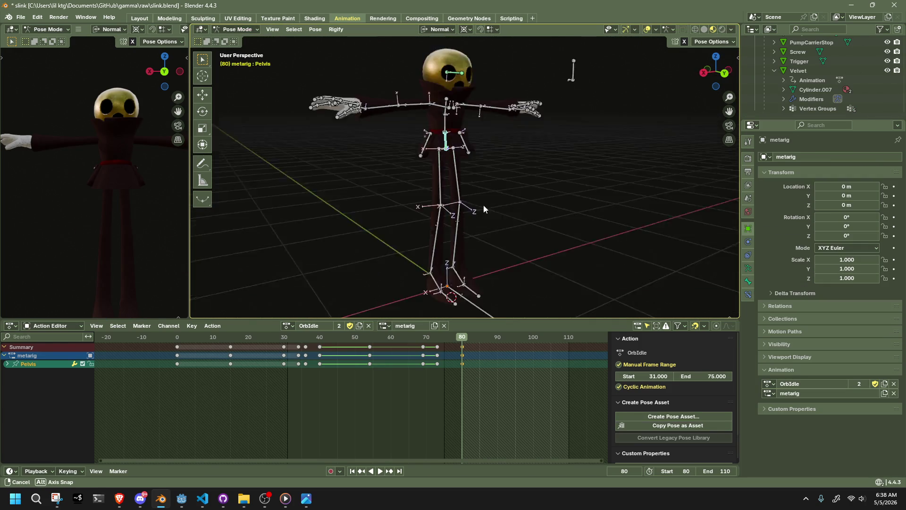
Test-move the left shin bone from a front view and undo it
middle_click_drag(484, 166, 496, 213)
left_click(723, 65)
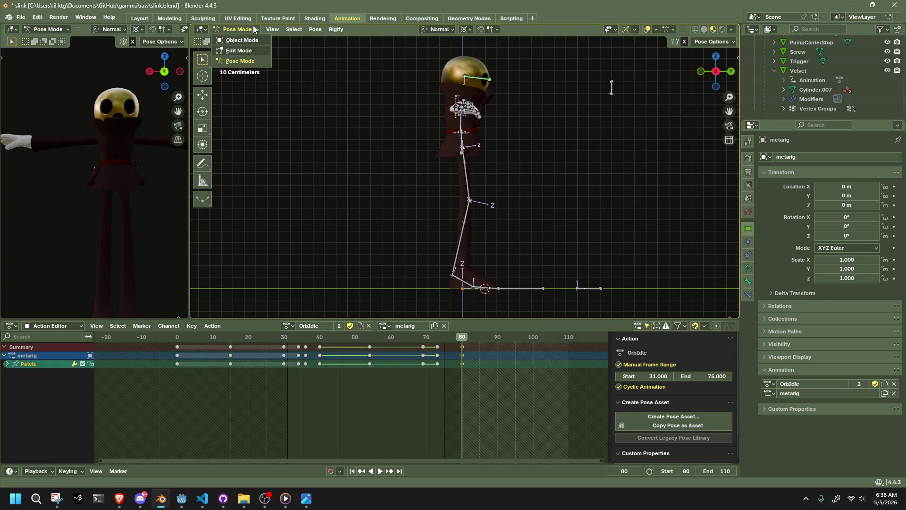
left_click(557, 230)
mouse_move(557, 228)
middle_mouse_down()
mouse_move(580, 230)
mouse_move(469, 231)
middle_mouse_up()
left_click(459, 231)
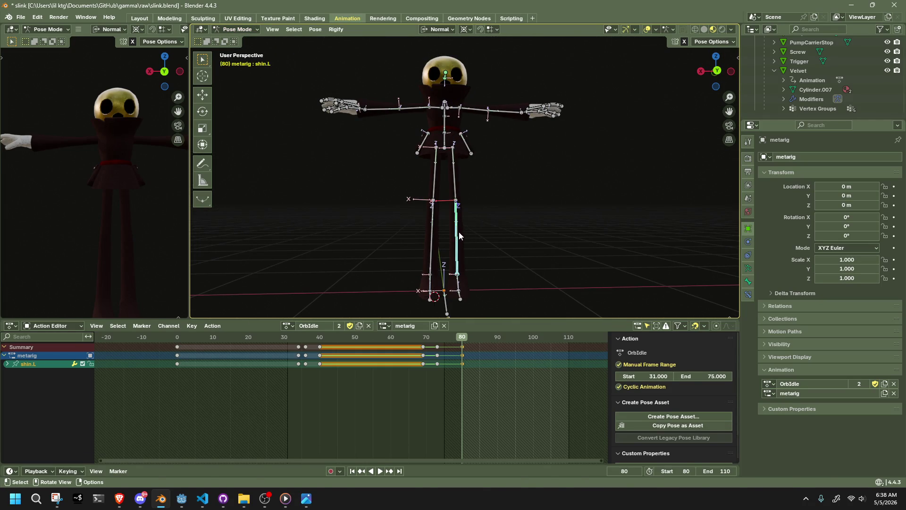
key("g")
left_click(478, 188)
key("ctrl+z")
mouse_move(549, 183)
middle_mouse_down()
mouse_move(433, 187)
mouse_move(476, 159)
middle_mouse_up()
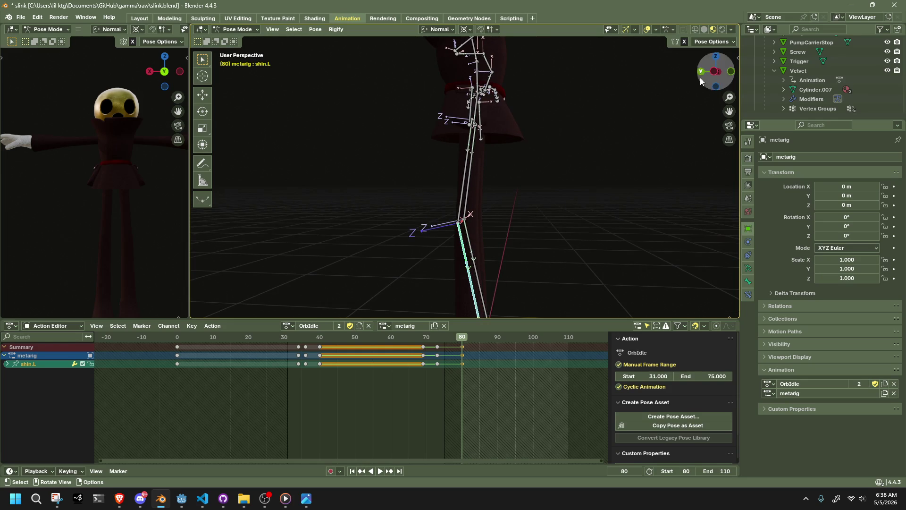
left_click(705, 42)
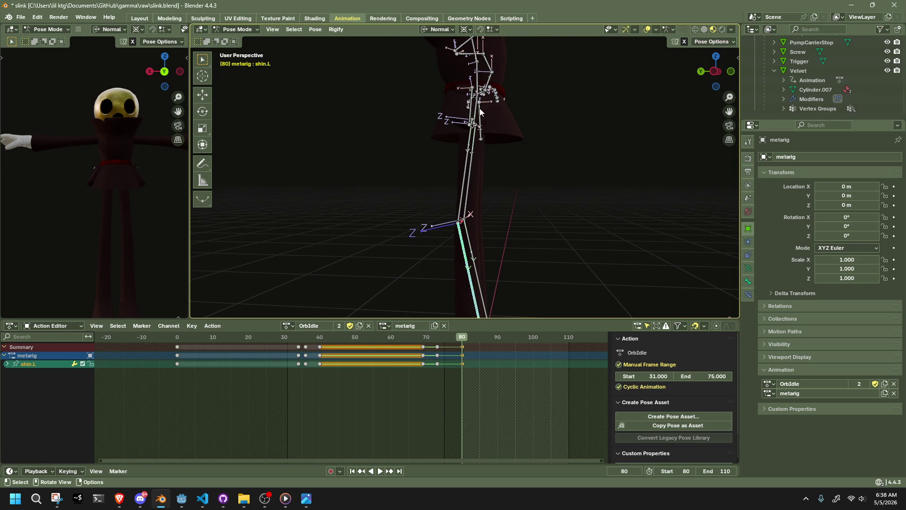
From the left side view, tilt the Pelvis about 46° and rotate the Abdomen to bend the waist
middle_click_drag(480, 111, 486, 99)
left_click(486, 92)
left_click(704, 78)
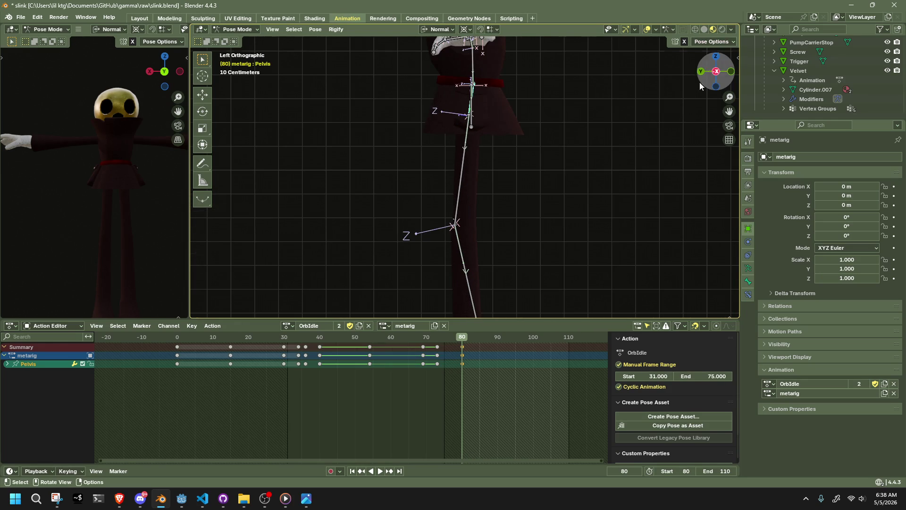
scroll(593, 103, "down", 1)
key("r")
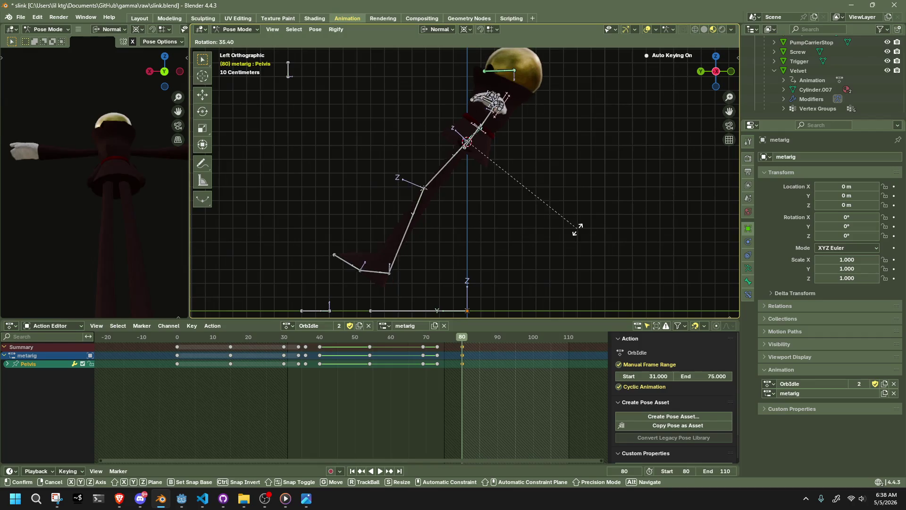
left_click(549, 239)
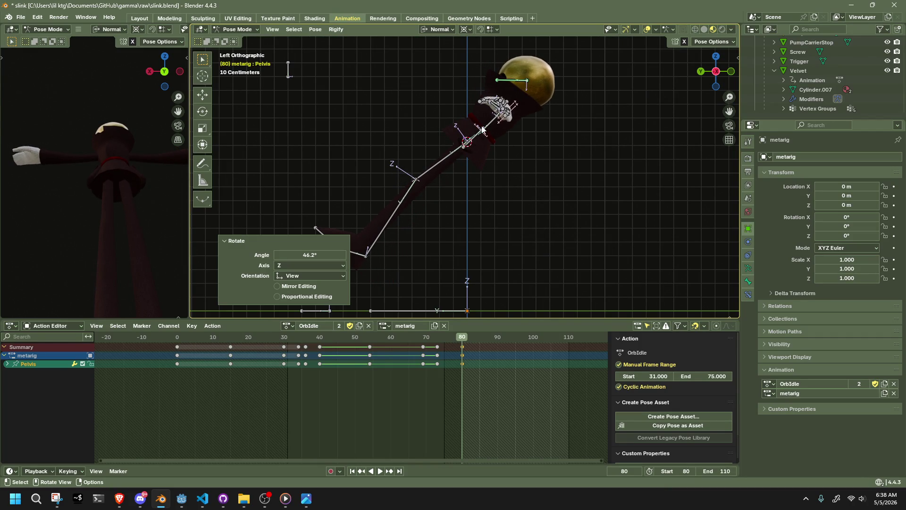
scroll(482, 130, "up", 4)
left_click(511, 81)
key("r")
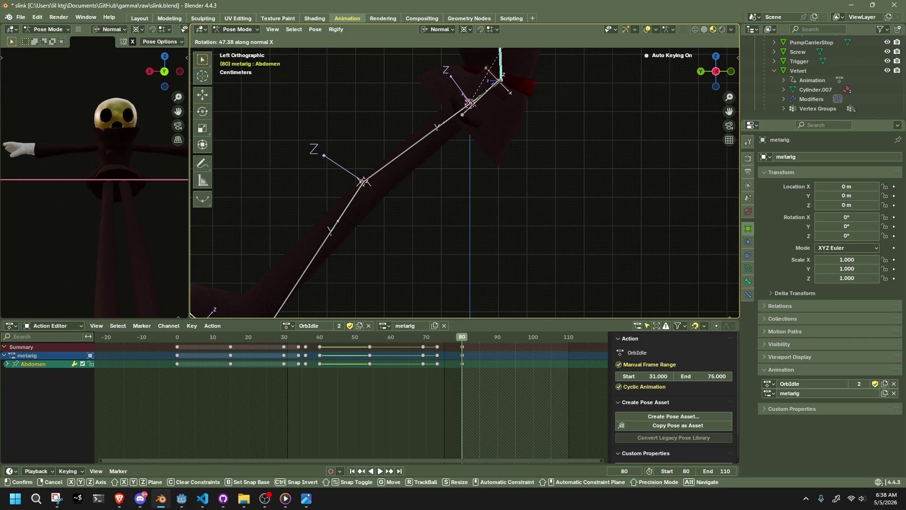
left_click(499, 52)
Refine the Abdomen with slight extra rotations while checking the bend in the second view
middle_click_drag(484, 122, 604, 138)
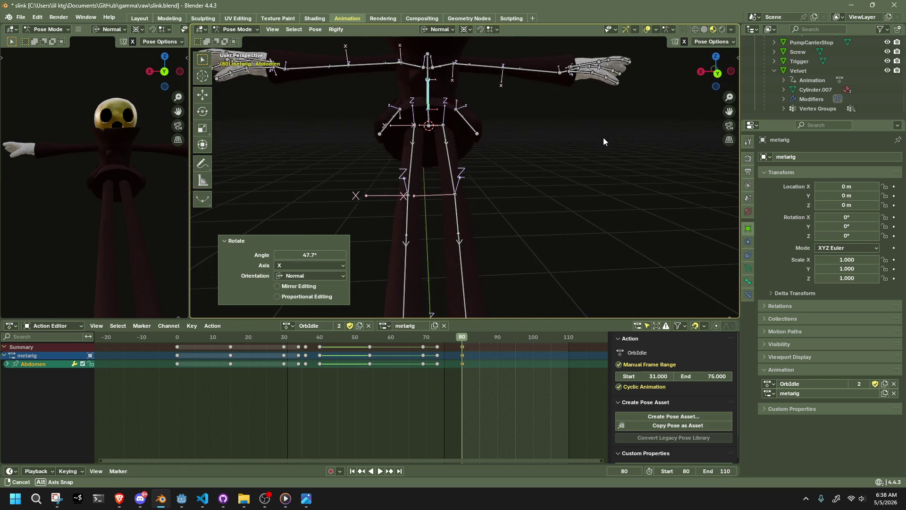
left_click(727, 76)
key("r")
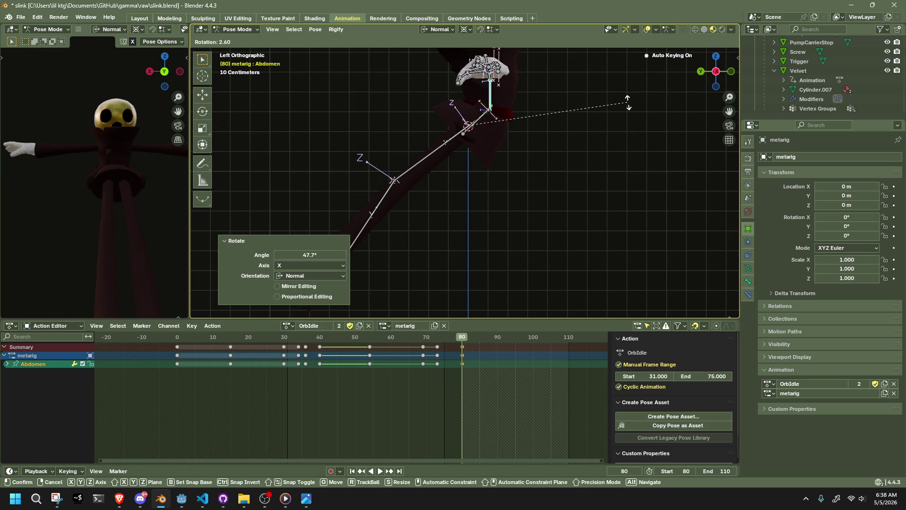
scroll(628, 102, "down", 2)
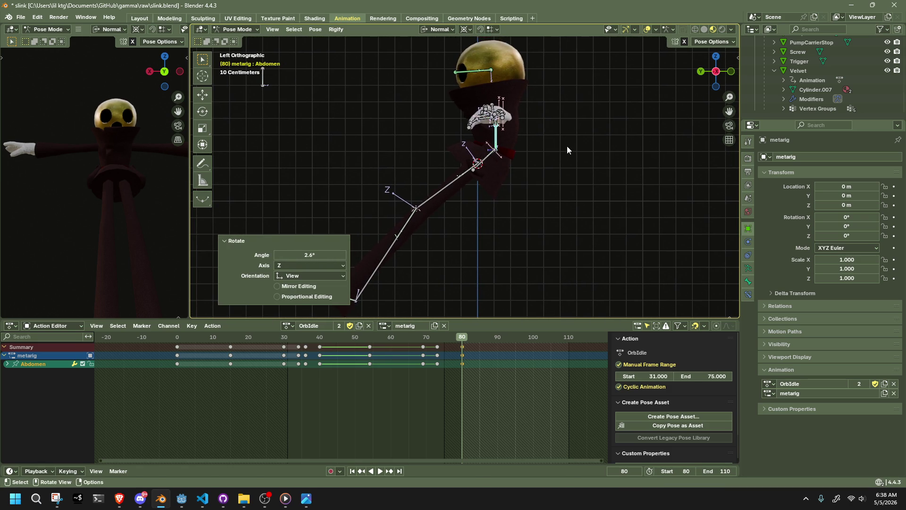
left_click(567, 147)
scroll(561, 168, "down", 1)
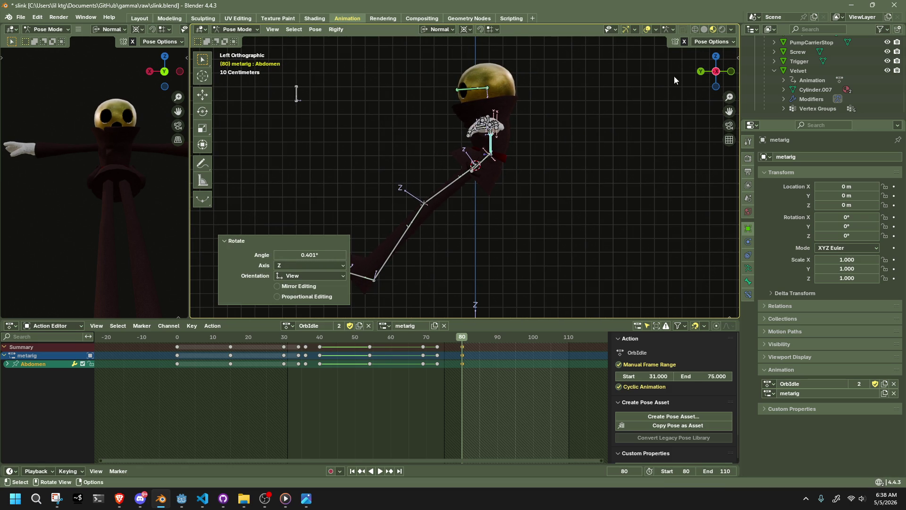
mouse_move(176, 75)
left_mouse_down()
mouse_move(166, 73)
mouse_move(139, 146)
mouse_move(128, 144)
left_mouse_up()
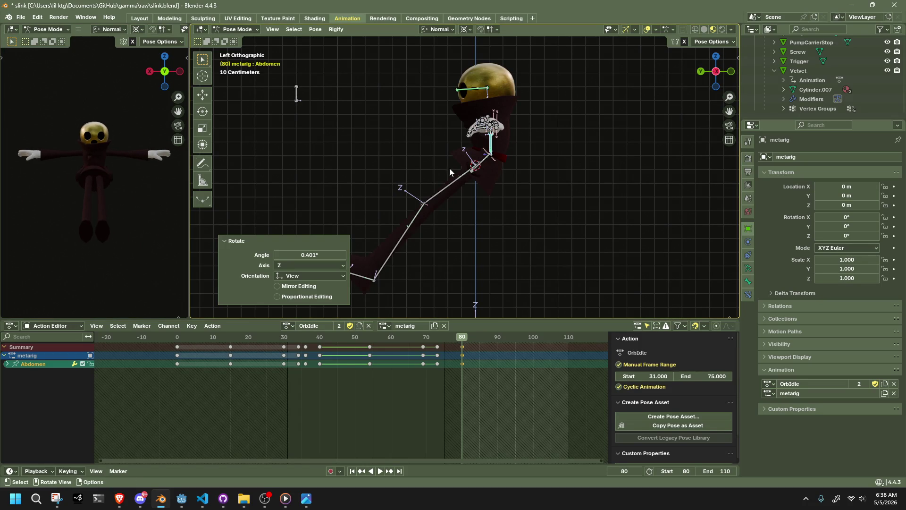
left_click(480, 167)
key("r")
left_click(480, 168)
scroll(480, 168, "up", 3)
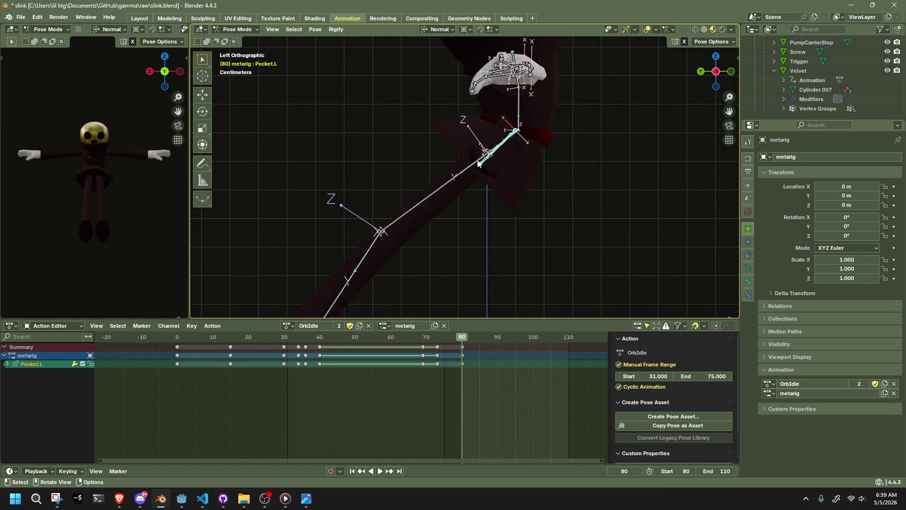
Rotate the Pelvis and Abdomen once more so the torso leans back over the extended legs
middle_click_drag(479, 165, 489, 171)
left_click(489, 170)
left_click(730, 79)
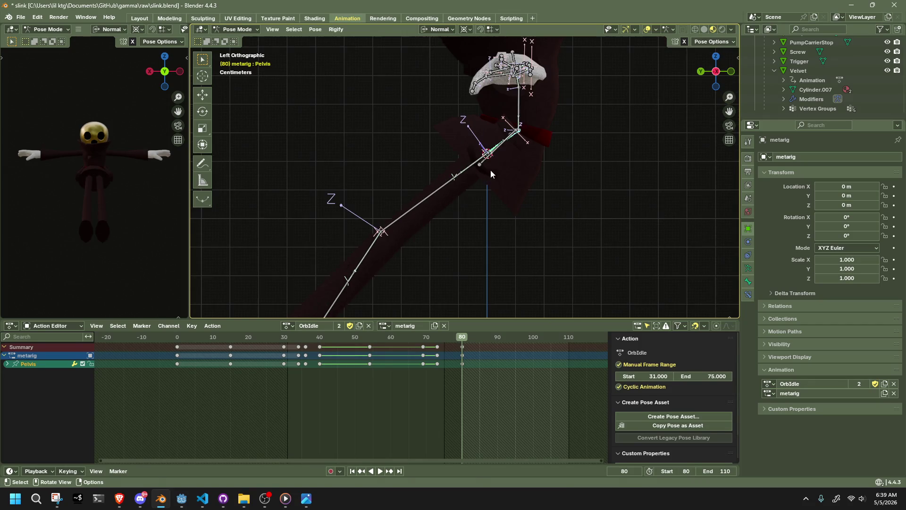
key("r")
key("Escape")
key("r")
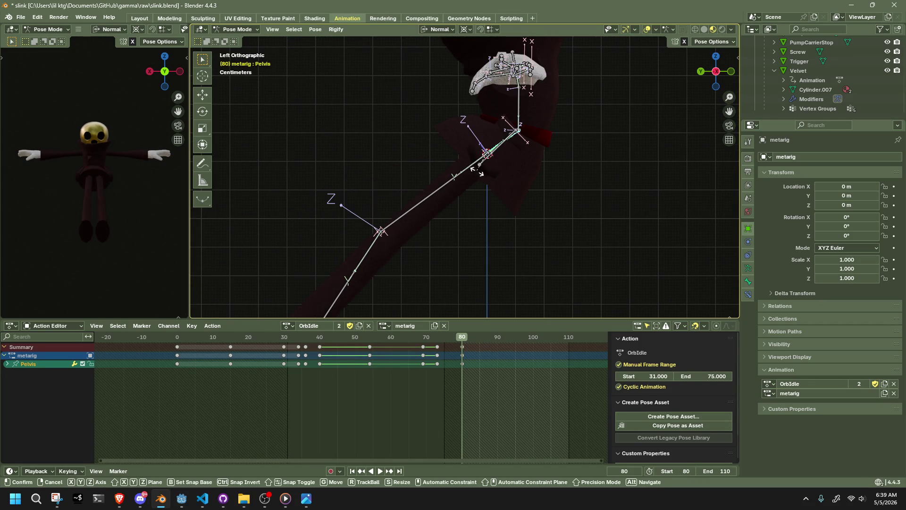
left_click(470, 172)
left_click(529, 121)
key("r")
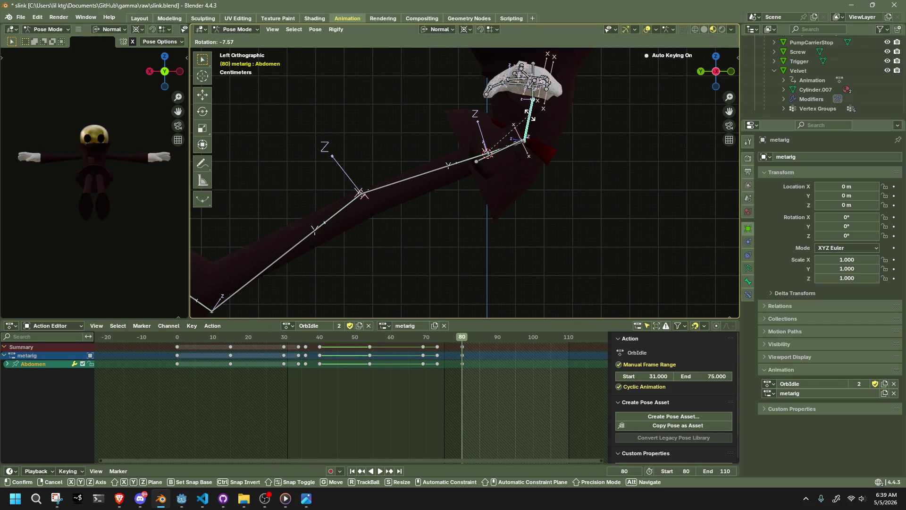
left_click(529, 114)
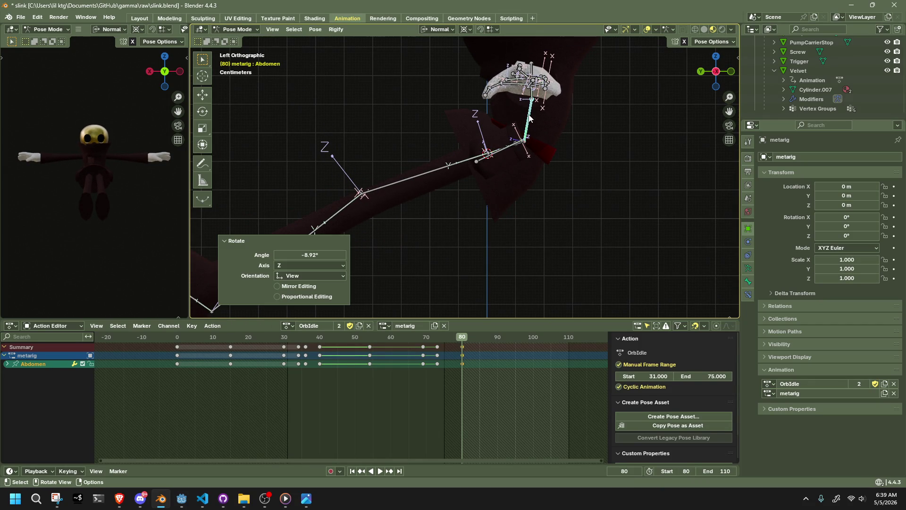
left_click(543, 208)
scroll(506, 201, "down", 3)
mouse_move(460, 194)
middle_mouse_down()
mouse_move(617, 200)
mouse_move(669, 177)
middle_mouse_up()
With Auto IK on, move the right and left shins from the side view to bend both legs
left_click(708, 63)
left_click(698, 43)
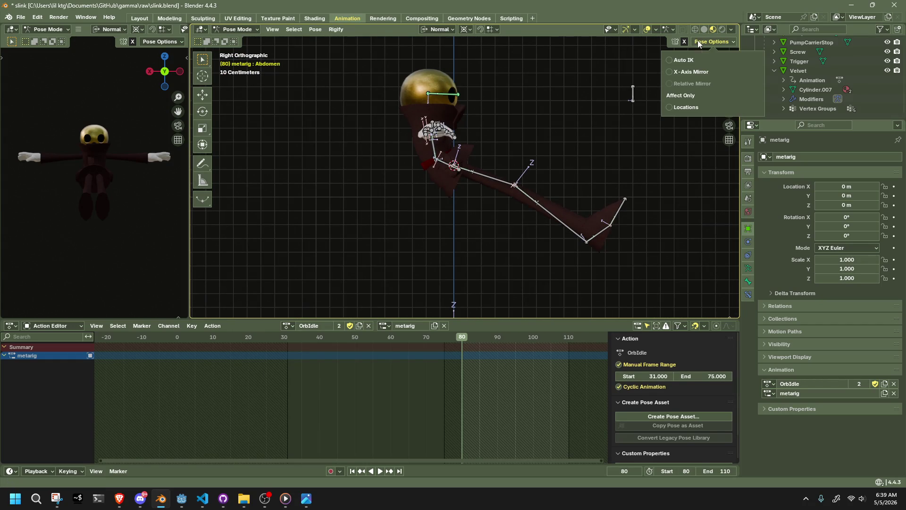
left_click(551, 217)
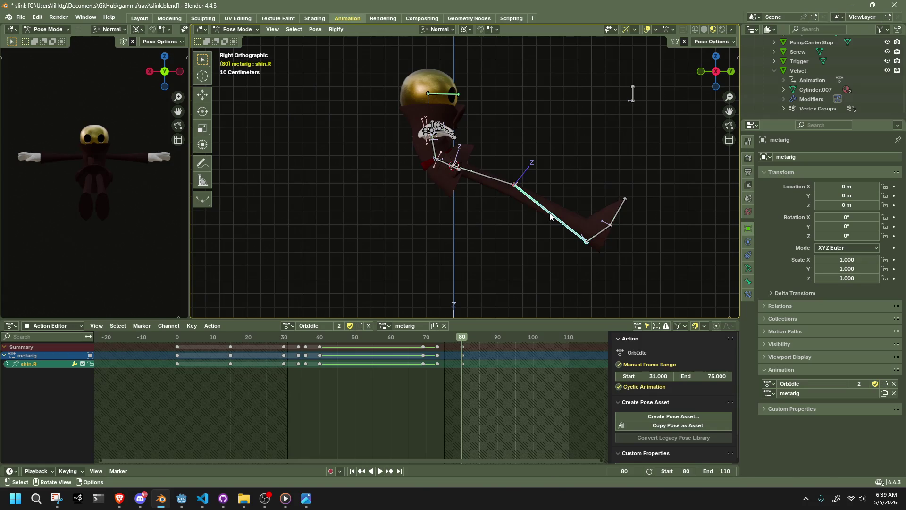
key("g")
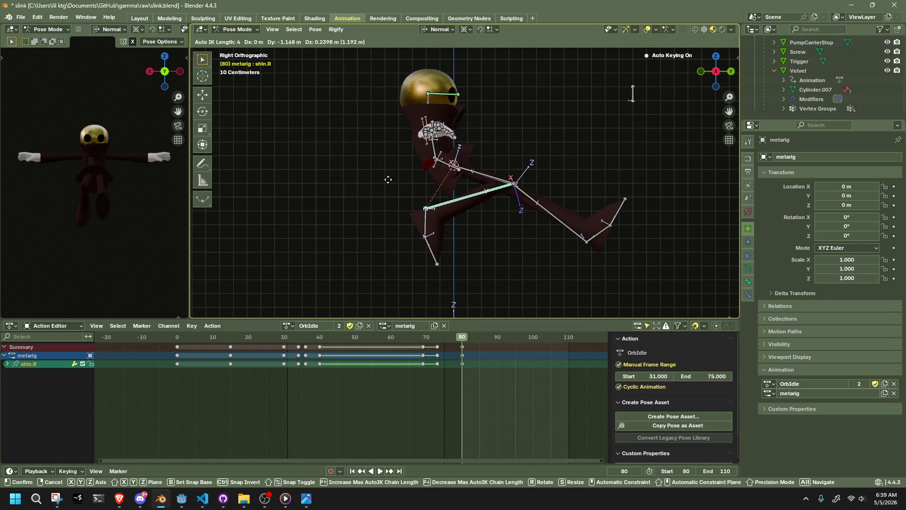
left_click(374, 177)
mouse_move(375, 176)
middle_mouse_down()
mouse_move(425, 201)
mouse_move(536, 201)
middle_mouse_up()
left_click(536, 201)
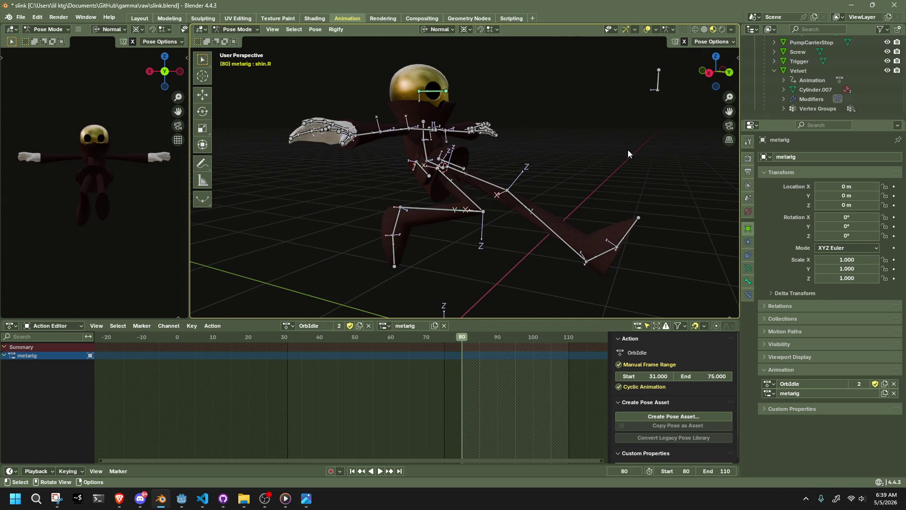
left_click(544, 217)
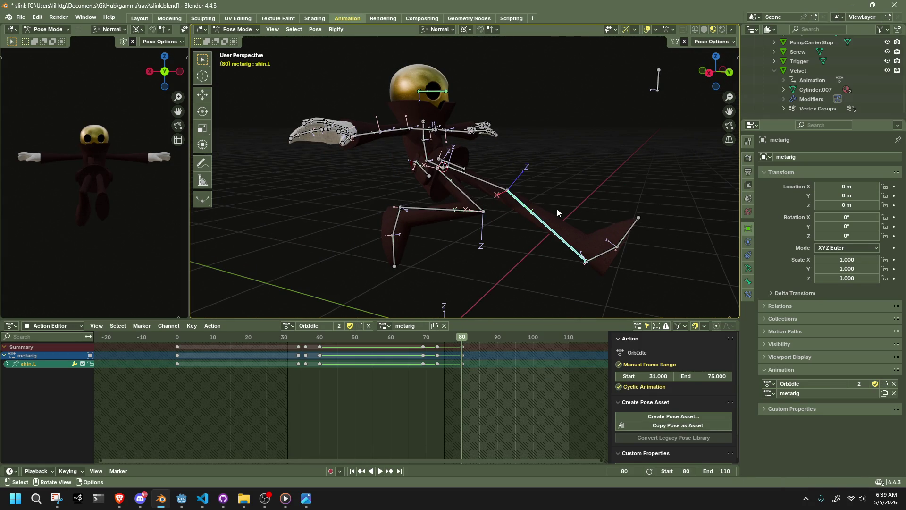
left_click(709, 72)
key("g")
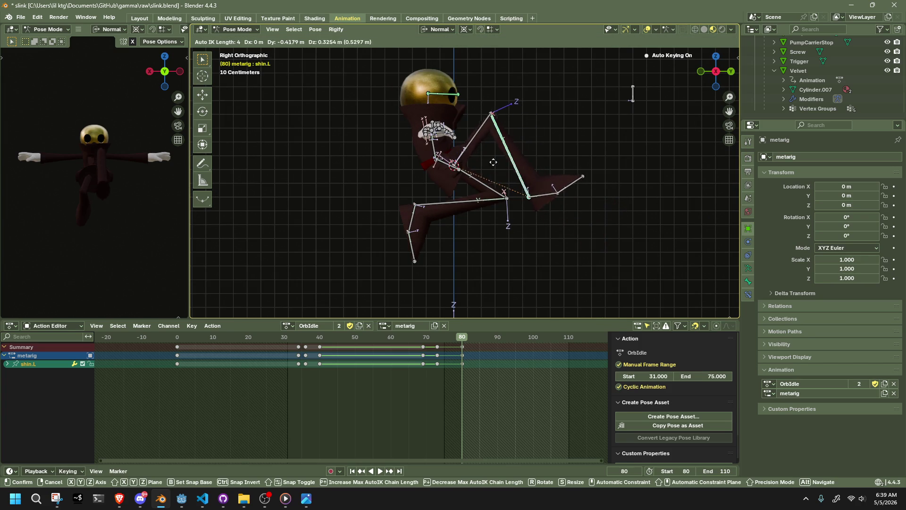
left_click(471, 181)
Rotate and move foot.L and toe.L so the left foot points down with the toe laid flat
left_click(560, 223)
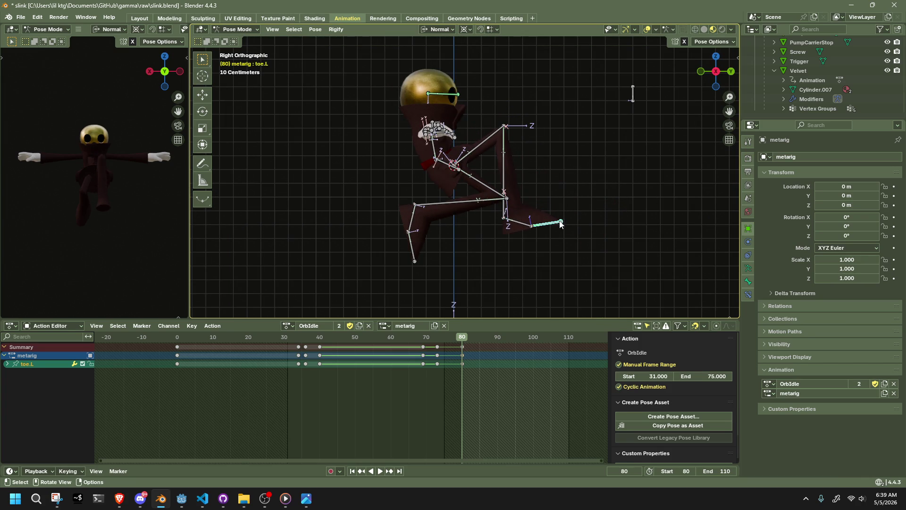
left_click(527, 226)
key("r")
left_click(518, 273)
key("g")
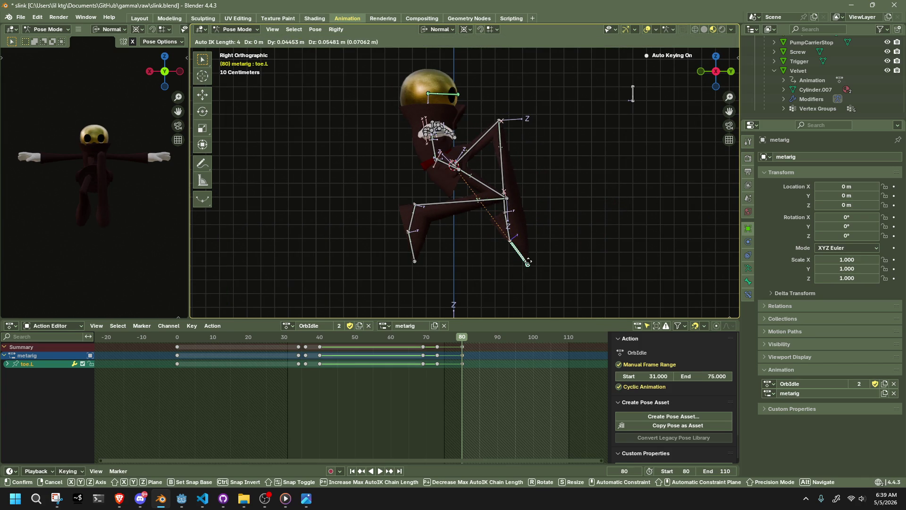
left_click(520, 263)
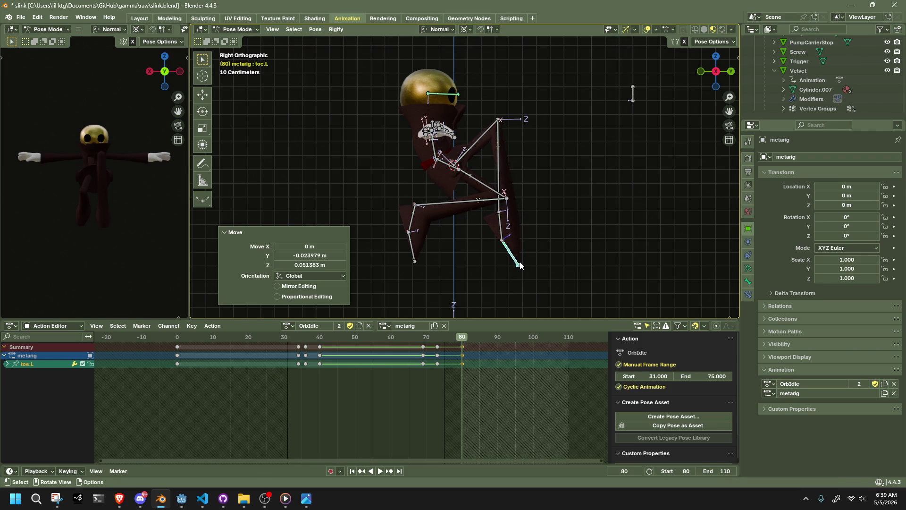
key("r")
left_click(546, 241)
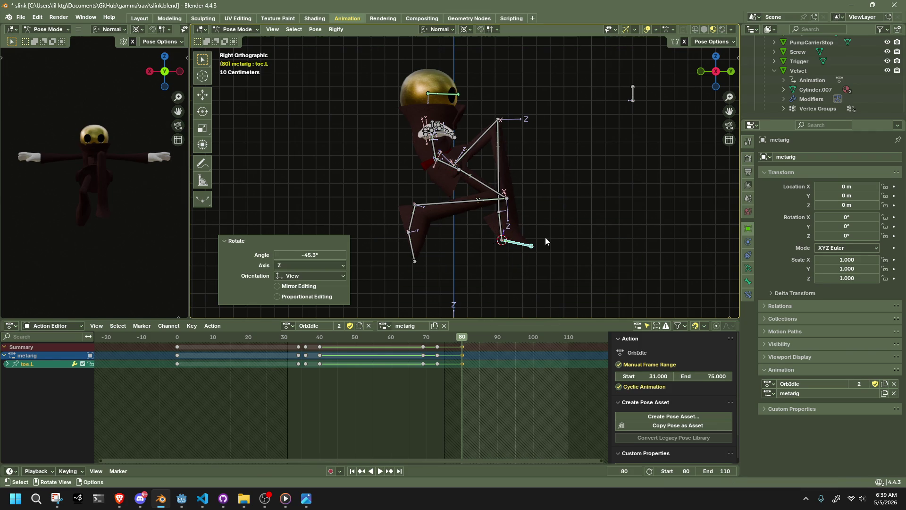
left_click(505, 235)
key("r")
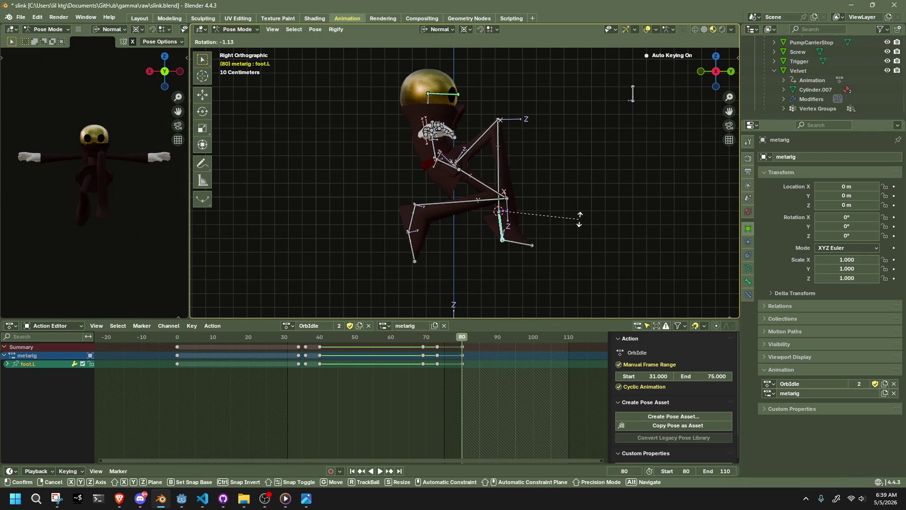
left_click(583, 205)
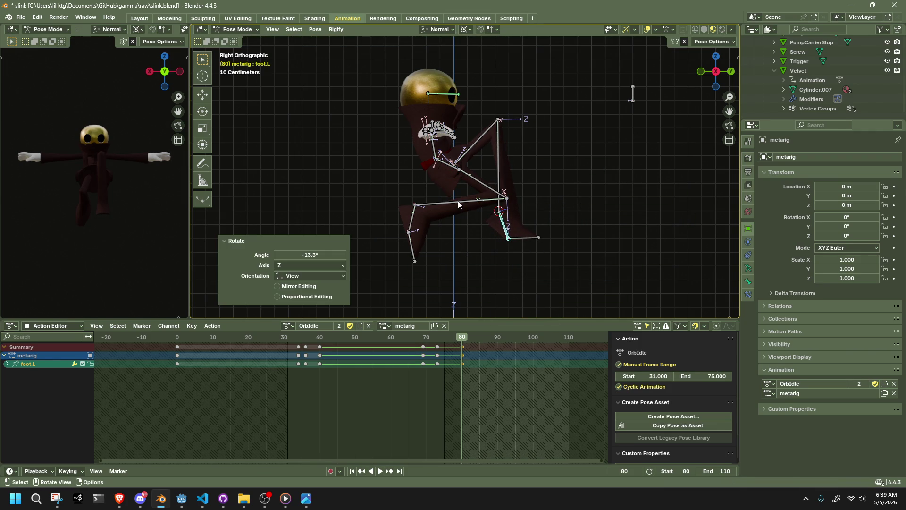
Reposition the right leg into a crouch and stand the left shin upright
left_click(458, 201)
key("g")
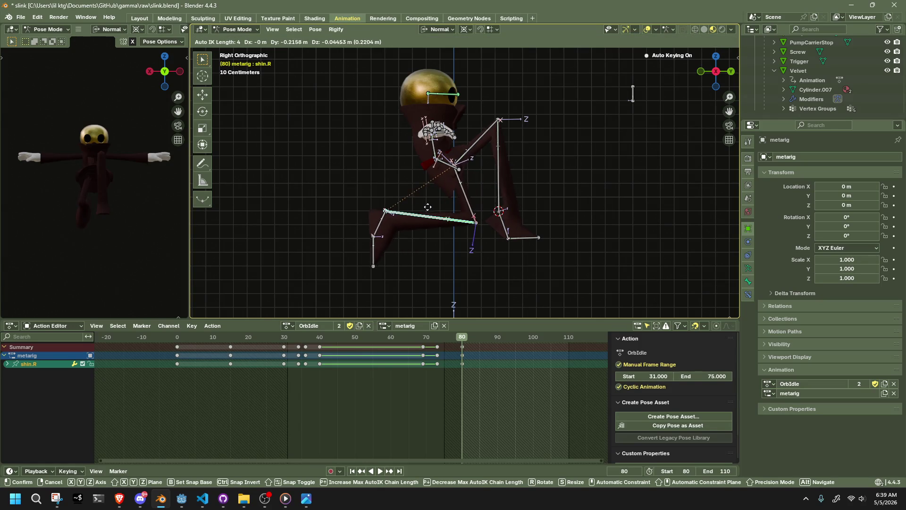
left_click(424, 214)
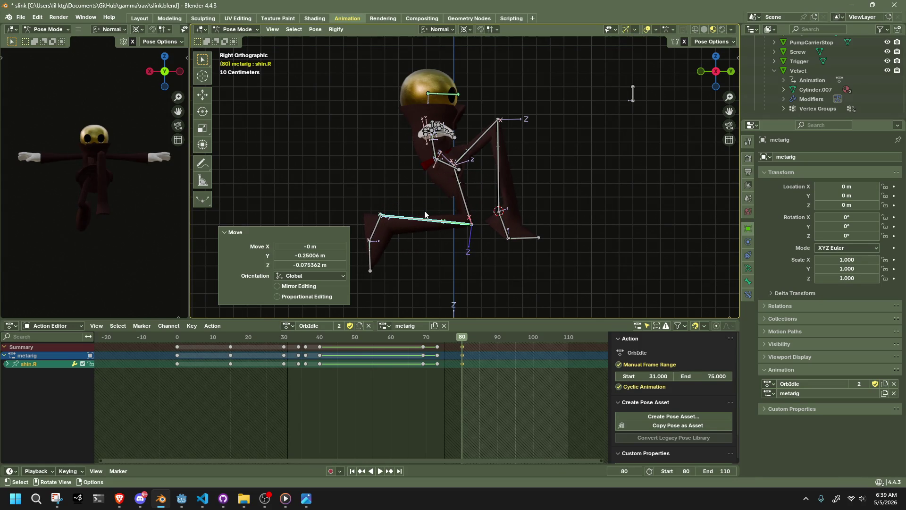
left_click(500, 147)
key("g")
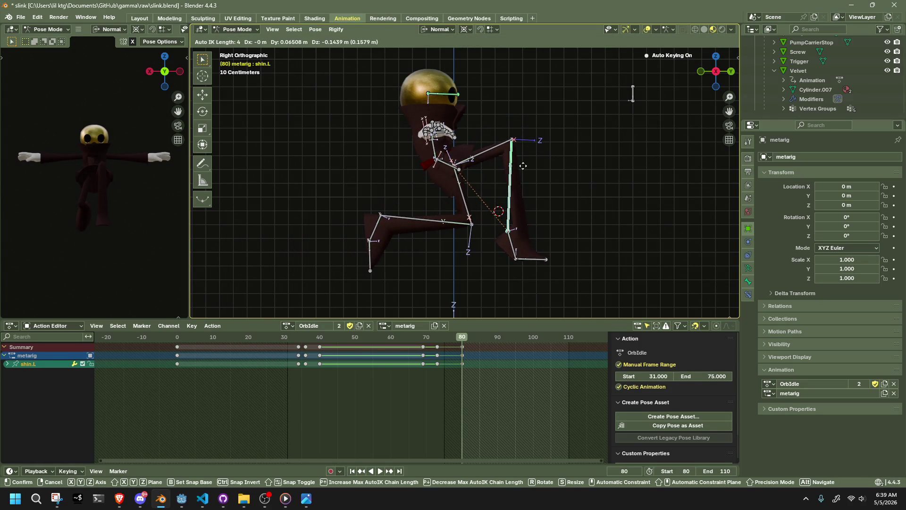
left_click(521, 164)
left_click(449, 225)
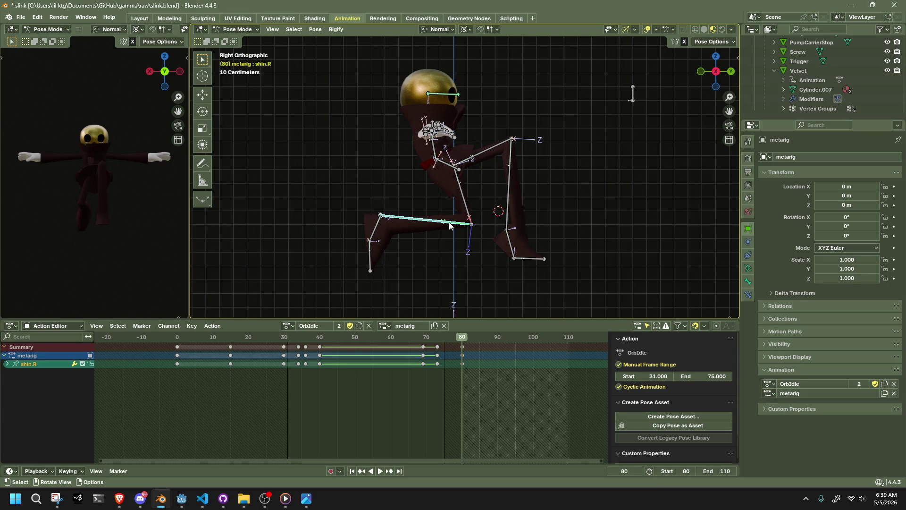
Turn the Pelvis about the Z axis and return to the right side view
middle_click_drag(462, 187, 407, 190)
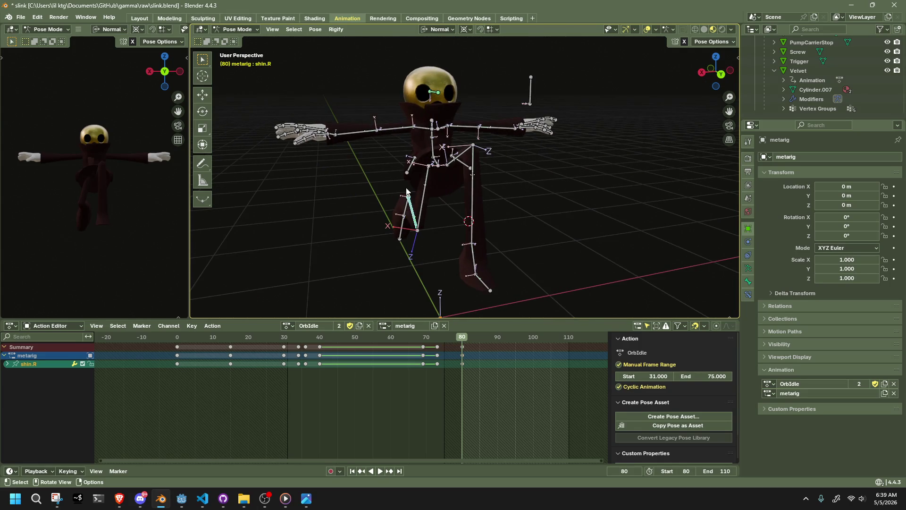
left_click(438, 167)
mouse_move(500, 192)
middle_mouse_down()
mouse_move(482, 193)
mouse_move(502, 203)
mouse_move(738, 89)
middle_mouse_up()
key("r")
key("z")
key("z")
left_click(487, 185)
left_click(717, 71)
Try several Pelvis tilts, undoing or cancelling each attempt
key("r")
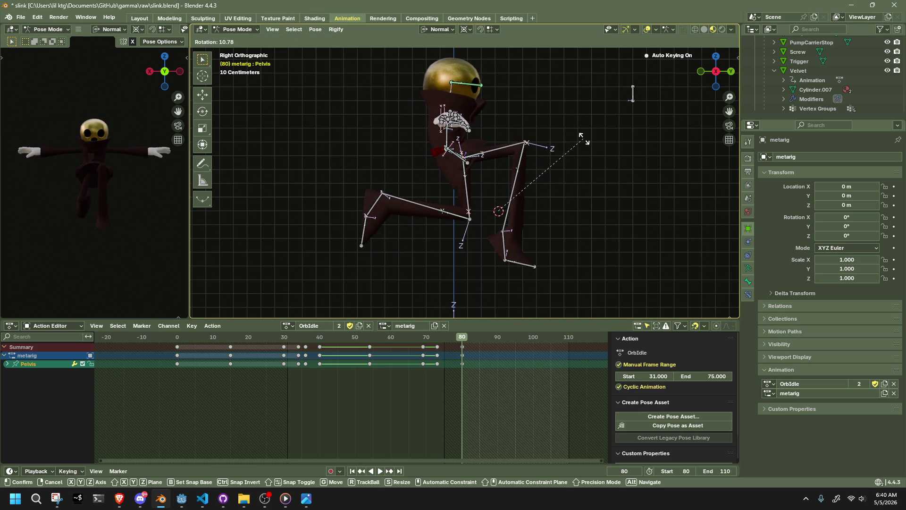
left_click(579, 135)
key("ctrl+z")
key("r")
left_click(606, 149)
key("ctrl+z")
key("r")
key("z")
key("y")
key("Escape")
Switch to Global transform orientation and rotate the Pelvis about the global Y axis
left_click(440, 29)
left_click(418, 61)
key("r")
key("z")
key("y")
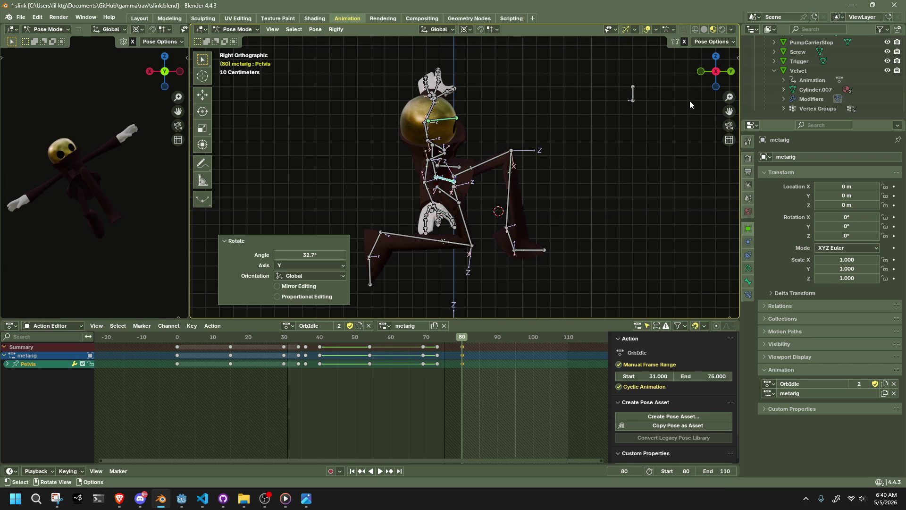
From the back view, rotate the Abdomen about 32° so the upper body leans to one side
left_click(731, 73)
left_click(412, 170)
mouse_move(412, 170)
middle_mouse_down()
mouse_move(673, 205)
mouse_move(597, 155)
middle_mouse_up()
key("ctrl+KP_1")
key("r")
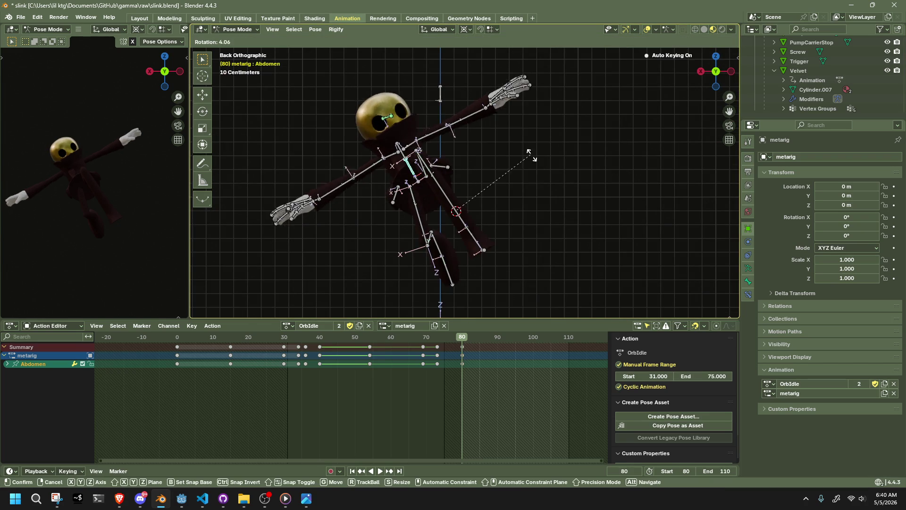
left_click(525, 201)
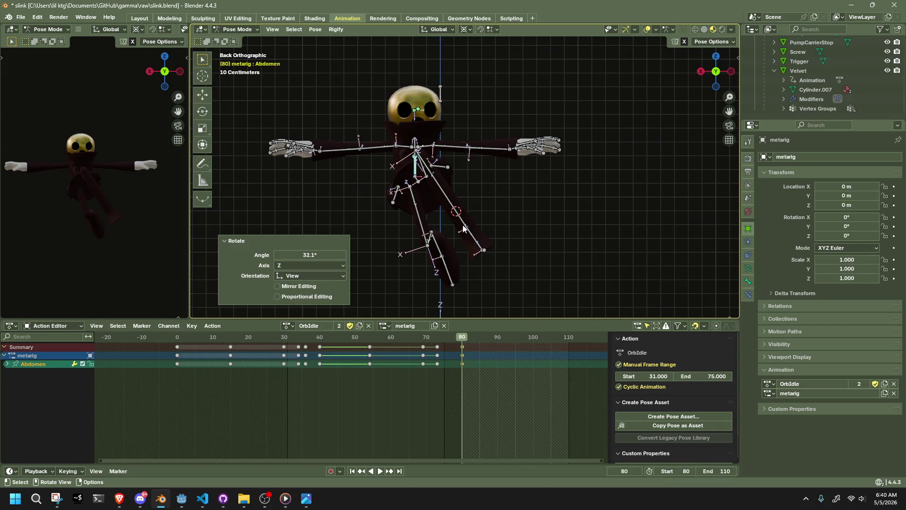
Select thigh.L, begin rotating it and reopen the transform orientation choices
middle_click_drag(455, 211, 445, 188)
left_click(445, 187)
key("r")
left_click(432, 42)
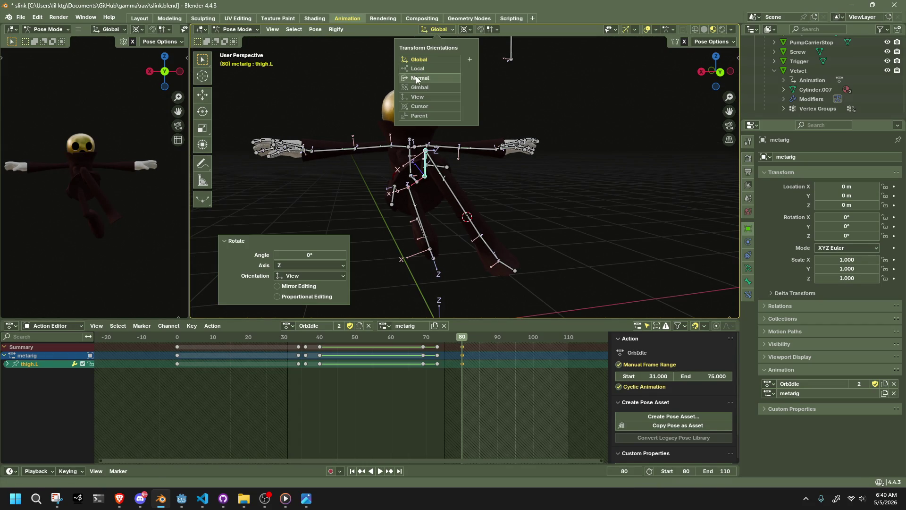
Rotate the left thigh about its local Y (-32.4°) and Z axes into a crouch, viewed from behind
left_click(416, 76)
key("r")
left_click(560, 178)
key("ctrl+z")
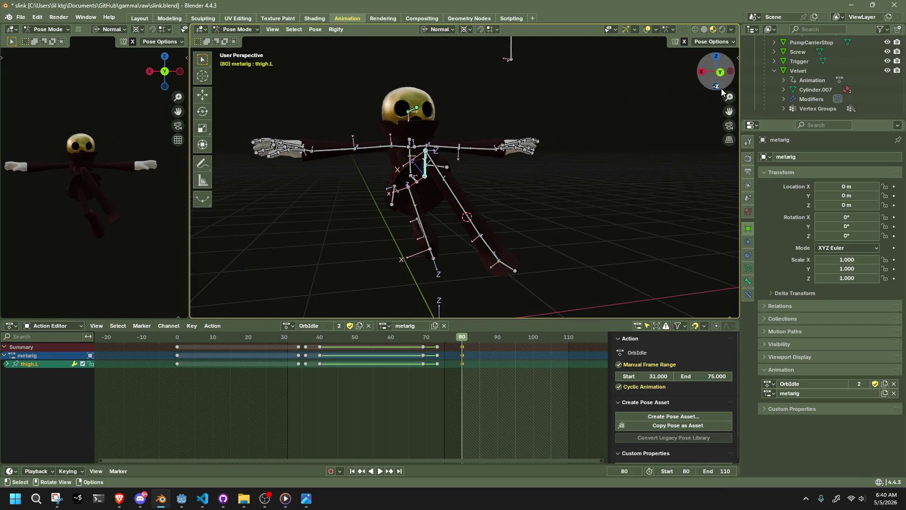
left_click(722, 92)
key("r")
key("y")
left_click(607, 189)
key("ctrl+z")
key("r")
key("y")
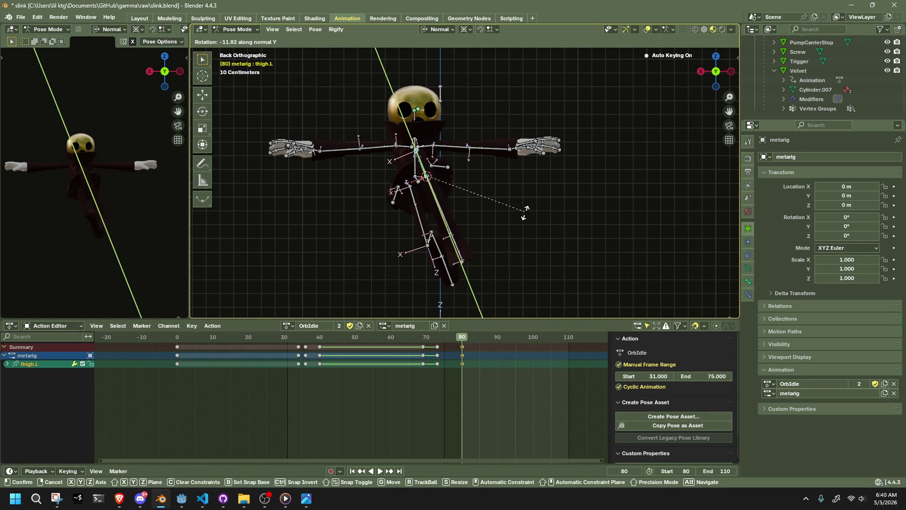
left_click(494, 234)
key("r")
key("z")
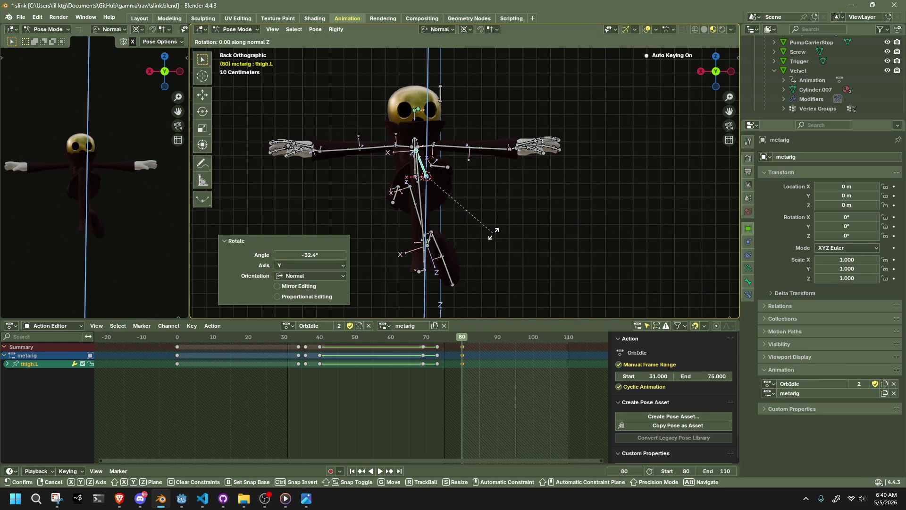
left_click(424, 278)
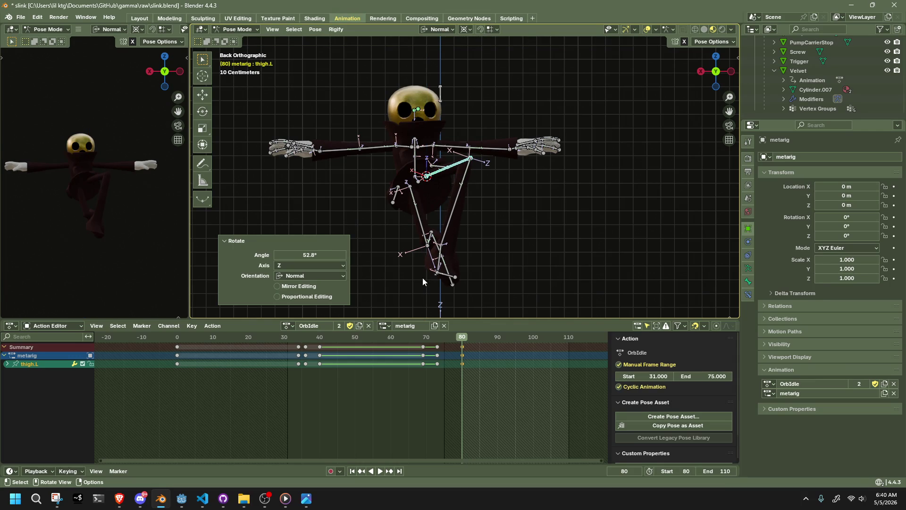
Reposition the left shin from the back and right-side views
mouse_move(445, 244)
left_mouse_down()
mouse_move(468, 225)
mouse_move(481, 229)
mouse_move(471, 226)
left_mouse_up()
middle_click_drag(471, 226, 581, 210)
left_click(709, 71)
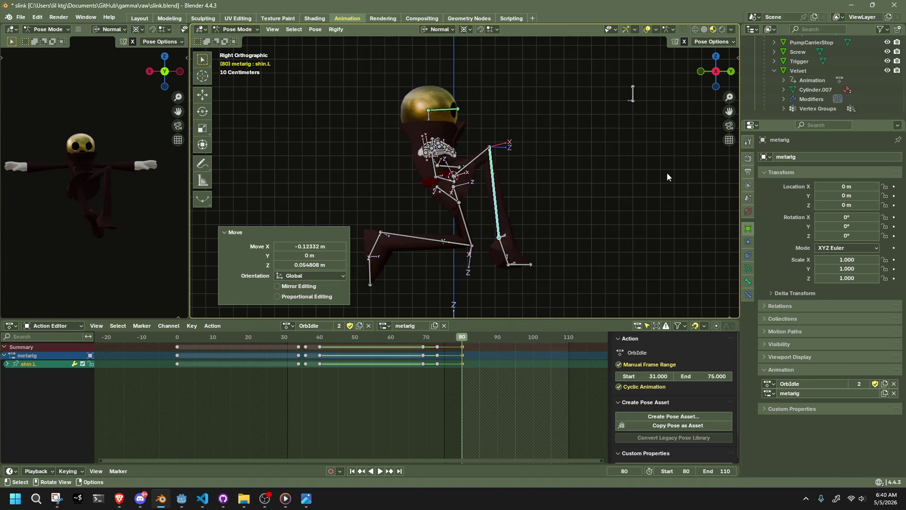
key("g")
left_click(631, 253)
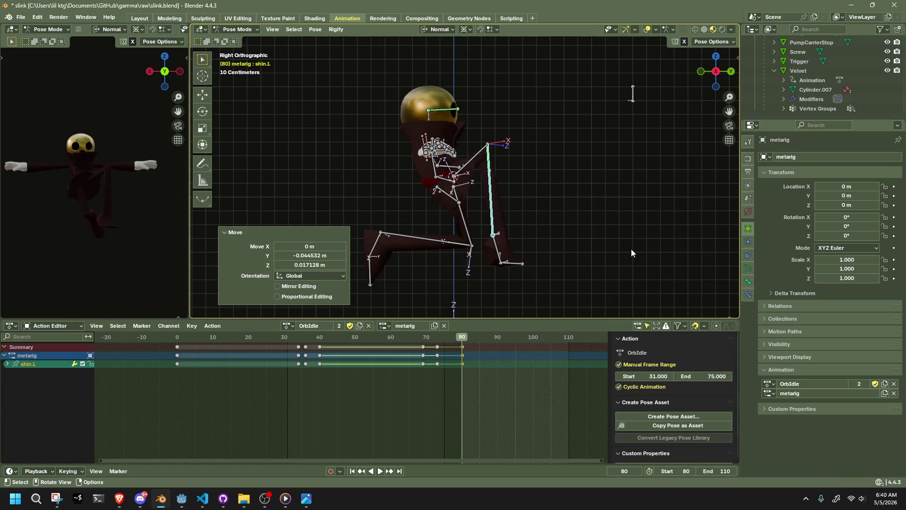
Turn the left foot around its Z axis, then deselect it
left_click(496, 247)
key("r")
key("x")
key("z")
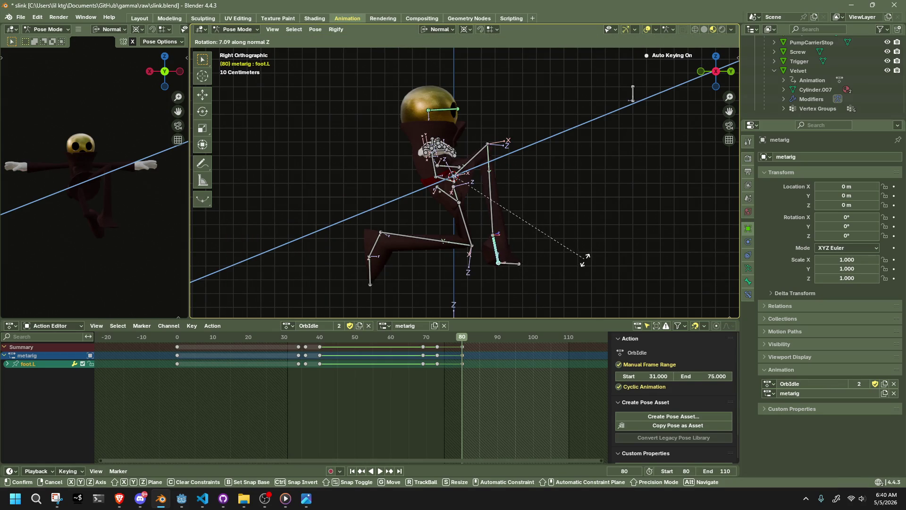
left_click(572, 280)
left_click(598, 256)
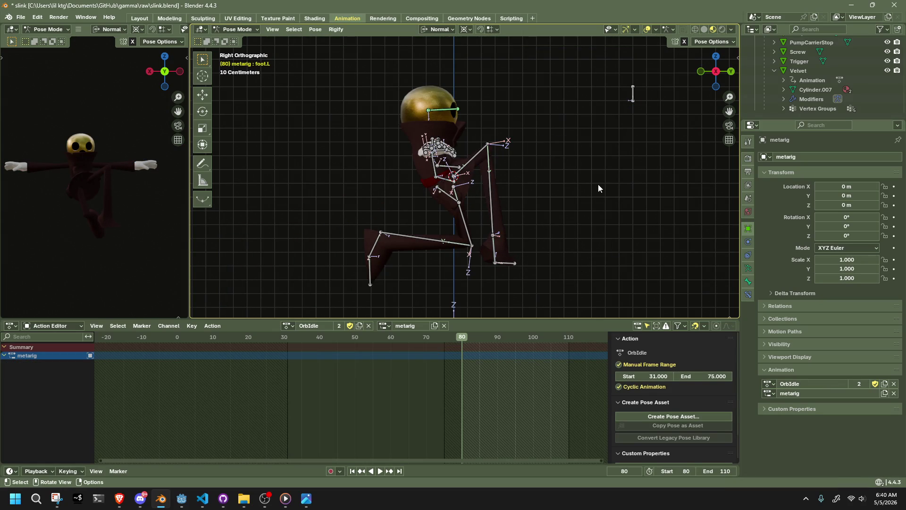
left_click(731, 71)
Move the right thigh outward and reposition the right toe
left_click(422, 232)
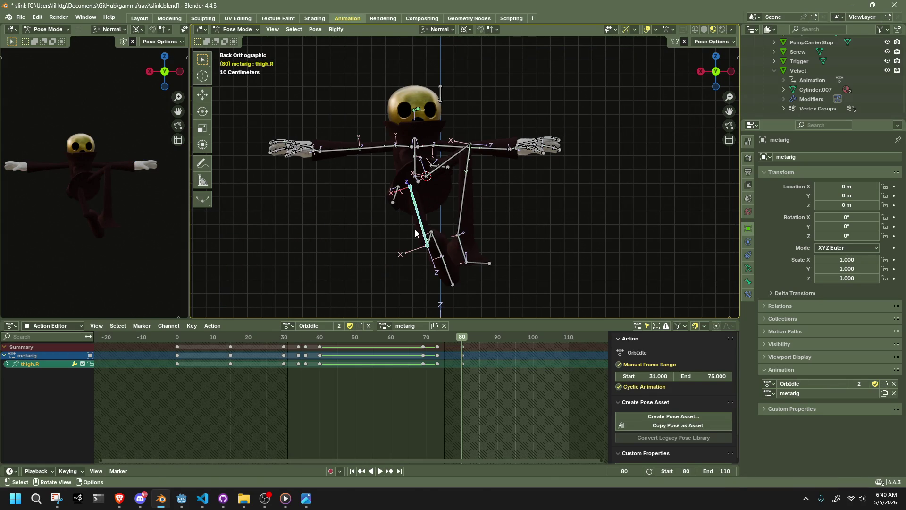
key("g")
left_click(401, 195)
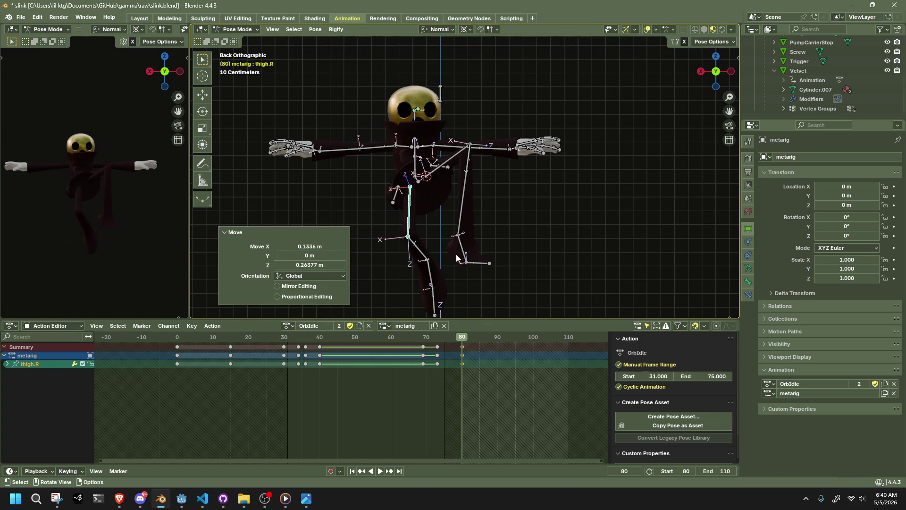
middle_click_drag(401, 197, 623, 251)
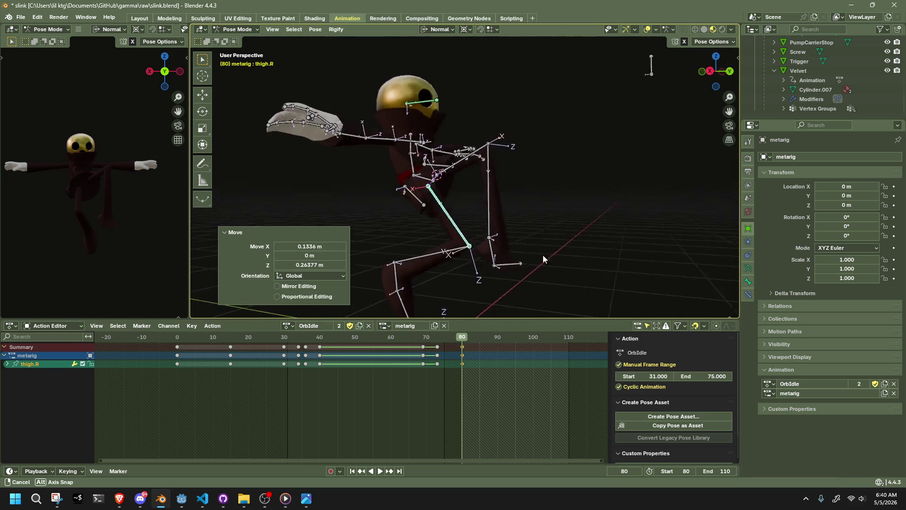
left_click(710, 70)
left_click(493, 312)
mouse_move(493, 312)
middle_mouse_down()
mouse_move(541, 286)
mouse_move(623, 275)
middle_mouse_up()
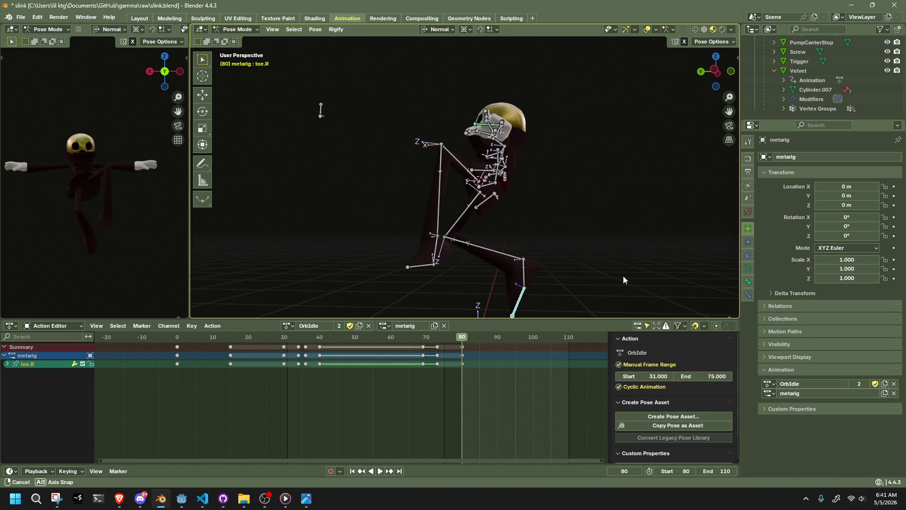
key("g")
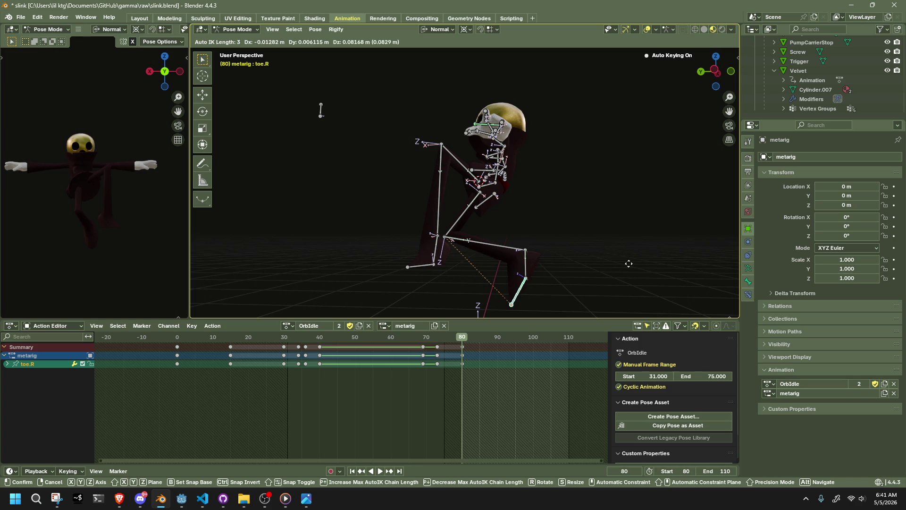
left_click(680, 270)
Move the right shin outward, adjusting it from the front and back views
left_click(731, 72)
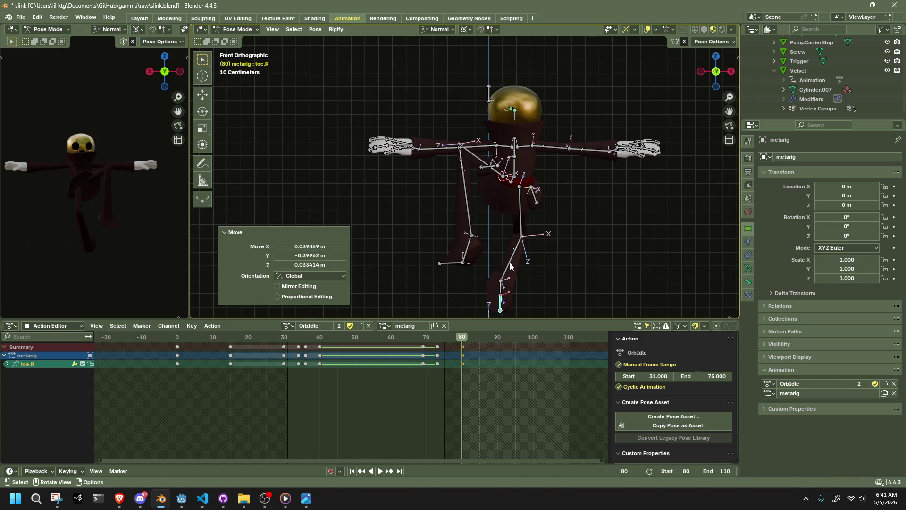
left_click(504, 248)
key("g")
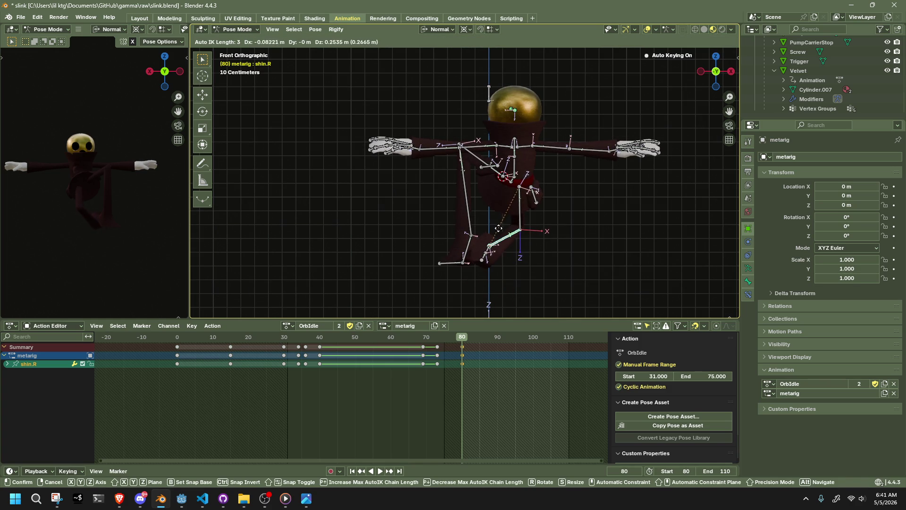
left_click(499, 230)
middle_click_drag(568, 244, 501, 218)
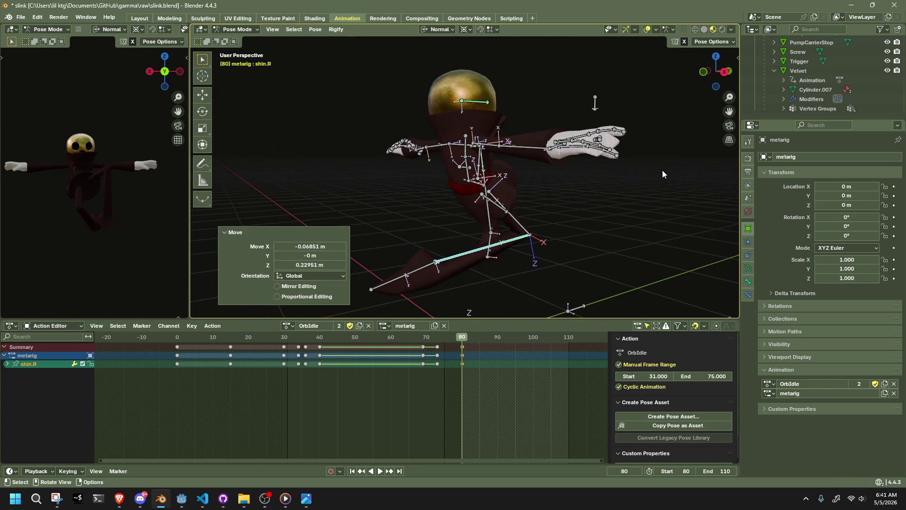
mouse_move(733, 78)
left_mouse_down()
mouse_move(587, 212)
mouse_move(630, 205)
left_mouse_up()
left_click(725, 66)
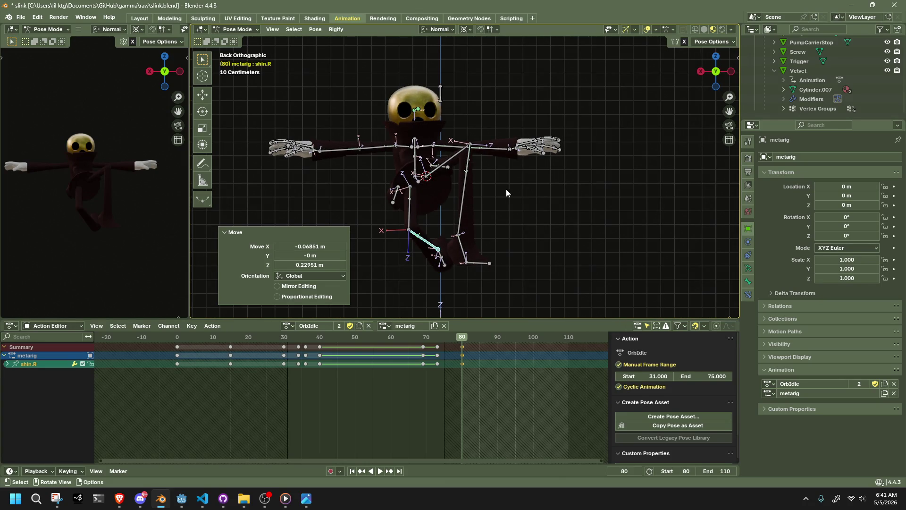
key("g")
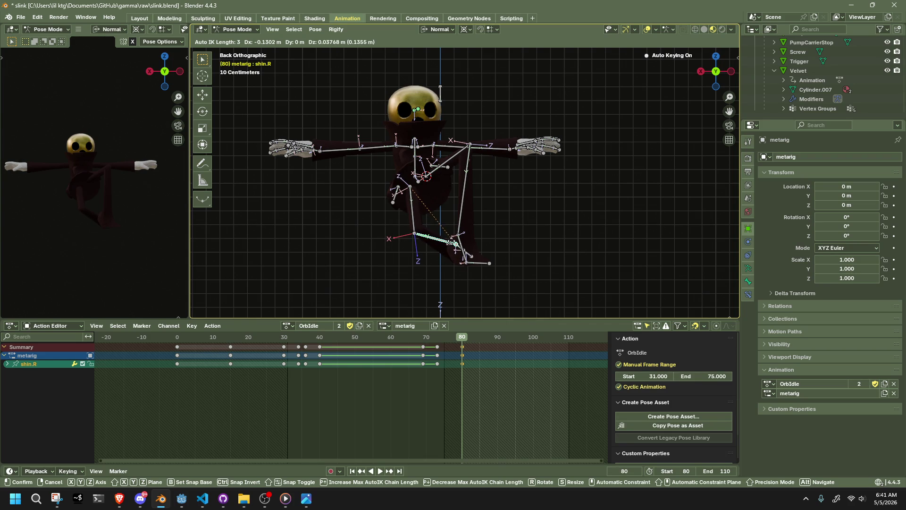
left_click(430, 221)
From the back view, shift the right thigh further out and reposition the right shin again
mouse_move(432, 220)
middle_mouse_down()
mouse_move(481, 234)
mouse_move(737, 85)
middle_mouse_up()
left_click(703, 68)
mouse_move(640, 189)
middle_mouse_down()
mouse_move(603, 226)
mouse_move(593, 223)
mouse_move(601, 212)
middle_mouse_up()
left_click(713, 76)
mouse_move(632, 148)
middle_mouse_down()
mouse_move(567, 201)
mouse_move(363, 218)
mouse_move(358, 202)
mouse_move(625, 97)
middle_mouse_up()
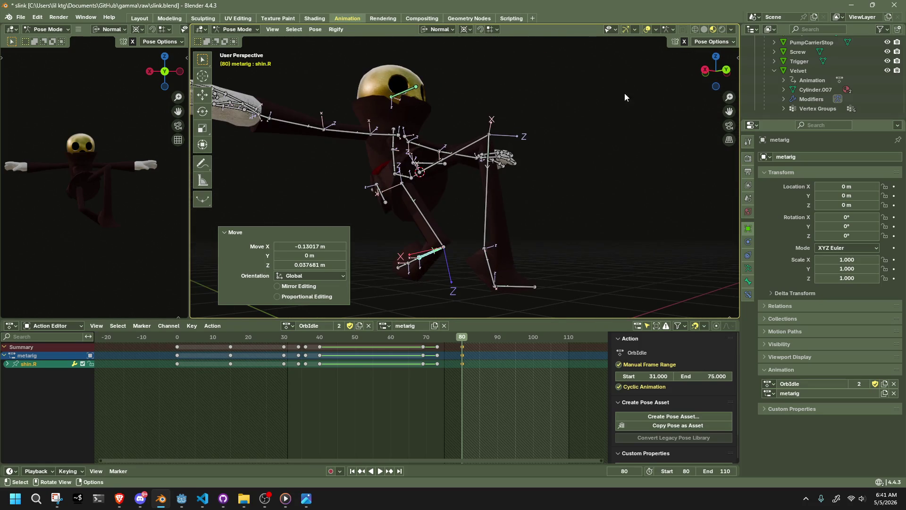
left_click(725, 69)
left_click(403, 213)
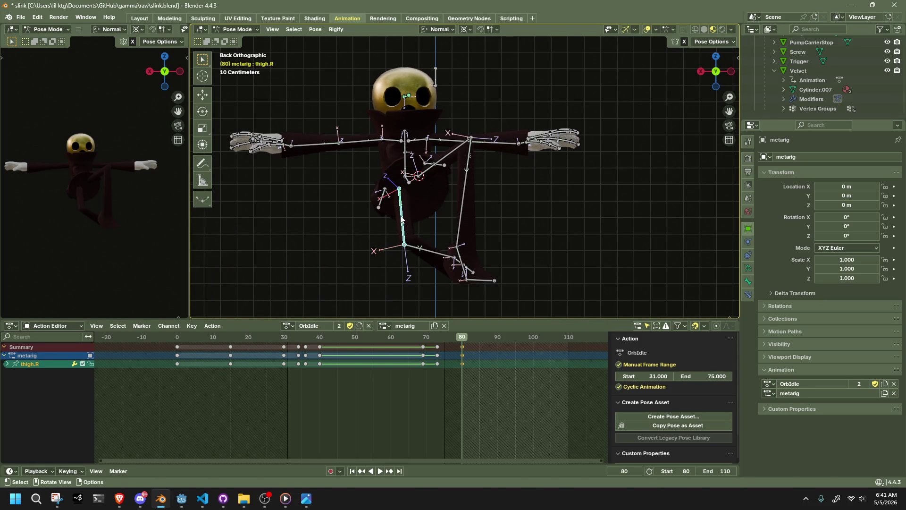
key("g")
left_click(354, 216)
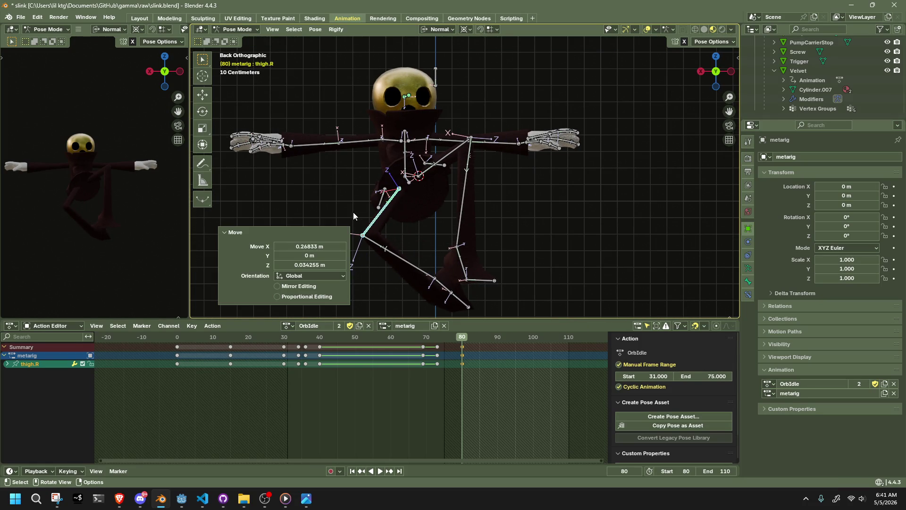
left_click(428, 278)
key("g")
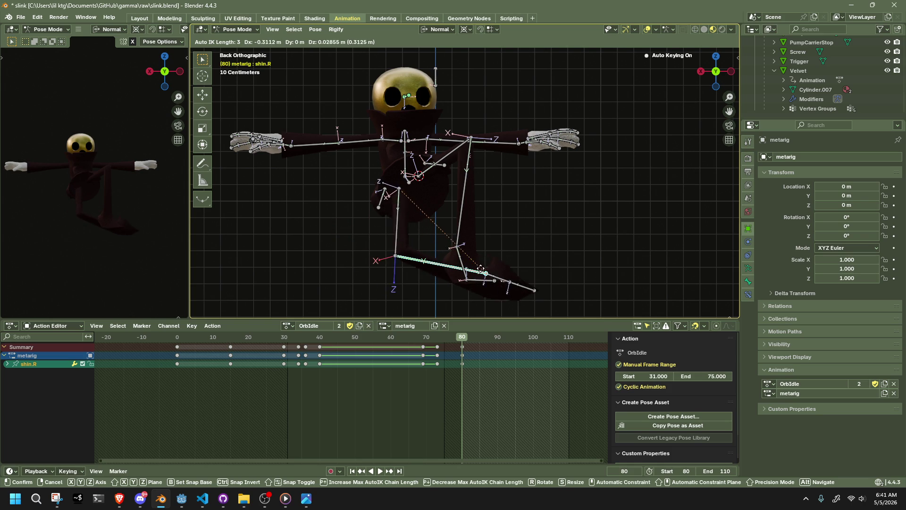
left_click(463, 264)
Lengthen the right thigh about 1.5× along its Y axis and move the shin to follow
left_click(388, 214)
key("s")
key("z")
left_click(383, 222)
key("s")
key("y")
key("y")
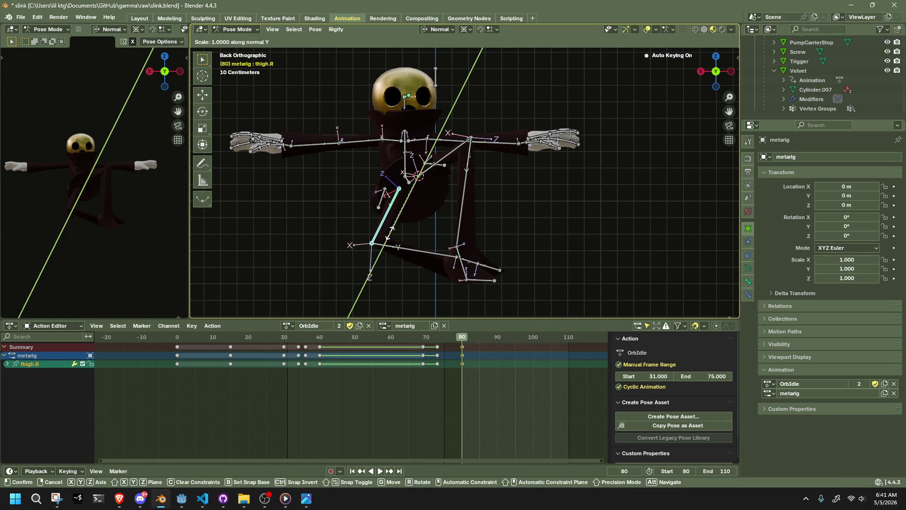
left_click(387, 271)
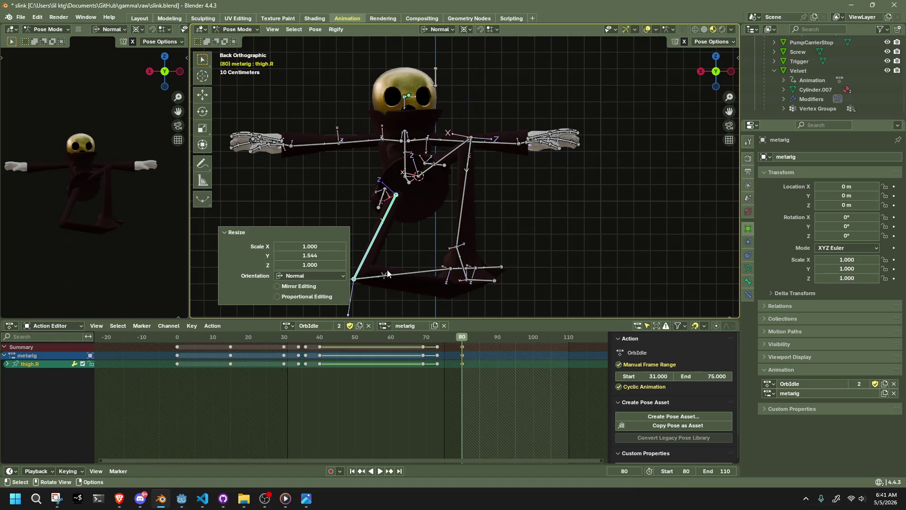
key("g")
left_click(387, 292)
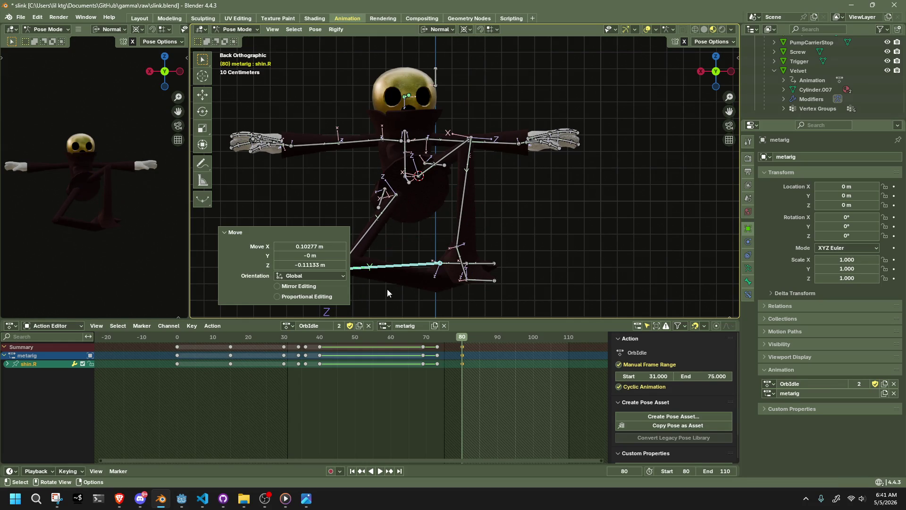
left_click(549, 242)
mouse_move(550, 242)
middle_mouse_down()
mouse_move(339, 258)
mouse_move(536, 240)
mouse_move(457, 286)
mouse_move(502, 280)
mouse_move(339, 246)
mouse_move(238, 215)
mouse_move(233, 199)
mouse_move(667, 87)
middle_mouse_up()
left_click(456, 285)
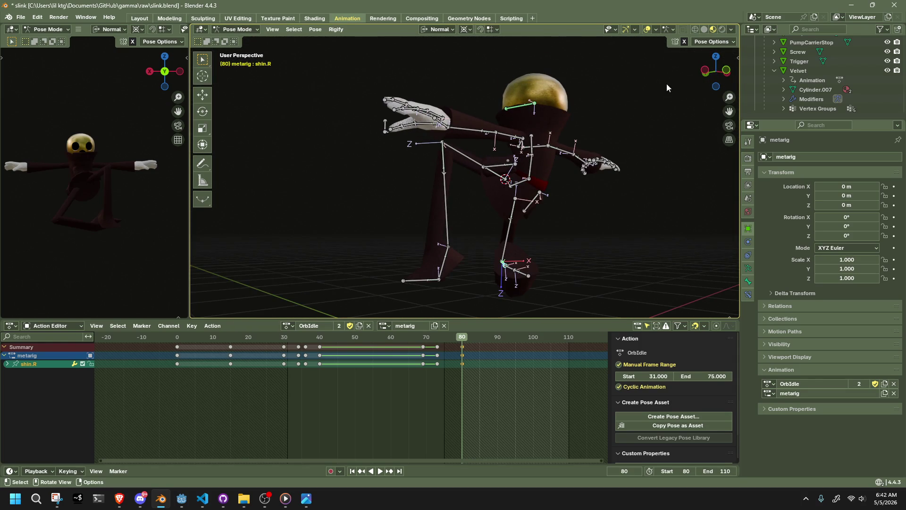
Move the right shin freely from the side view after discarding a constrained attempt
left_click(702, 70)
key("g")
left_click(605, 232)
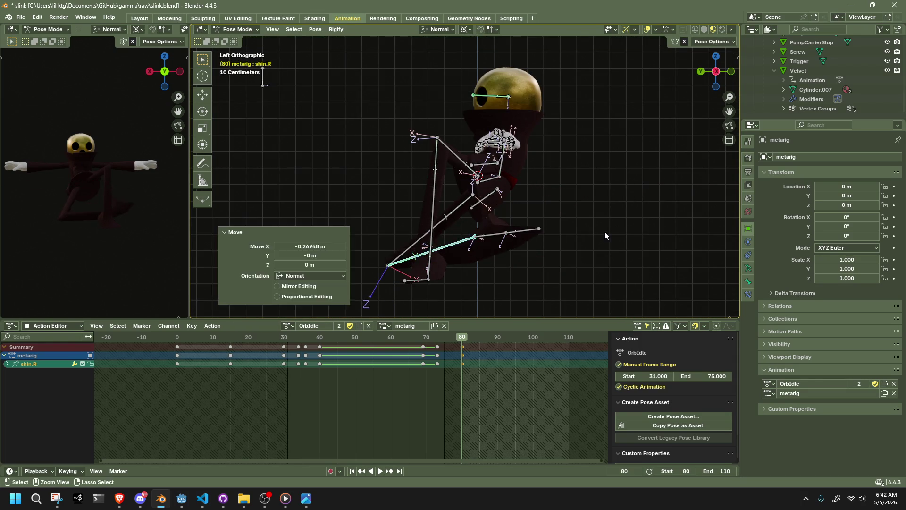
key("ctrl+z")
key("g")
key("x")
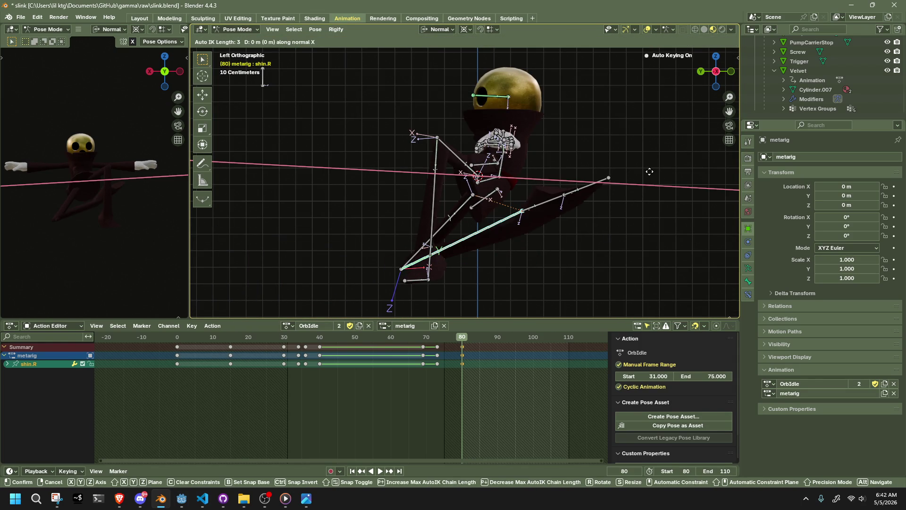
key("Escape")
key("g")
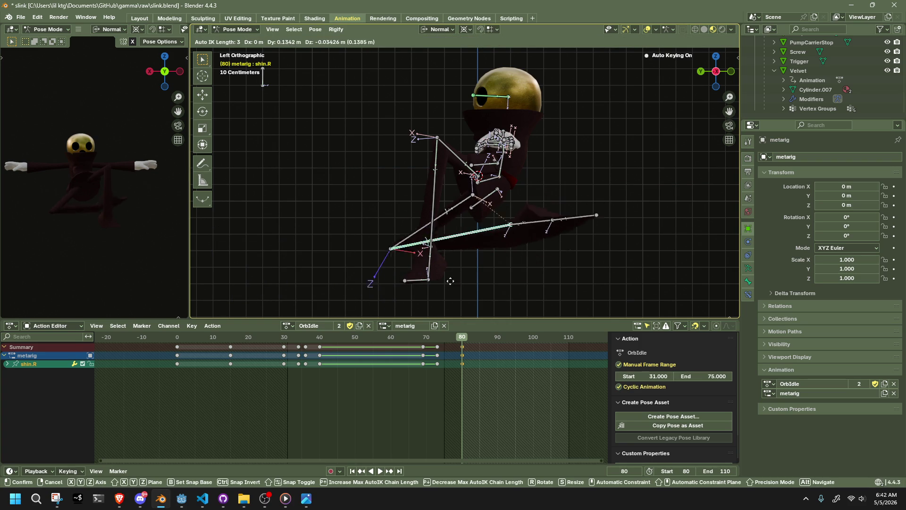
left_click(418, 314)
mouse_move(418, 315)
middle_mouse_down()
mouse_move(609, 248)
mouse_move(415, 242)
middle_mouse_up()
Rotate the right thigh about its Z axis
key("bracketleft")
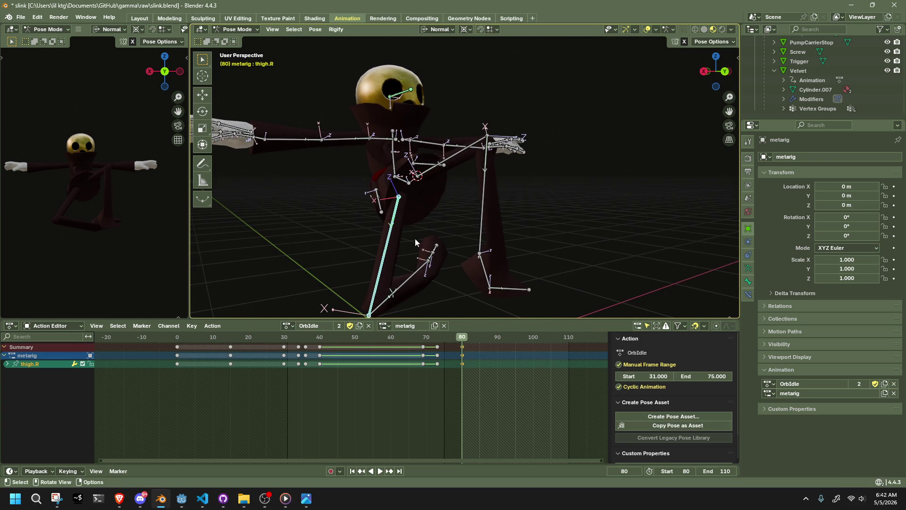
key("r")
key("z")
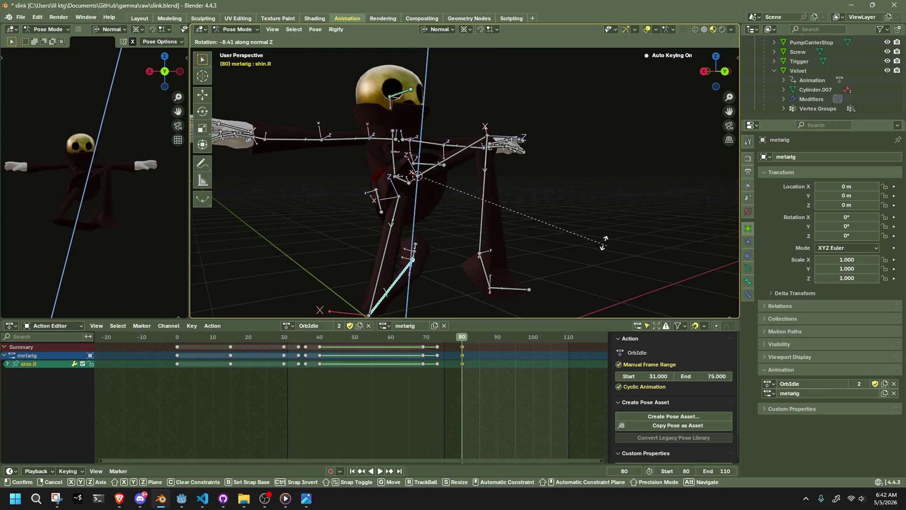
left_click(541, 166)
mouse_move(540, 165)
middle_mouse_down()
mouse_move(532, 185)
mouse_move(467, 217)
middle_mouse_up()
left_click(608, 247)
mouse_move(608, 246)
middle_mouse_down()
mouse_move(563, 259)
mouse_move(406, 260)
mouse_move(518, 250)
middle_mouse_up()
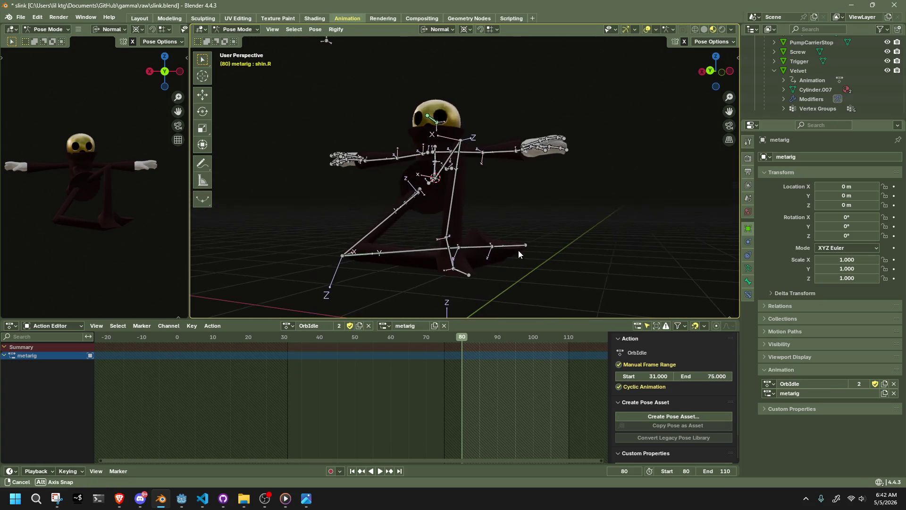
Rescale the right thigh slightly larger
left_click(381, 216)
key("s")
left_click(517, 214)
key("ctrl+z")
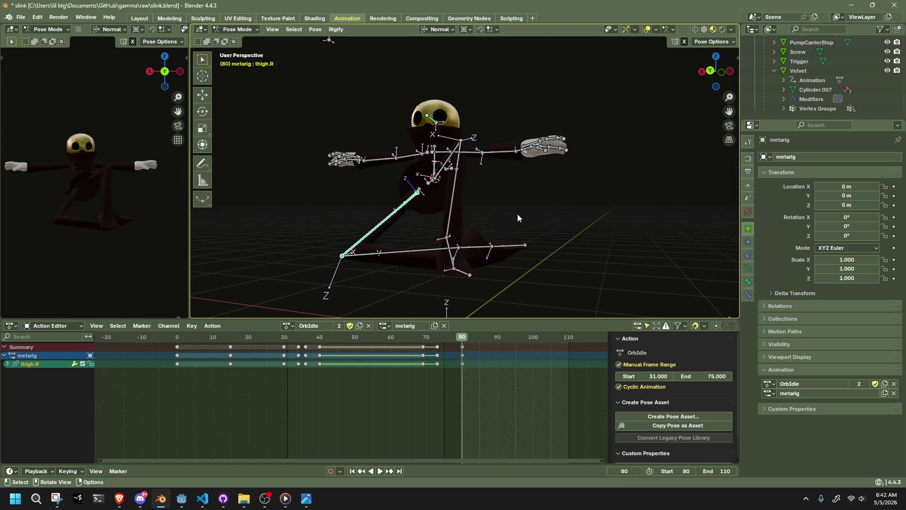
key("s")
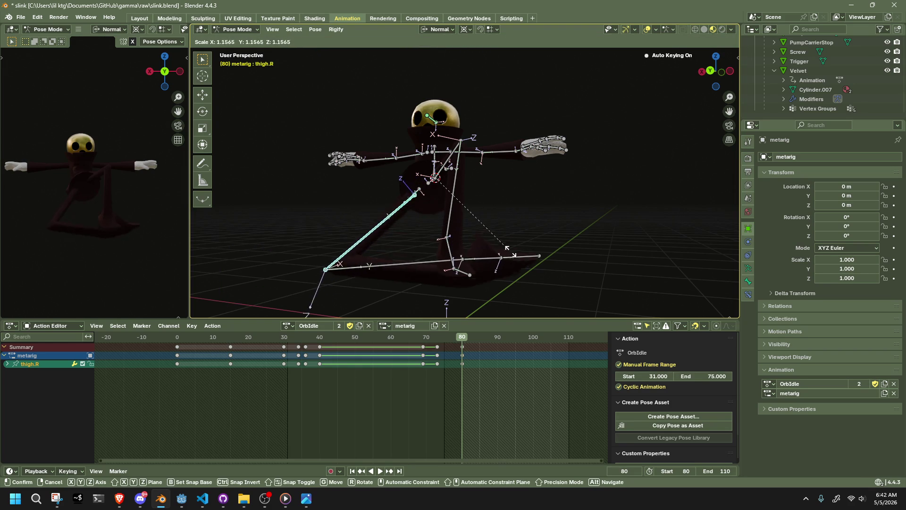
left_click(545, 266)
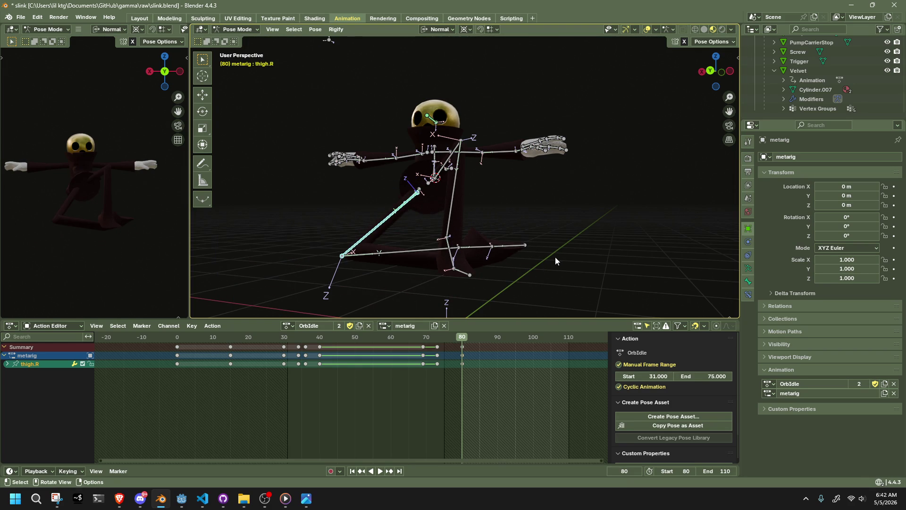
left_click(560, 258)
mouse_move(518, 219)
middle_mouse_down()
mouse_move(586, 269)
mouse_move(659, 244)
mouse_move(591, 212)
middle_mouse_up()
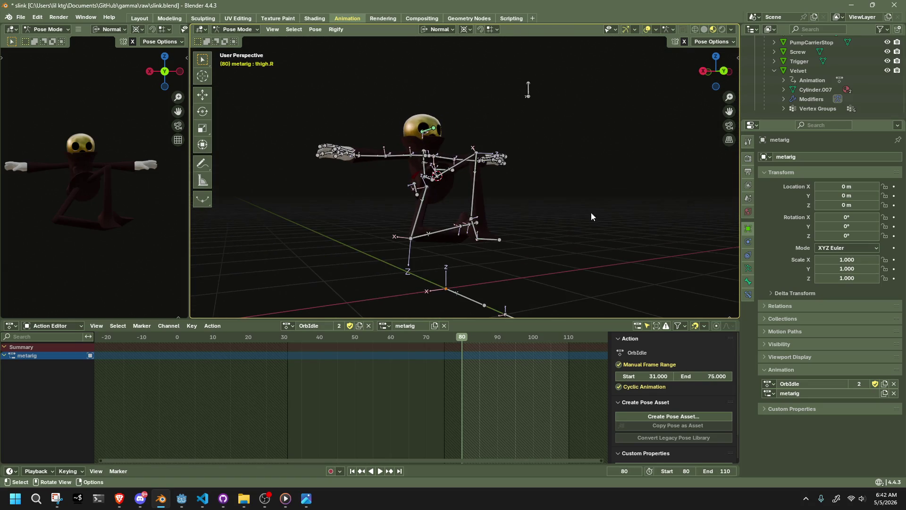
From behind, move the right shin down into the fold, cancelling a Z-constrained follow-up
left_click(725, 71)
left_click(428, 229)
scroll(515, 213, "up", 3)
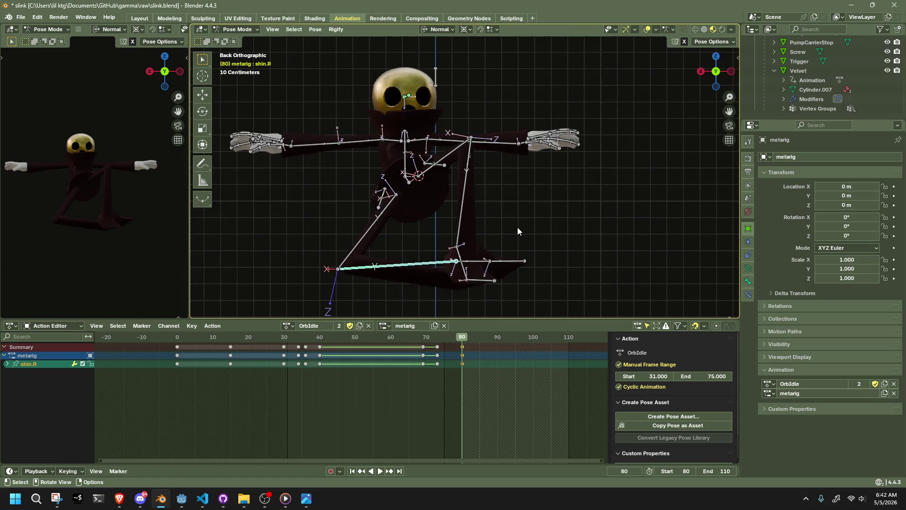
middle_click_drag(509, 263, 516, 256, "shift")
key("g")
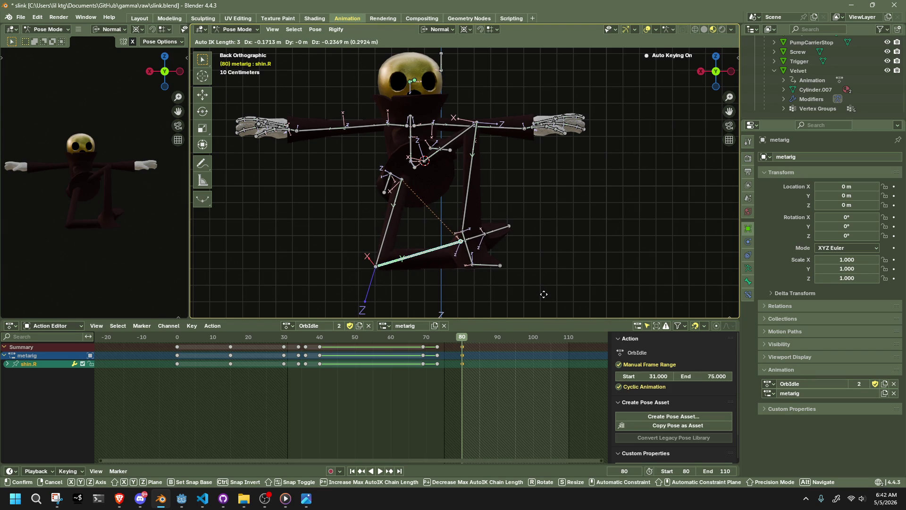
left_click(544, 294)
key("g")
key("z")
key("z")
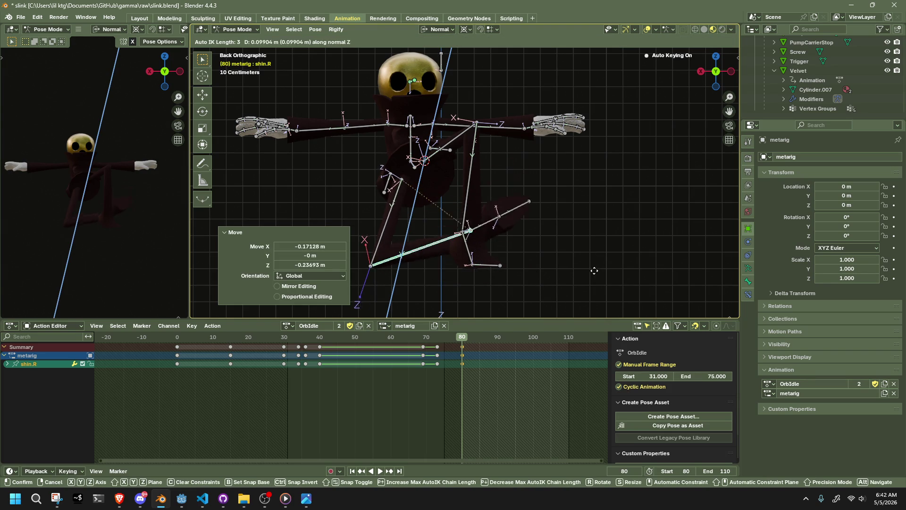
right_click(590, 283)
left_click(585, 259)
mouse_move(585, 260)
middle_mouse_down()
mouse_move(344, 262)
mouse_move(429, 211)
middle_mouse_up()
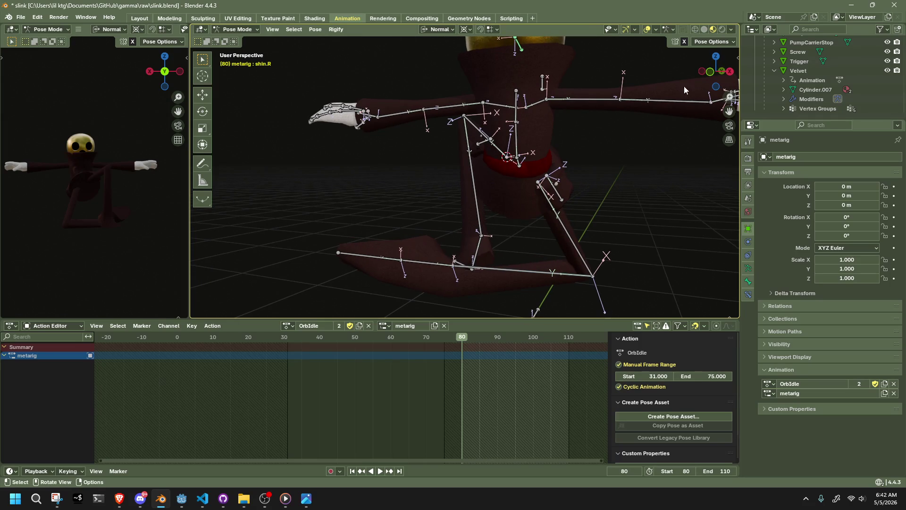
Reposition the right toe and give the right foot a first shrink
left_click(363, 256)
key("g")
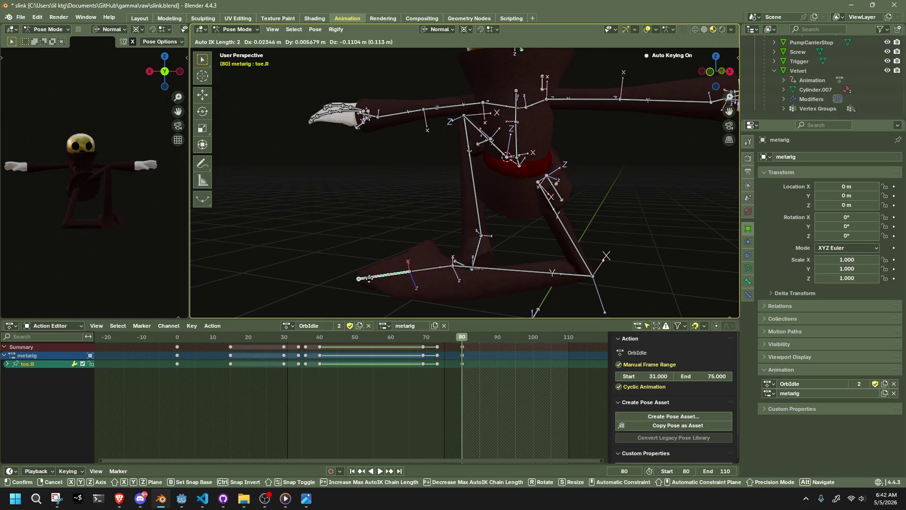
left_click(410, 306)
mouse_move(410, 307)
middle_mouse_down()
mouse_move(350, 282)
mouse_move(669, 257)
middle_mouse_up()
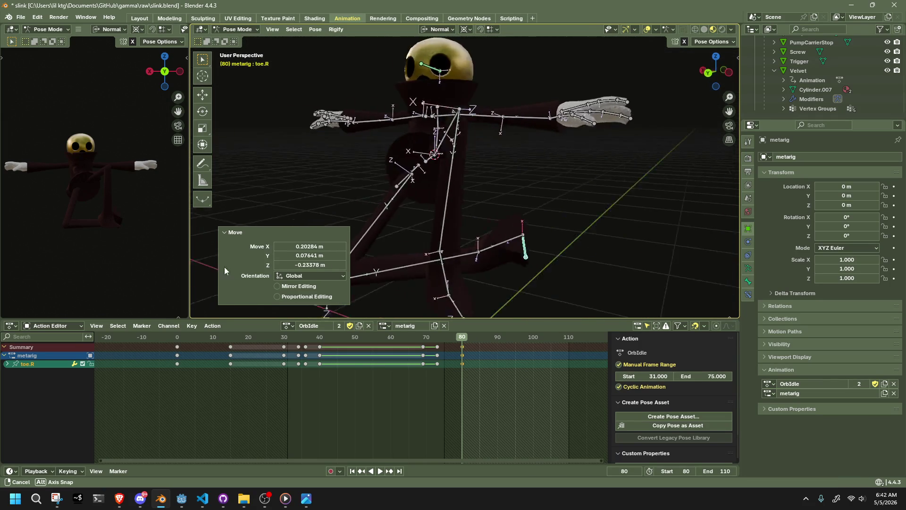
middle_click_drag(127, 177, 159, 201)
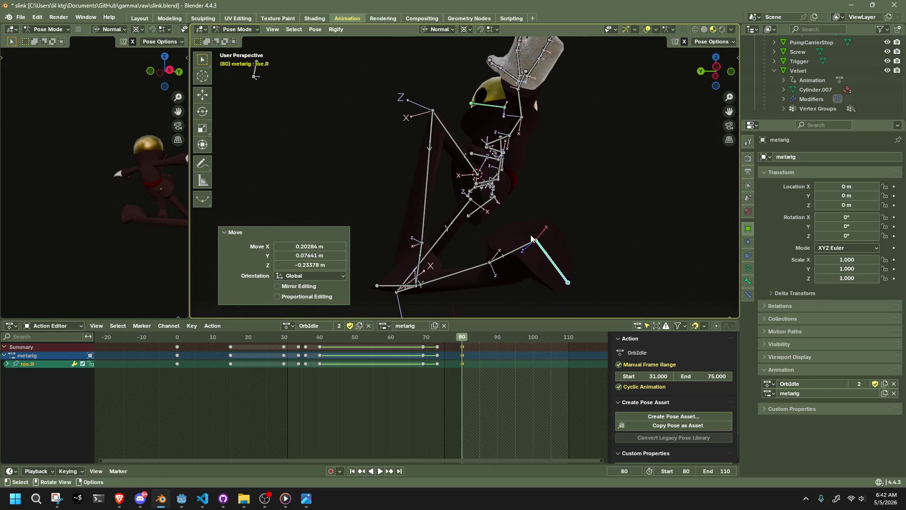
left_click(508, 256)
key("s")
left_click(505, 234)
mouse_move(563, 259)
middle_mouse_down()
mouse_move(417, 295)
mouse_move(480, 281)
mouse_move(410, 271)
middle_mouse_up()
left_click(410, 270)
key("g")
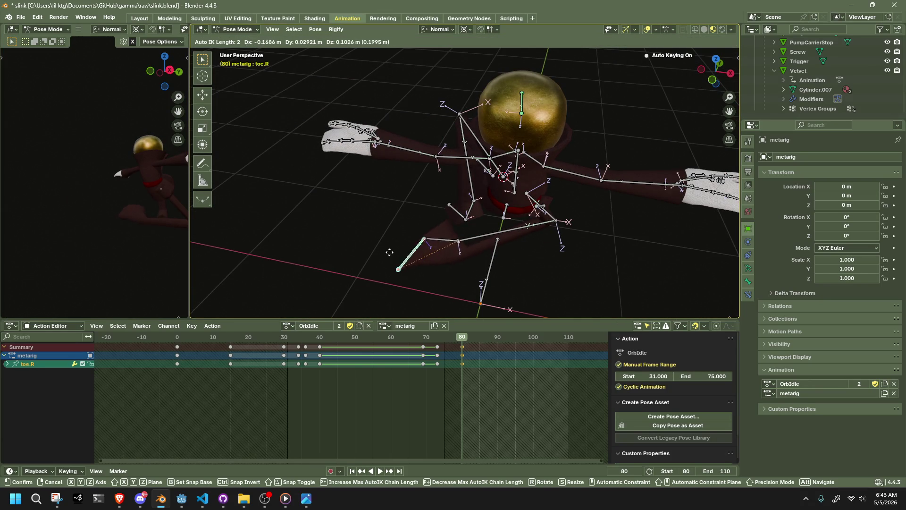
left_click(379, 245)
Scale the right foot to 0.819 from the back view, cancelling a follow-up move
middle_click_drag(380, 246, 652, 104)
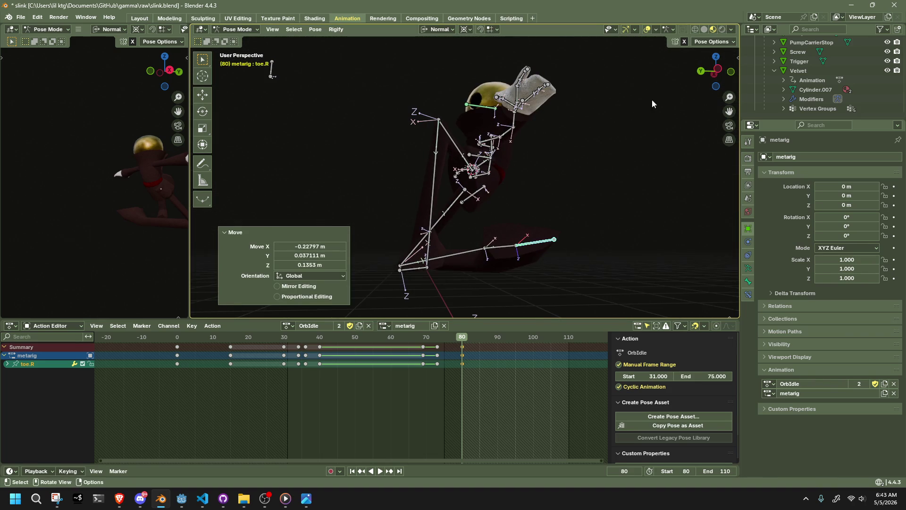
left_click(699, 74)
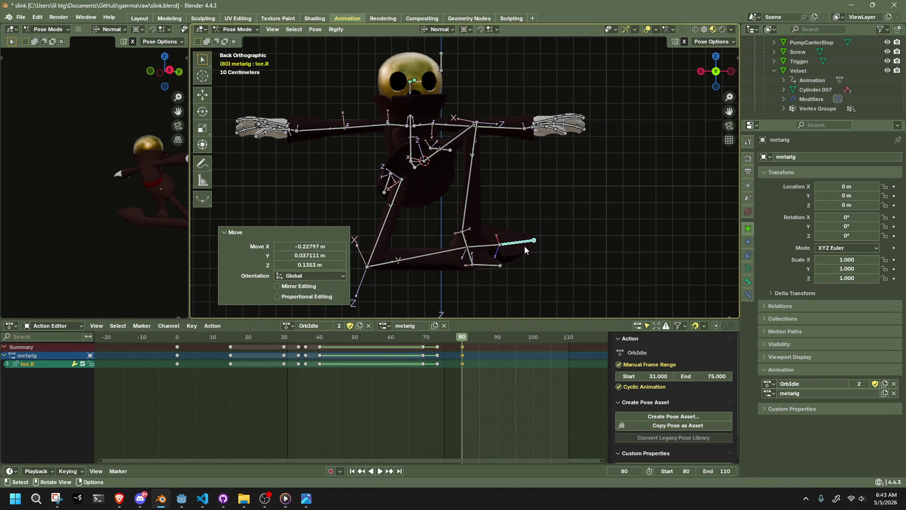
left_click(492, 247)
key("s")
left_click(545, 250)
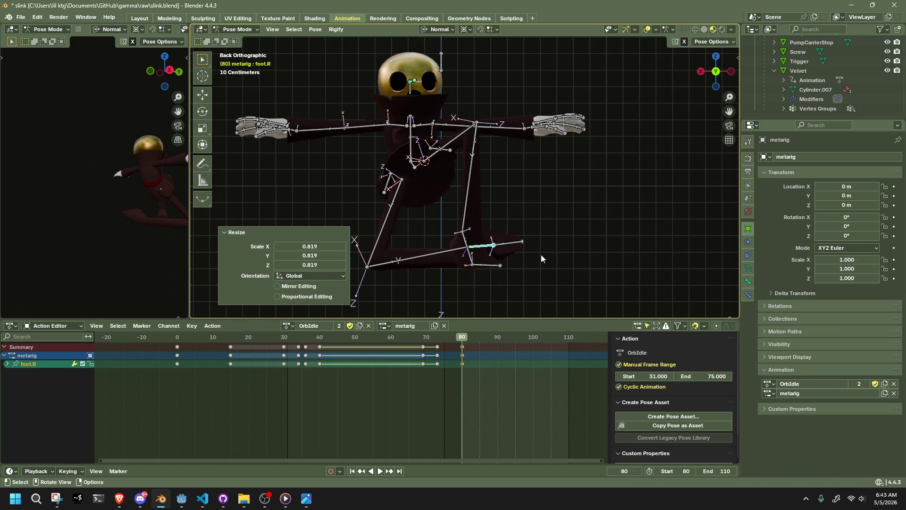
key("g")
key("Page_Up")
right_click(545, 317)
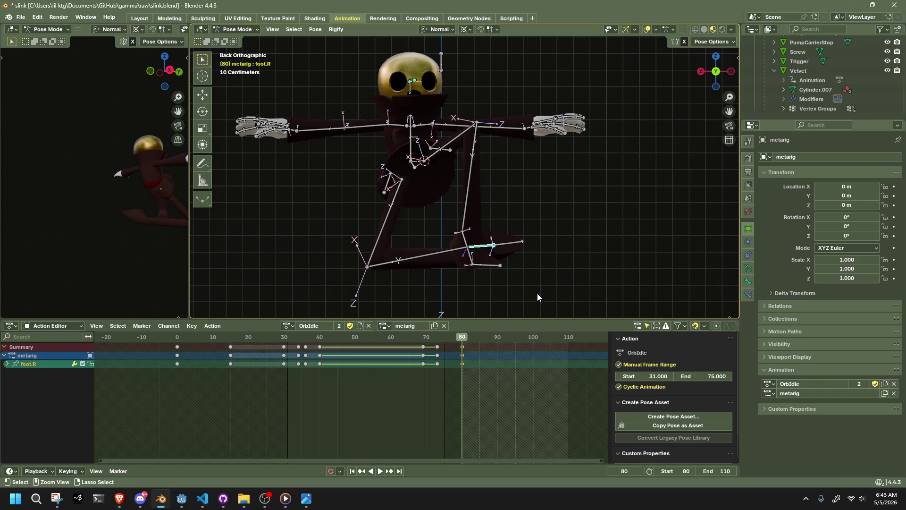
left_click(557, 275)
mouse_move(559, 275)
middle_mouse_down()
mouse_move(552, 264)
mouse_move(510, 265)
mouse_move(584, 265)
mouse_move(594, 240)
middle_mouse_up()
left_click(712, 77)
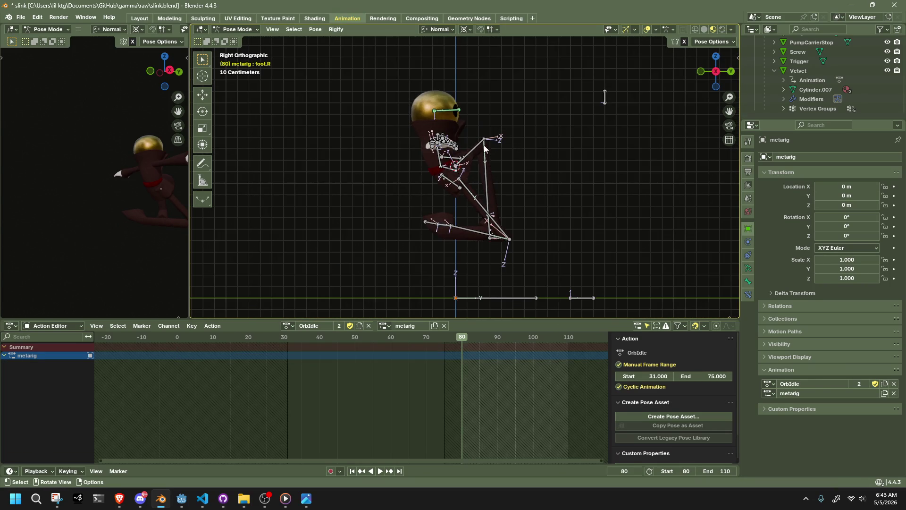
Nudge the Chest bone slightly forward in the right side view
middle_click_drag(453, 146, 468, 138)
left_click(465, 142)
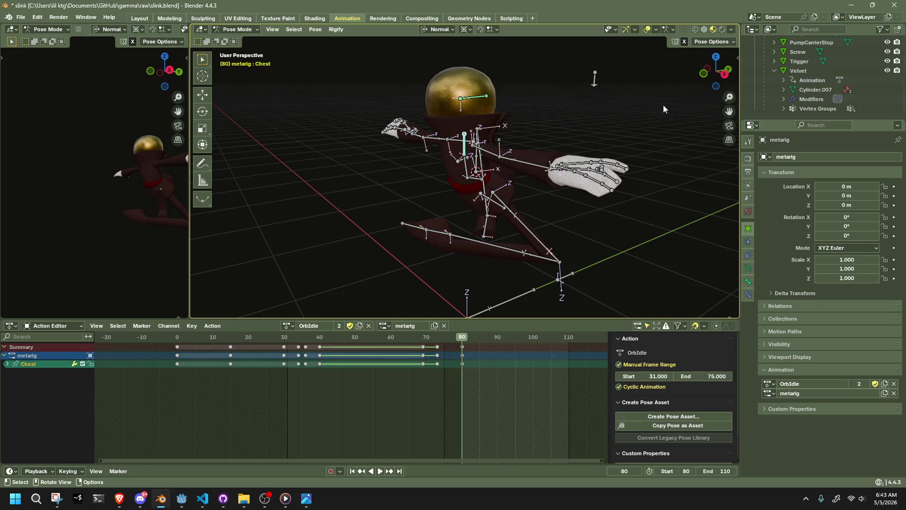
left_click(725, 74)
key("g")
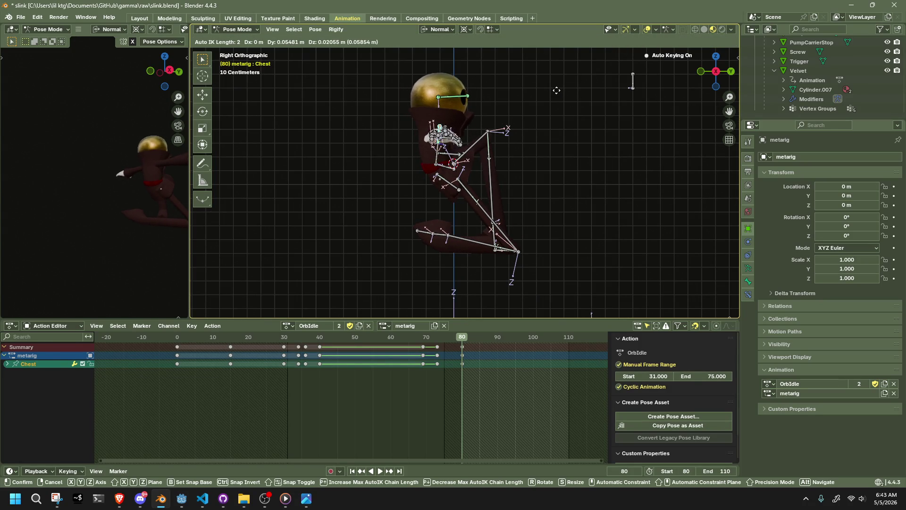
left_click(557, 89)
key("g")
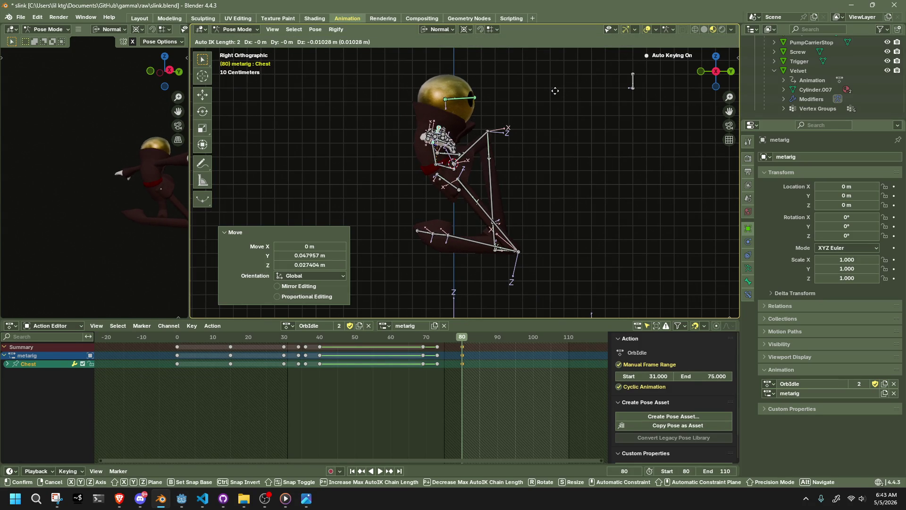
left_click(557, 90)
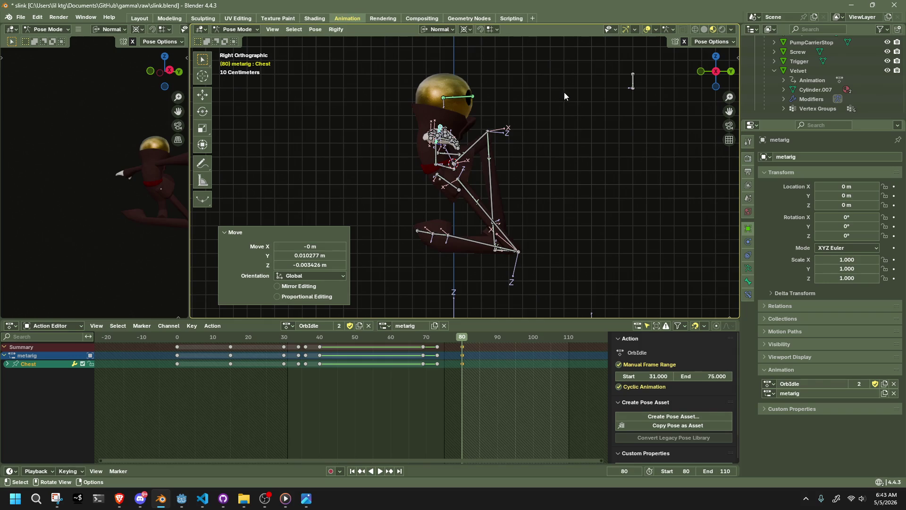
left_click(180, 73)
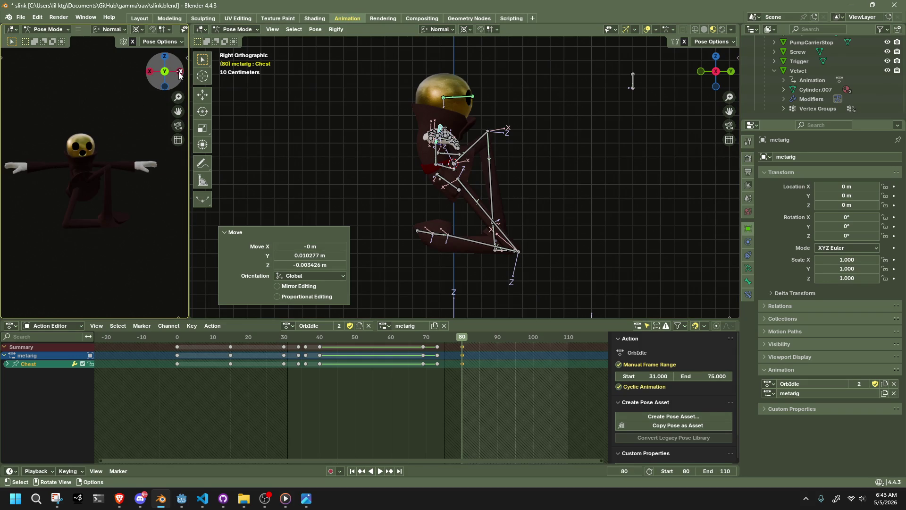
left_click(719, 61)
key("a")
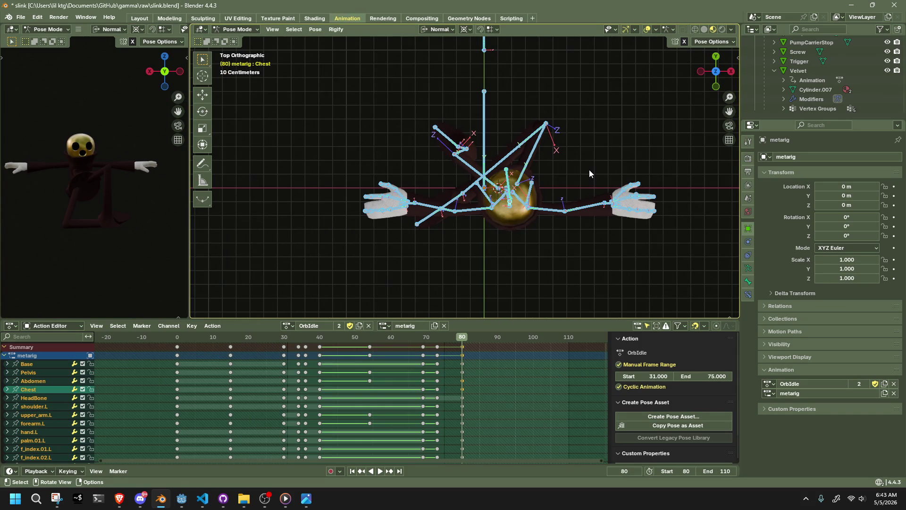
key("alt+a")
Snap the Pelvis bone to the 3D cursor, retrying after an undone attempt and trial move
mouse_move(604, 173)
middle_mouse_down()
mouse_move(464, 103)
mouse_move(433, 160)
middle_mouse_up()
left_click(457, 168)
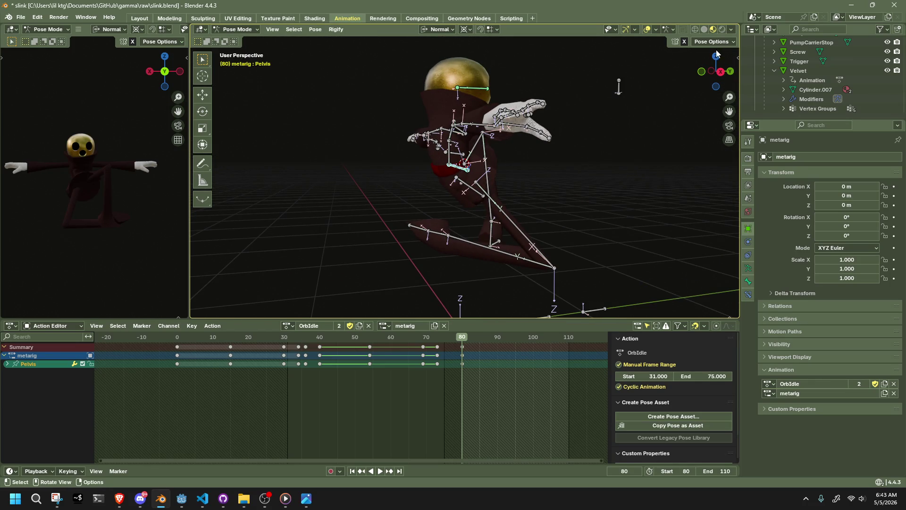
left_click(714, 43)
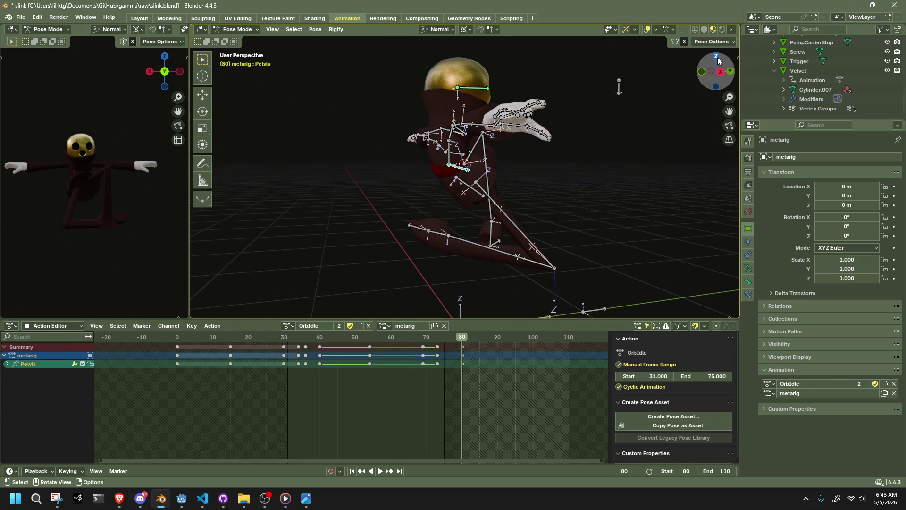
left_click(716, 59)
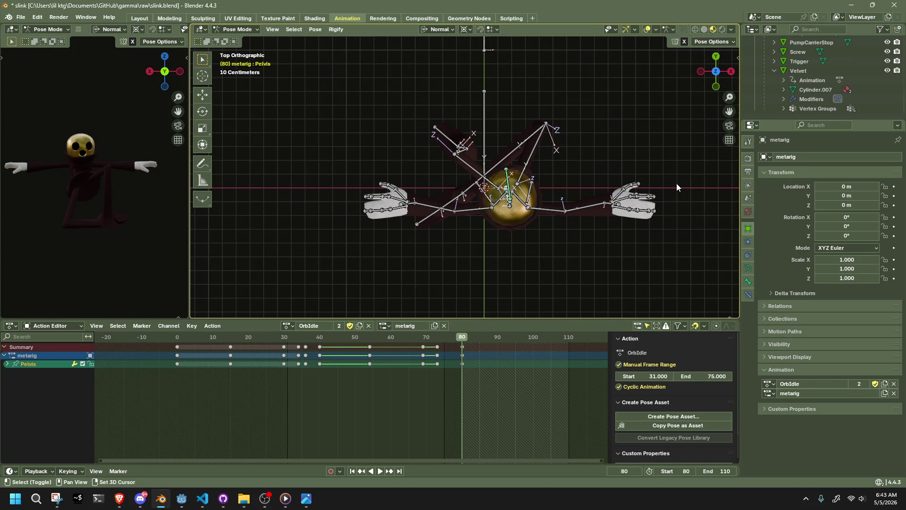
key("shift+s")
key("KP_7")
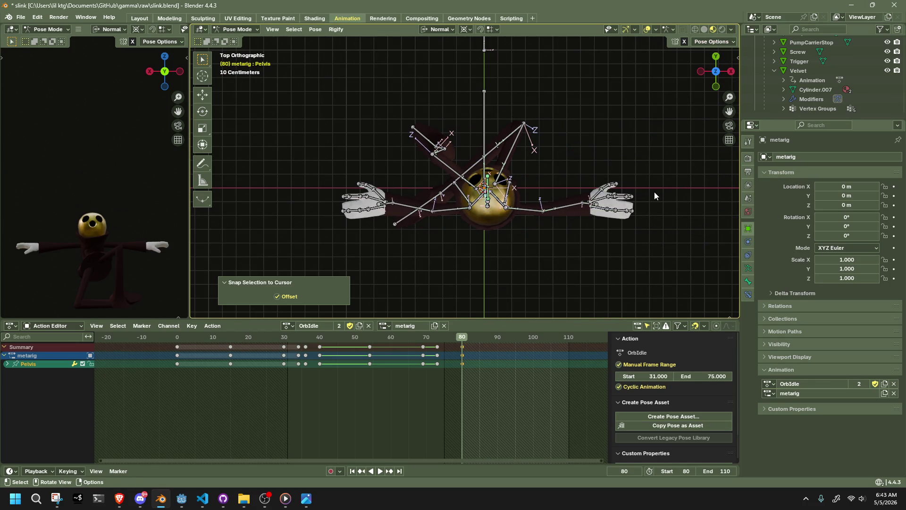
key("ctrl+z")
key("shift+s")
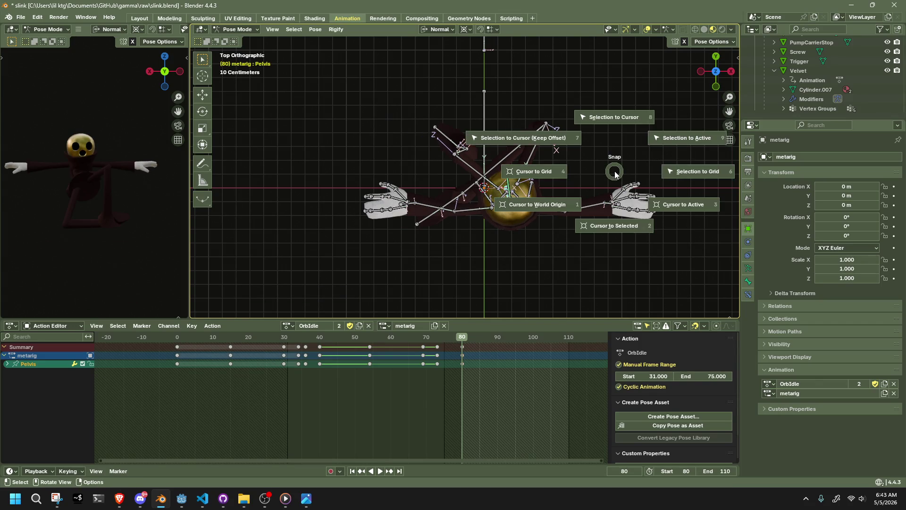
key("7")
mouse_move(614, 170)
middle_mouse_down()
mouse_move(487, 111)
mouse_move(540, 147)
mouse_move(580, 100)
mouse_move(629, 118)
middle_mouse_up()
left_click(718, 65)
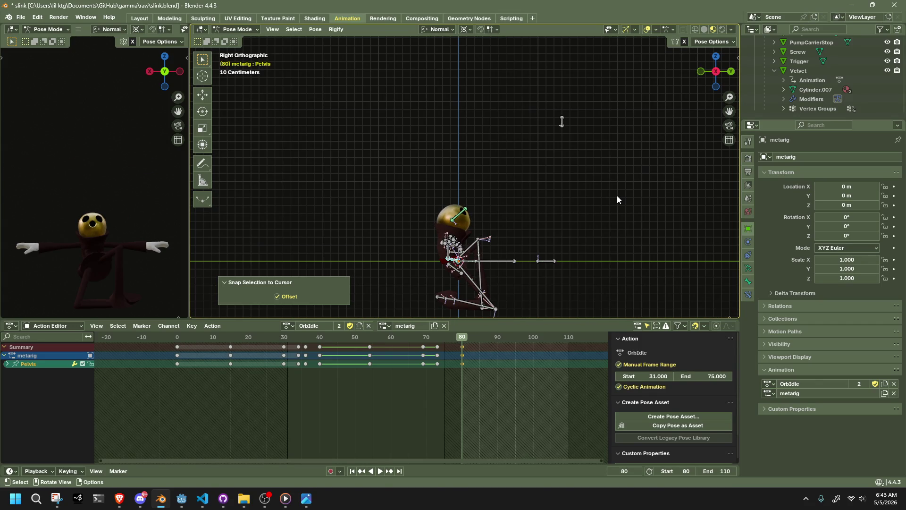
key("g")
left_click(616, 153)
key("ctrl+z")
Switch transform orientation to Global and raise the Pelvis along Z so the body sits higher
left_click(441, 29)
left_click(435, 61)
key("g")
key("z")
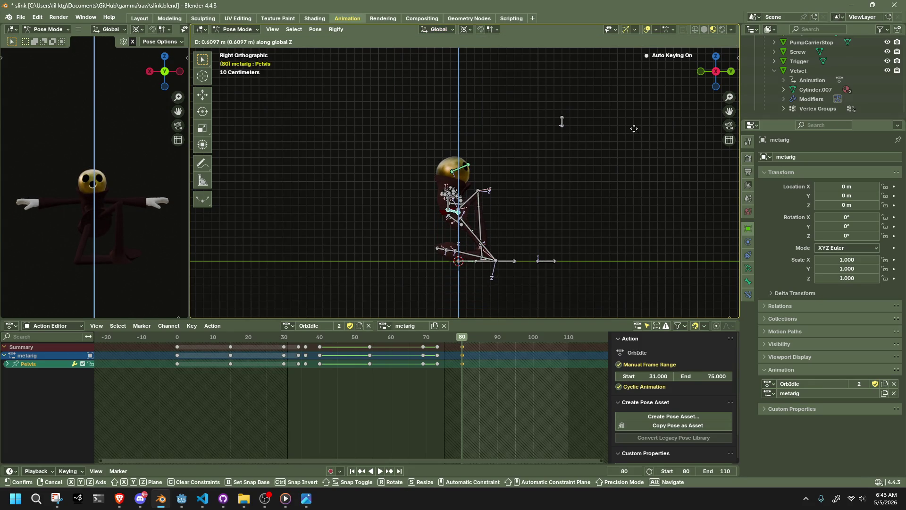
left_click(634, 129)
Lower the HeadLookAtBone target about 0.56 m along global Z to drop the head's gaze
left_click_drag(547, 85, 607, 143)
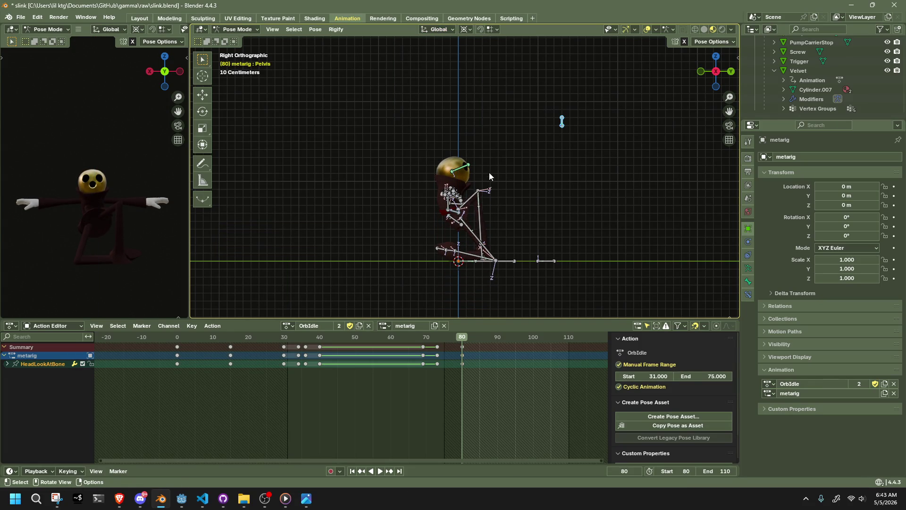
key("g")
key("z")
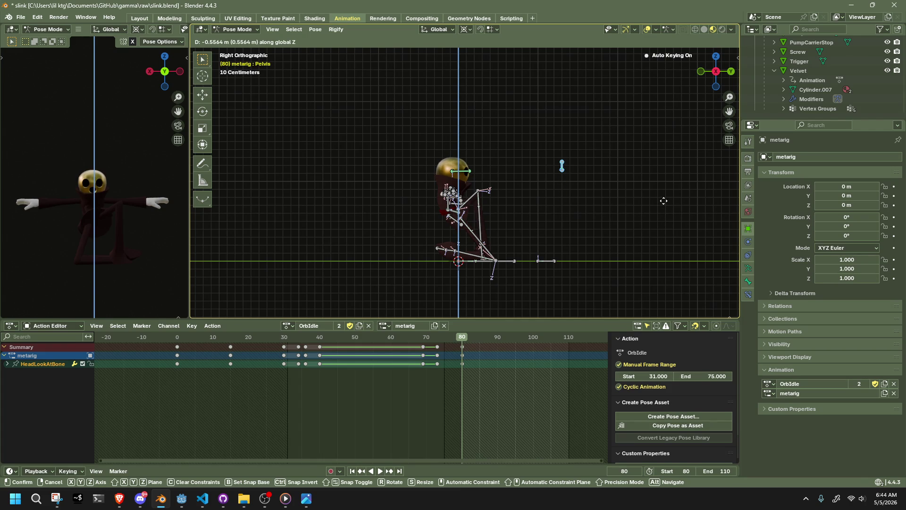
left_click(664, 201)
left_click(573, 210)
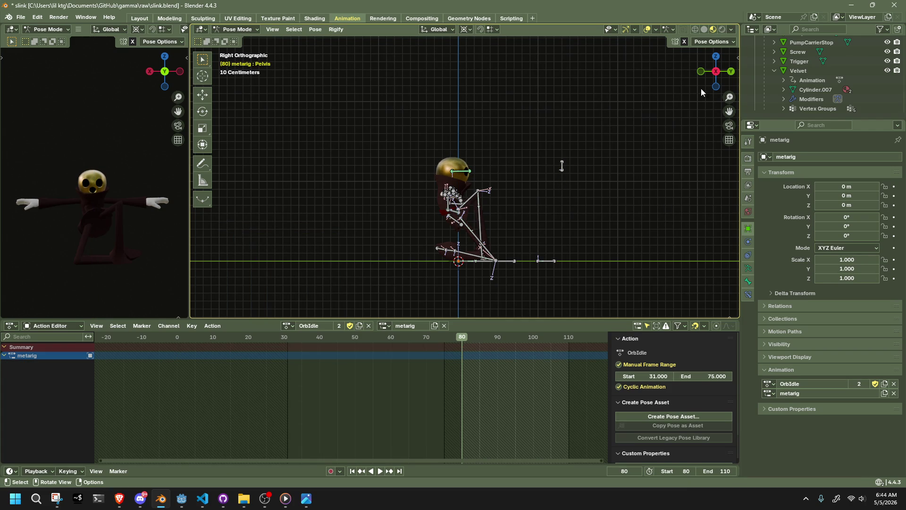
left_click(728, 72)
scroll(453, 213, "up", 4)
left_click(434, 221)
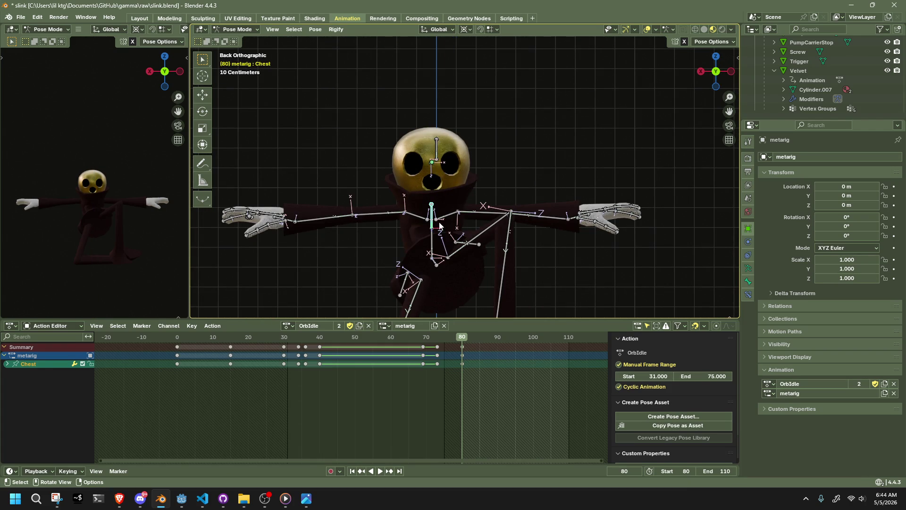
Tilt the Abdomen bone sideways around the Y axis after two cancelled attempts
left_click(433, 238)
key("r")
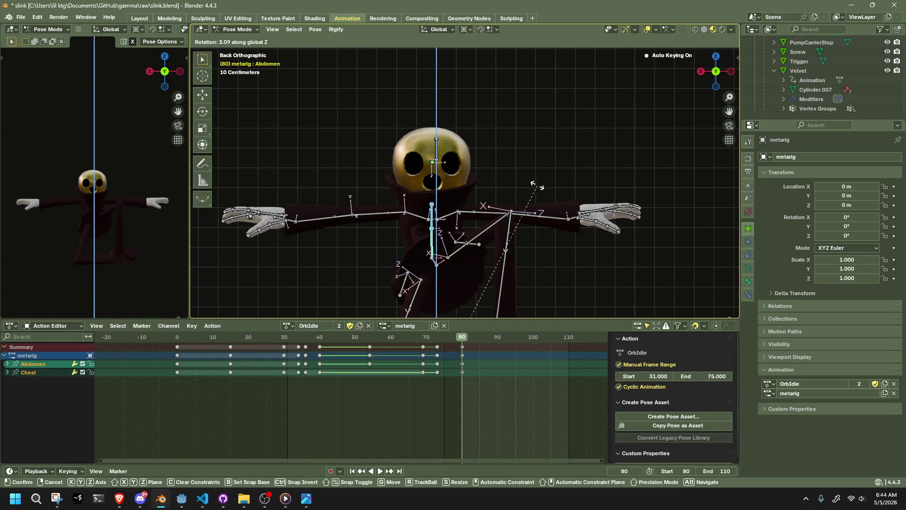
key("y")
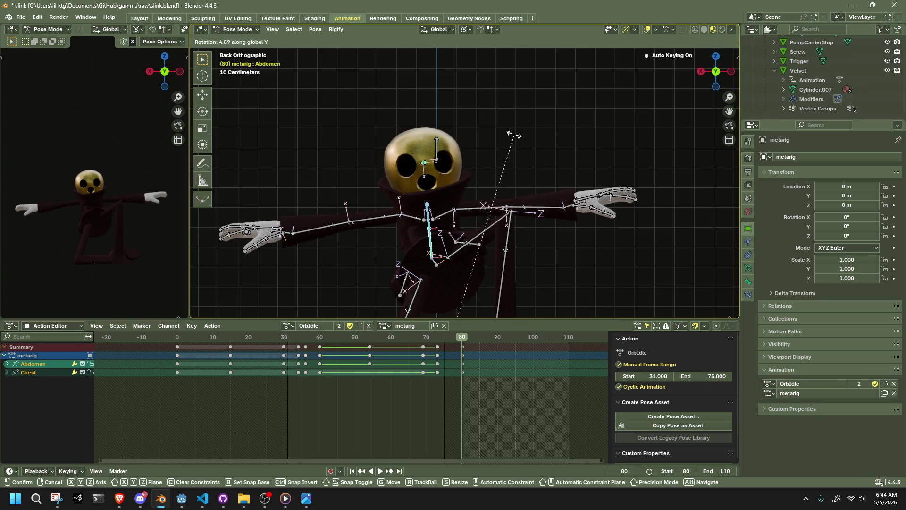
key("Escape")
left_click(713, 42)
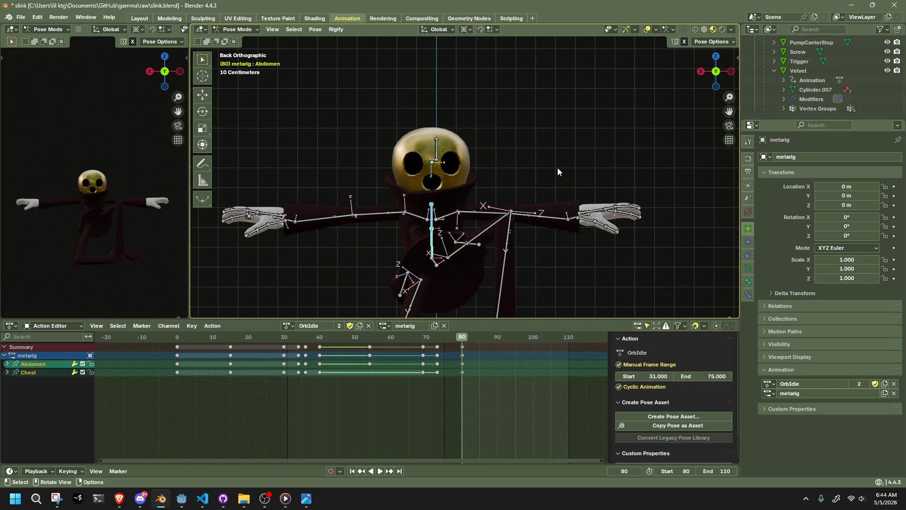
key("r")
key("y")
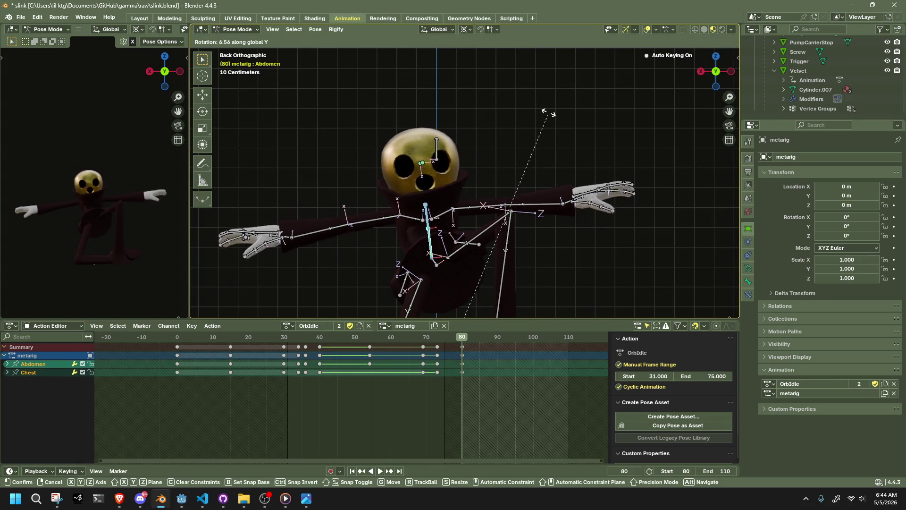
key("Escape")
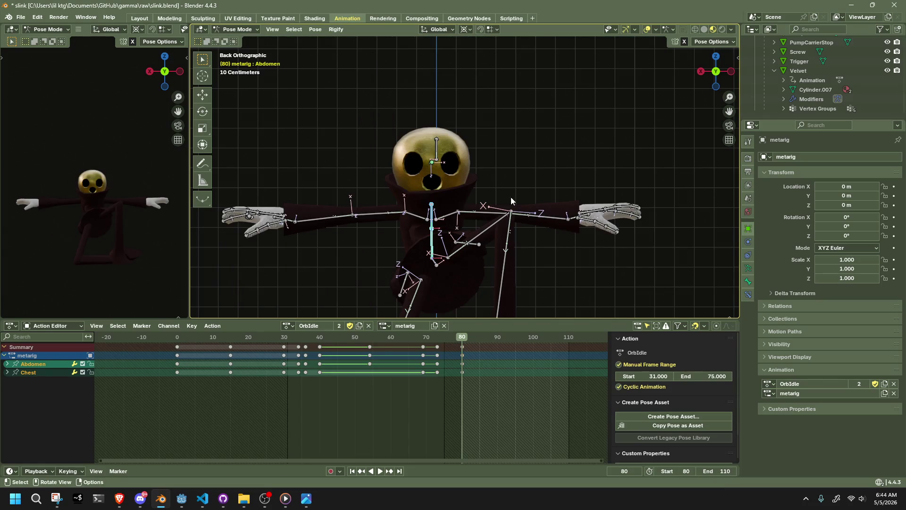
middle_click_drag(453, 195, 583, 184)
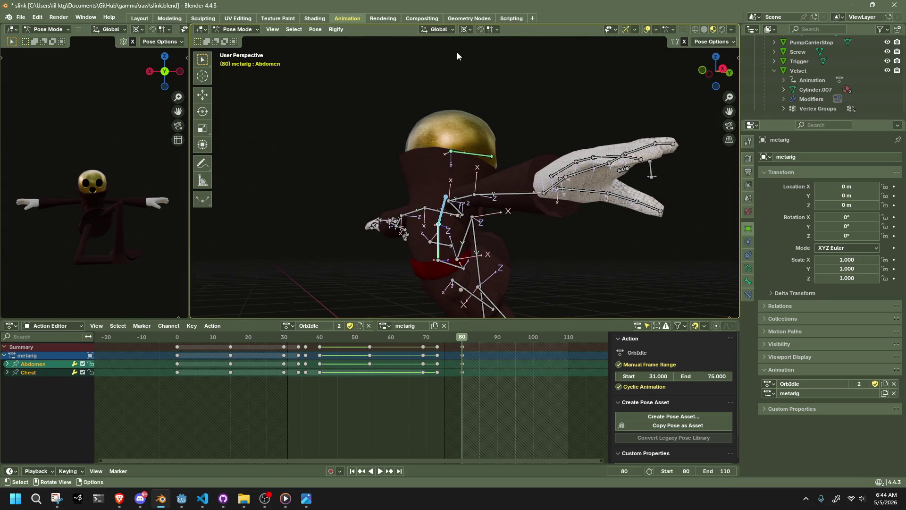
left_click(464, 29)
left_click(473, 73)
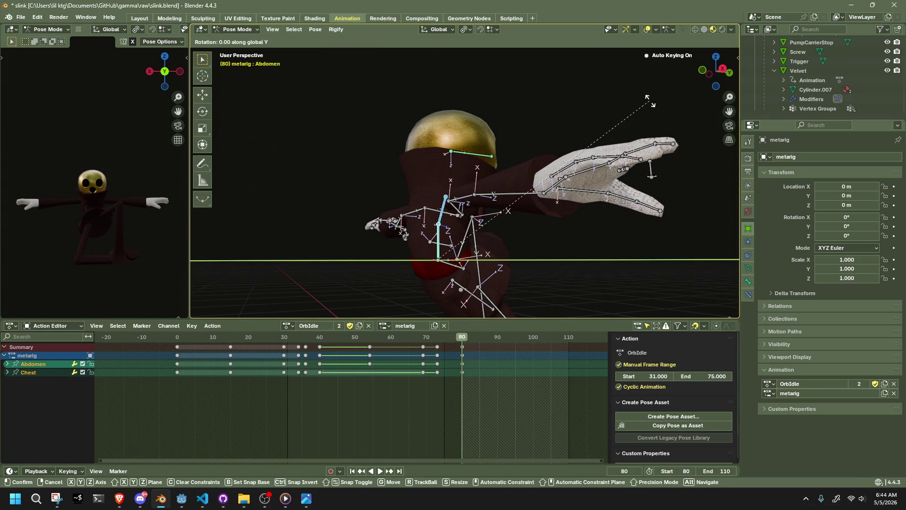
key("r")
key("y")
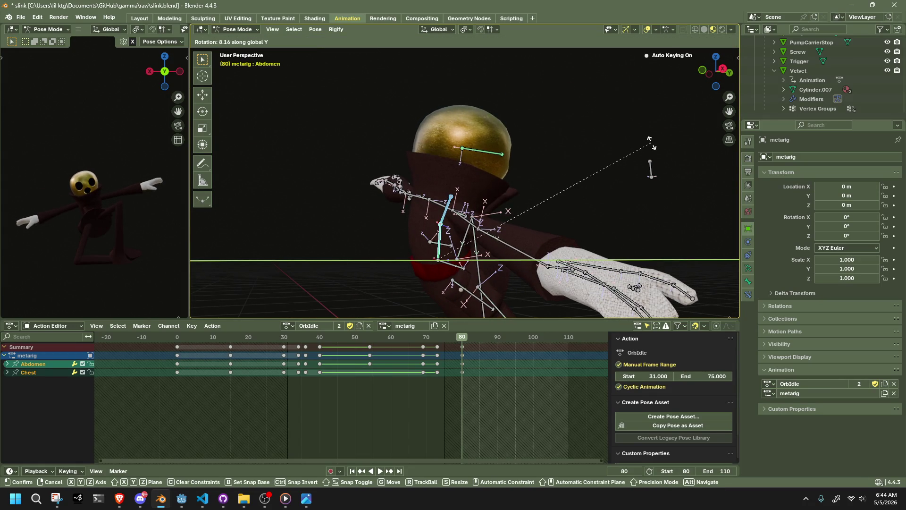
left_click(649, 141)
Turn the HeadBone about 14° from the back view
middle_click_drag(561, 154, 418, 176)
left_click(715, 74)
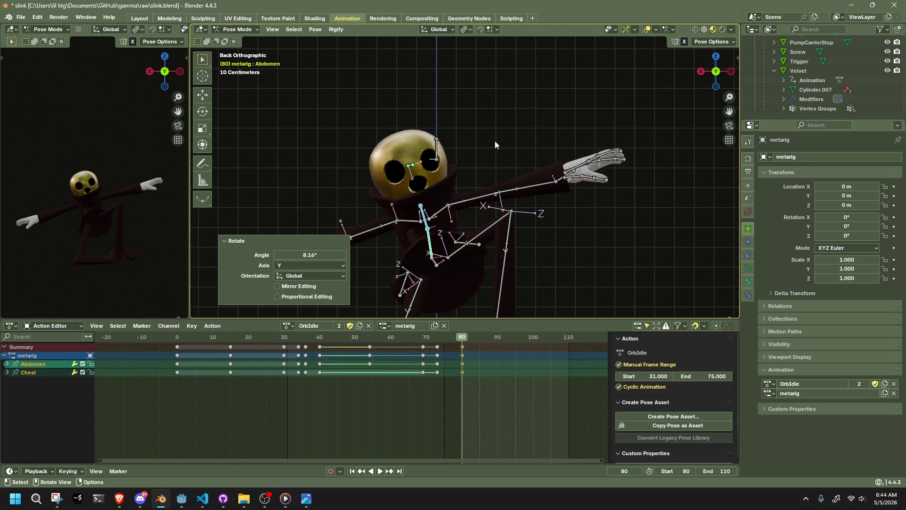
left_click(410, 166)
key("r")
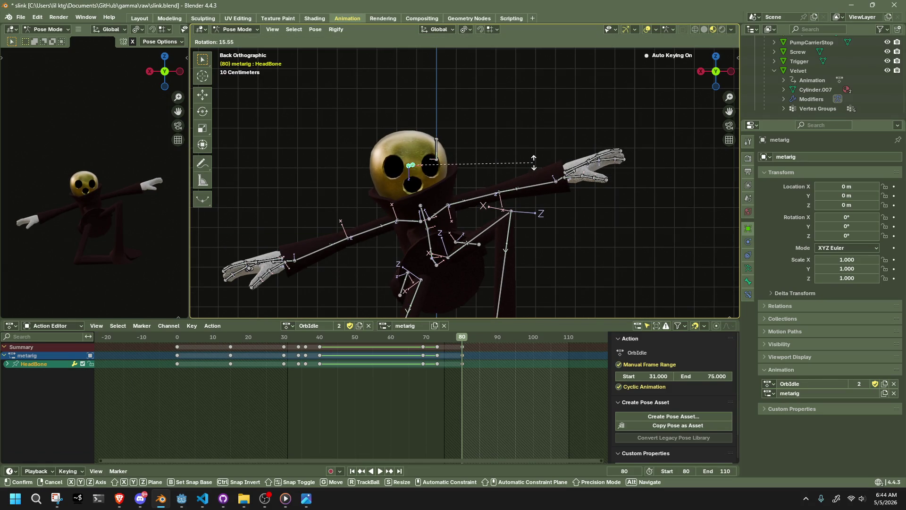
left_click(534, 161)
scroll(503, 244, "down", 2)
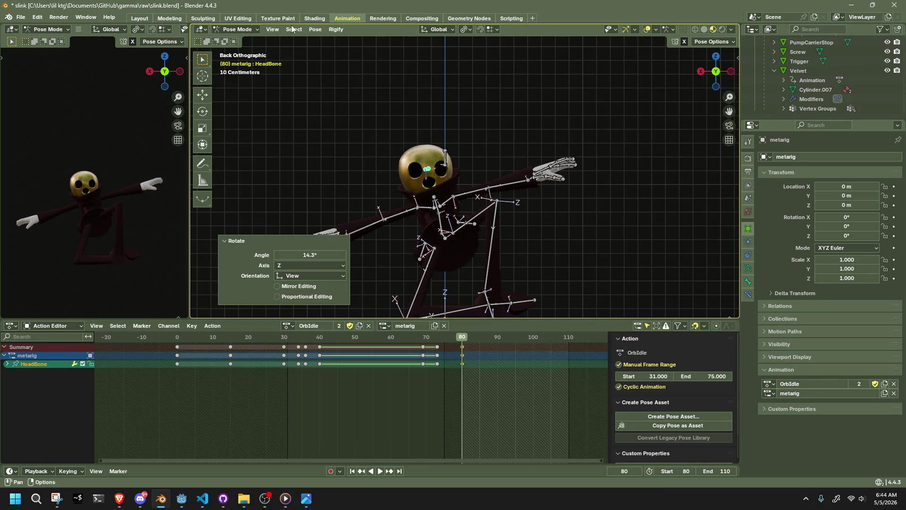
left_click(707, 41)
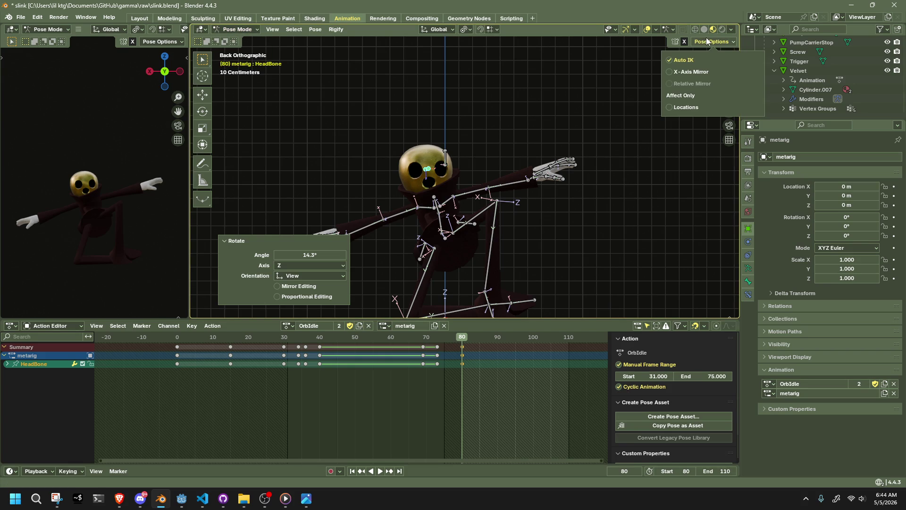
left_click(685, 62)
Slide the Pelvis roughly 1 cm sideways along X, cancelling a second nudge
left_click(446, 241)
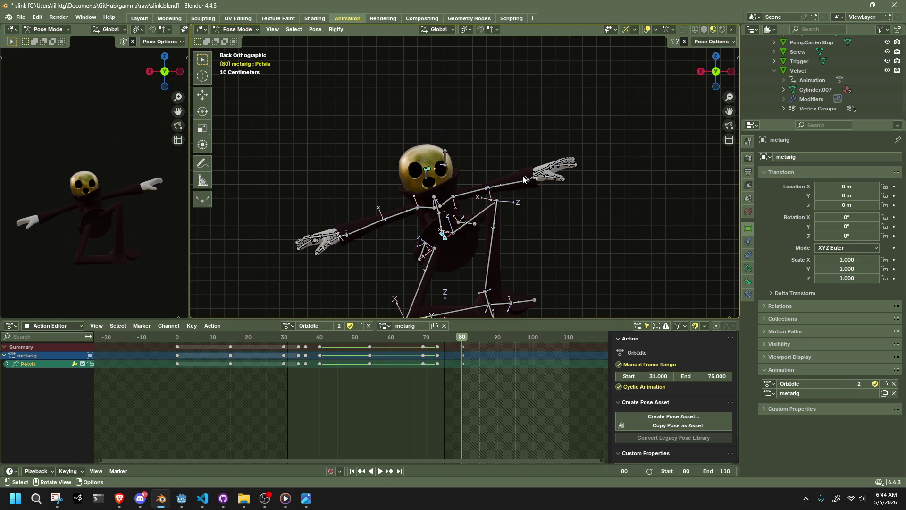
key("g")
key("x")
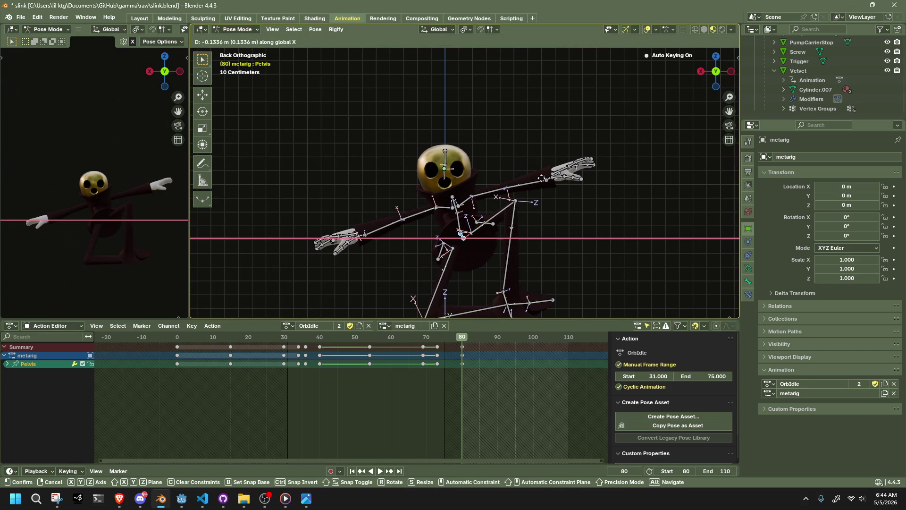
left_click(542, 178)
key("g")
key("x")
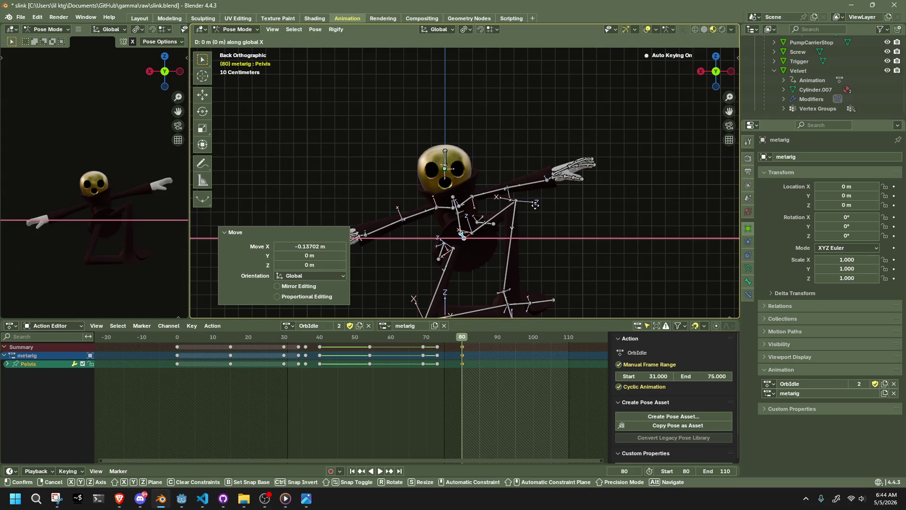
right_click(536, 204)
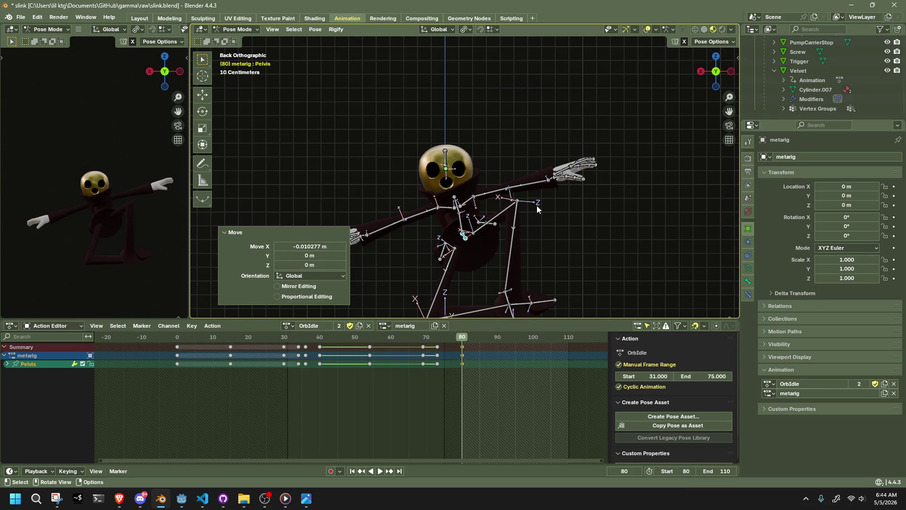
left_click(586, 239)
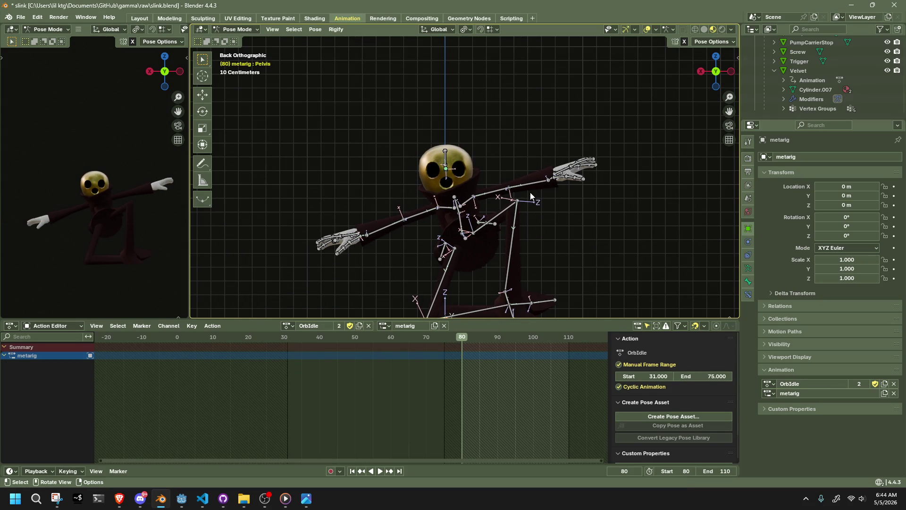
middle_click_drag(530, 192, 351, 187)
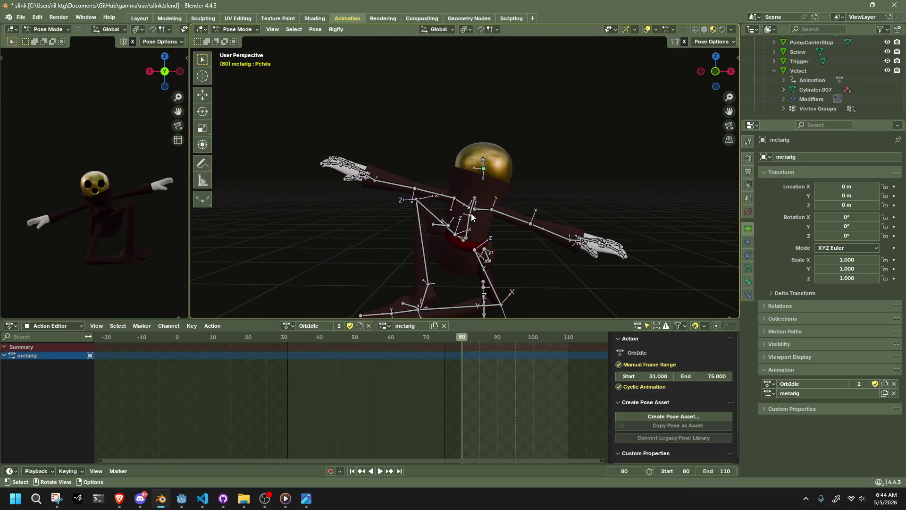
Twist the Chest bone around the Z axis
left_click(472, 216)
key("r")
key("z")
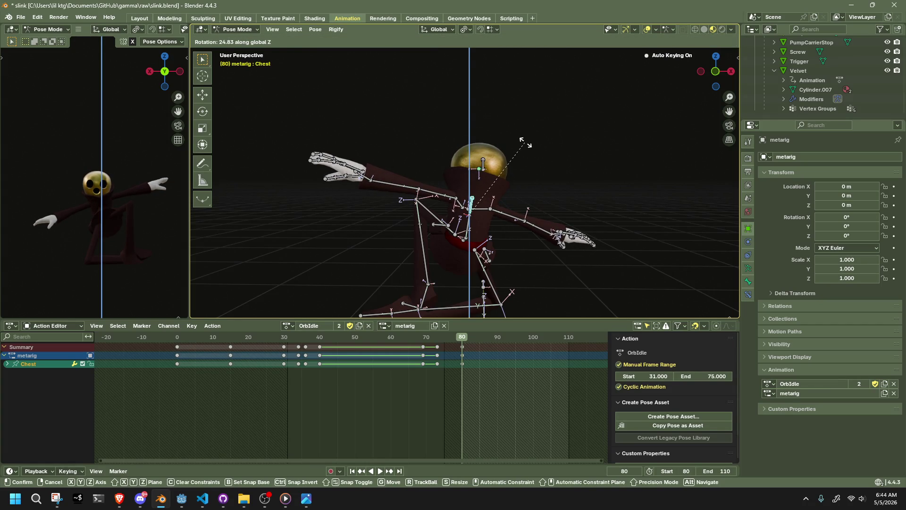
left_click(506, 140)
middle_click_drag(506, 139, 612, 180)
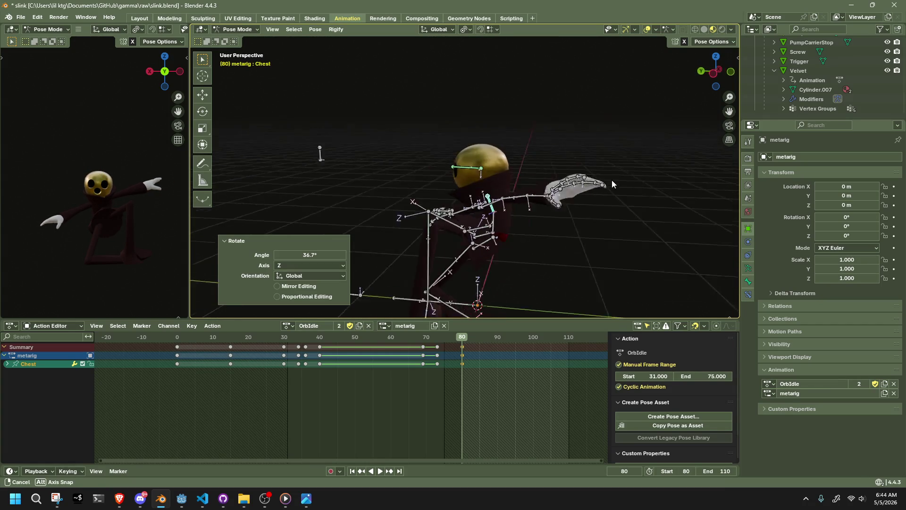
left_click(702, 70)
Lower the right upper arm by rotating it around Y, then adjust it from the side view
left_click(400, 231)
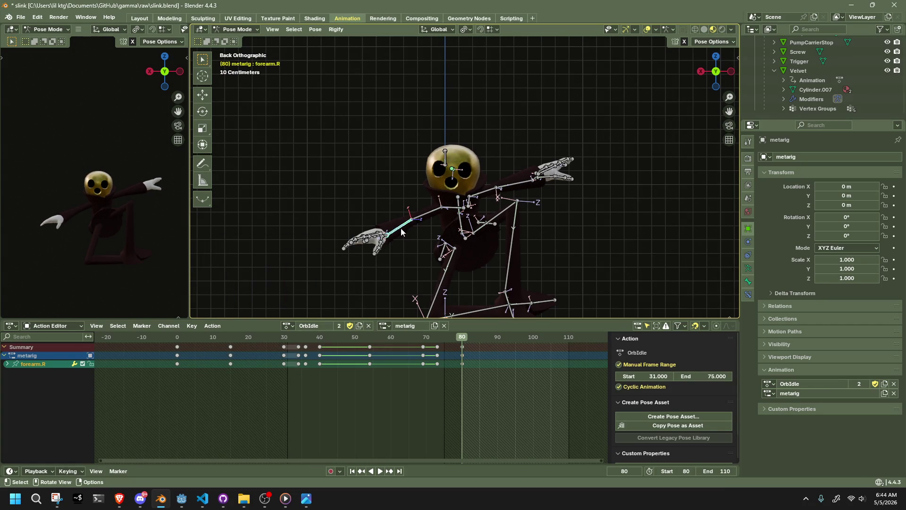
middle_click_drag(408, 233, 579, 210)
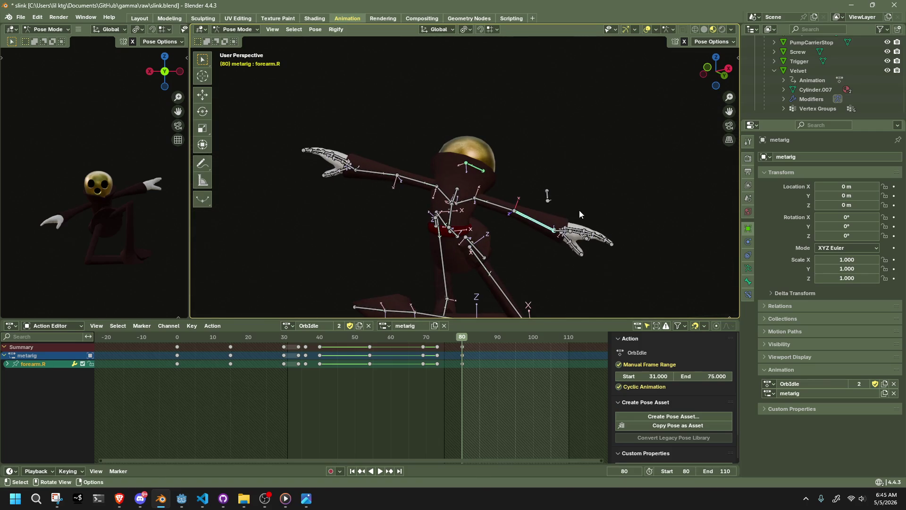
key("r")
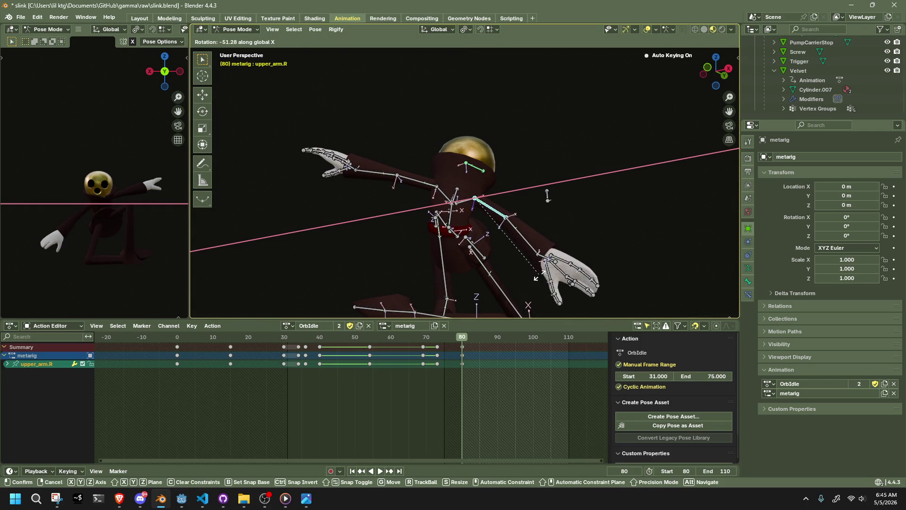
key("Escape")
key("bracketleft")
middle_click_drag(616, 200, 647, 223)
key("r")
key("z")
key("y")
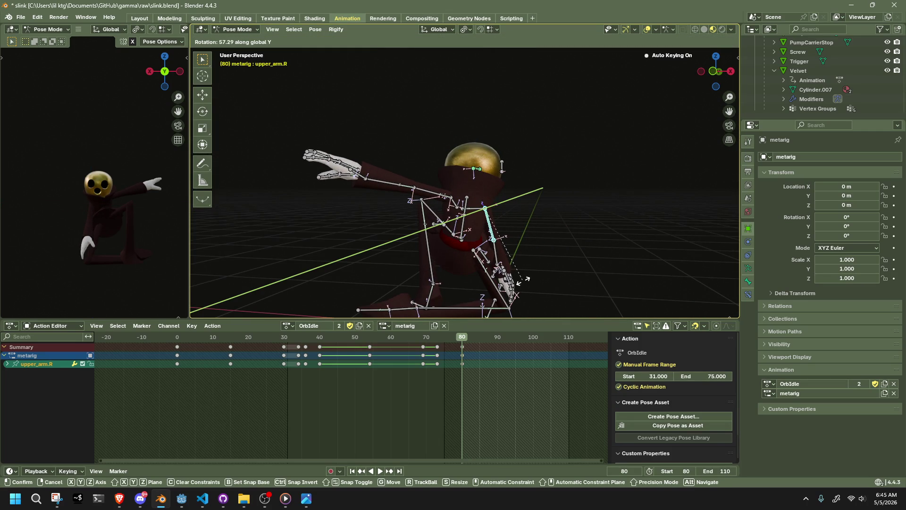
left_click(529, 278)
middle_click_drag(527, 280, 597, 173)
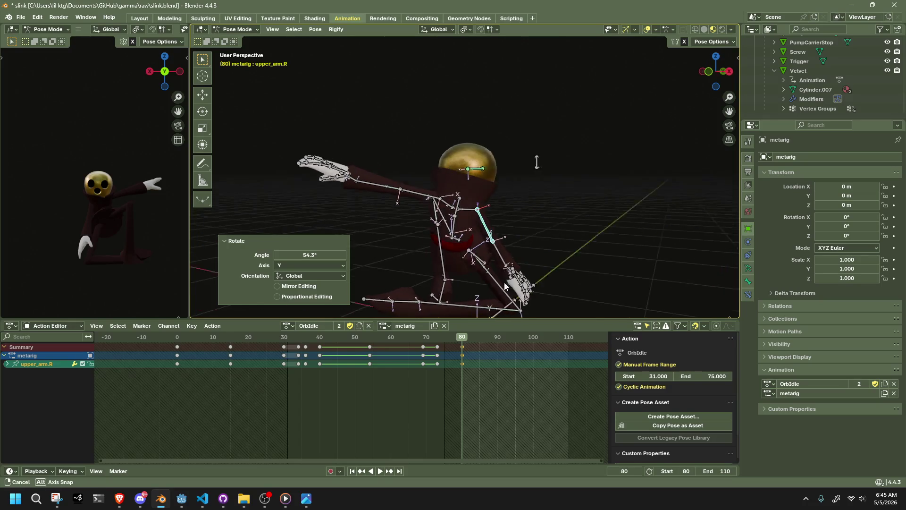
left_click(706, 75)
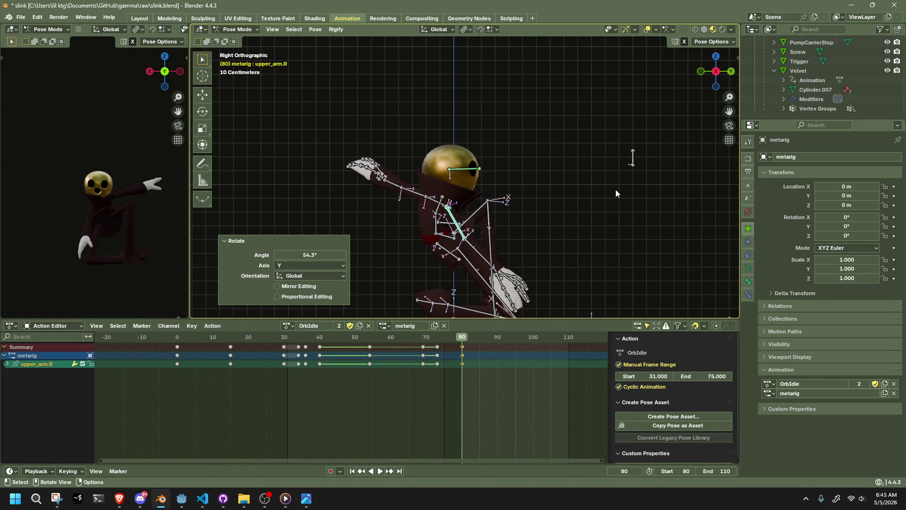
key("r")
left_click(553, 234)
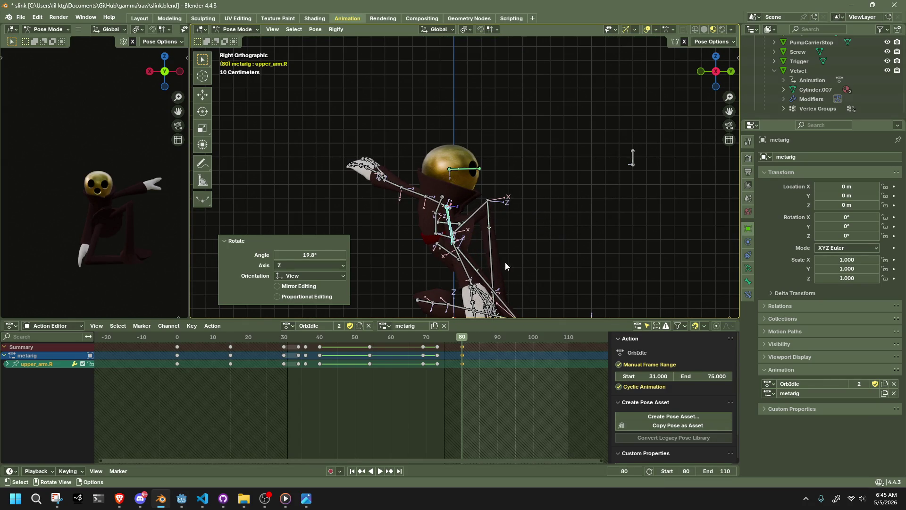
Bend the right forearm upward and move the hand toward the face
left_click(468, 281)
key("r")
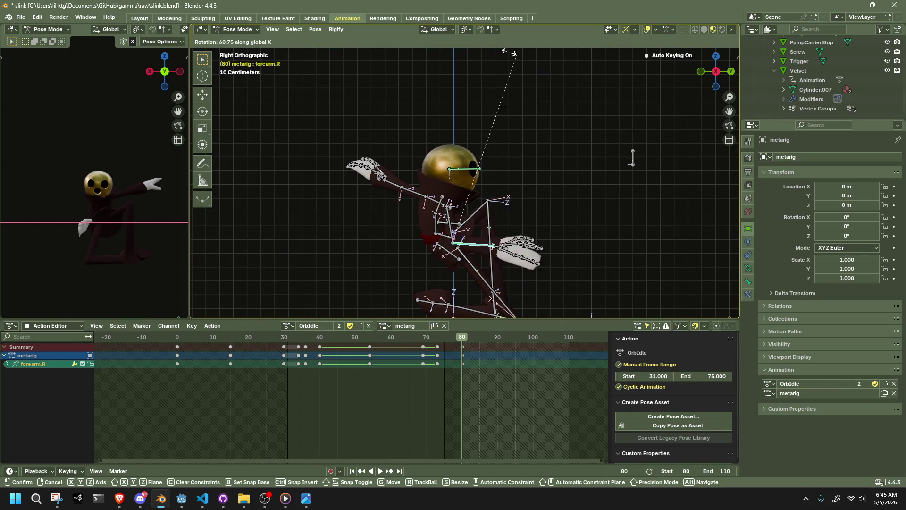
left_click(249, 97)
mouse_move(602, 162)
middle_mouse_down()
mouse_move(482, 168)
mouse_move(490, 164)
middle_mouse_up()
left_click(727, 74)
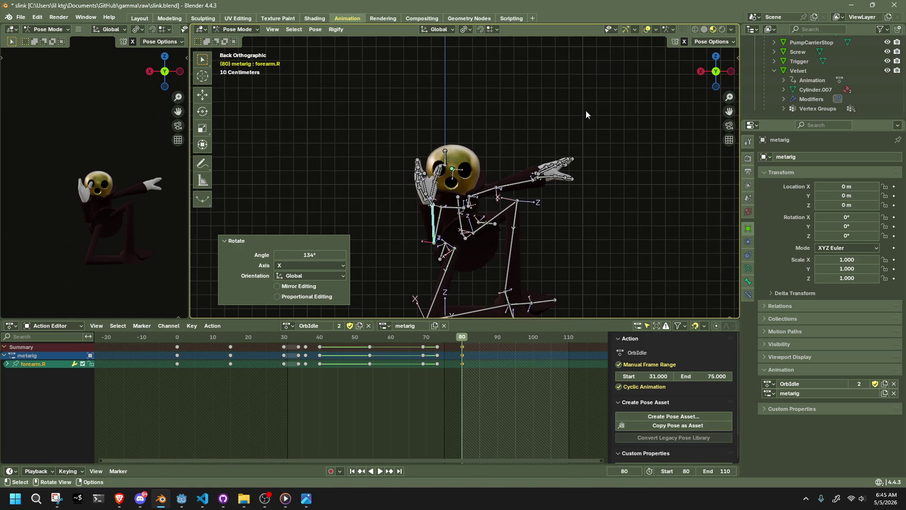
key("r")
left_click(498, 115)
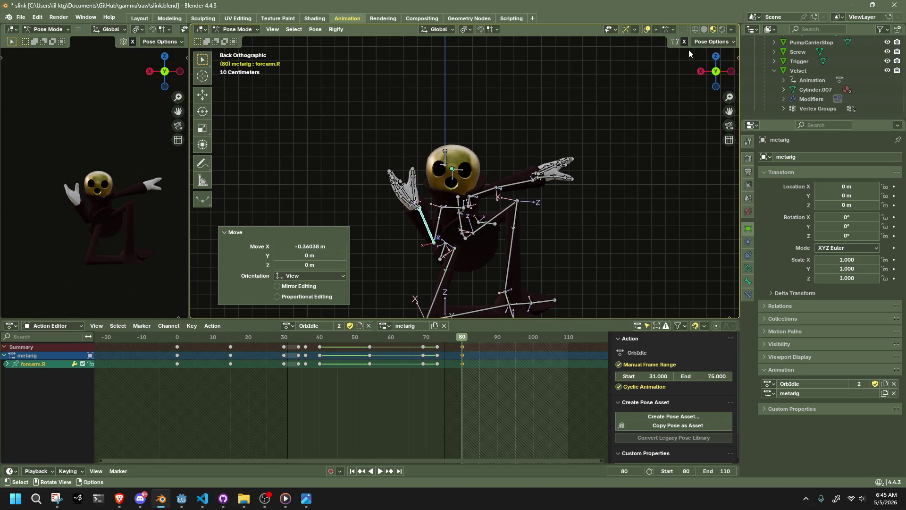
left_click(708, 42)
left_click(683, 70)
key("g")
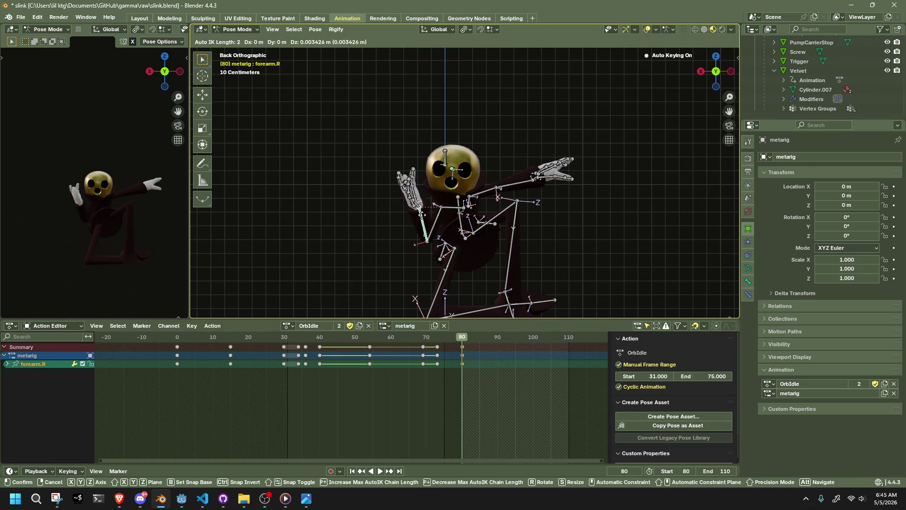
left_click(411, 215)
middle_click_drag(412, 215, 521, 227)
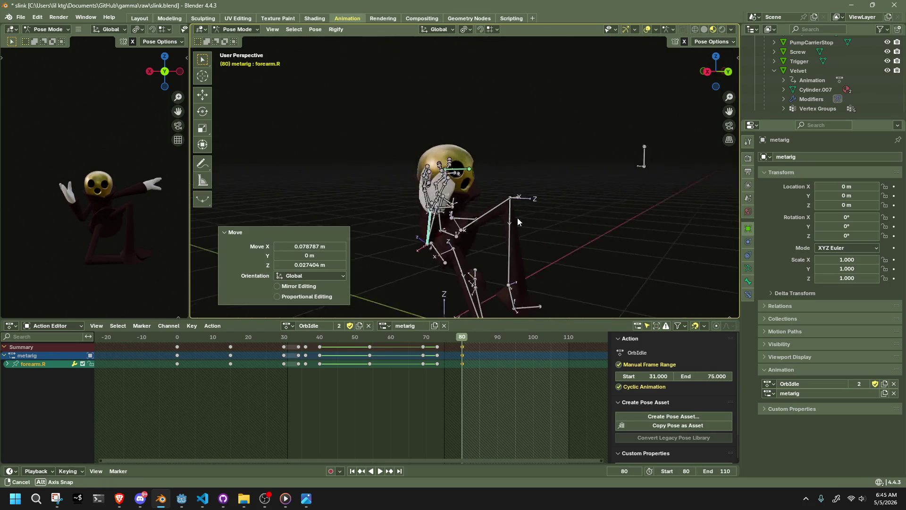
Reset the right arm to its rest pose with Pose > Clear Transform > All
left_click(474, 221, "shift")
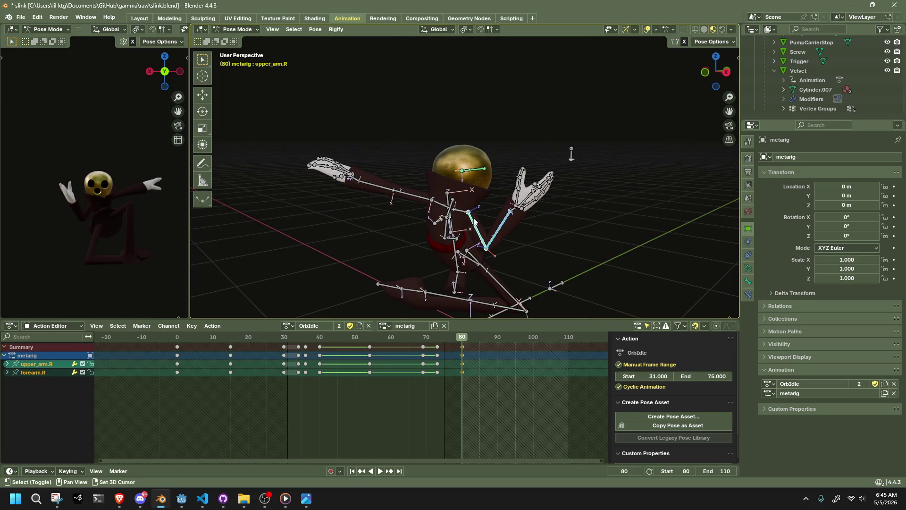
left_click(316, 29)
left_click(446, 52)
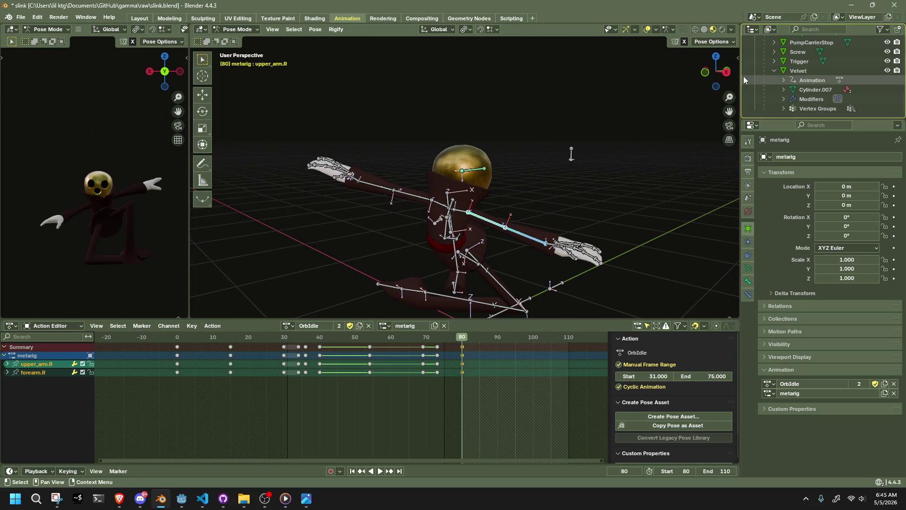
left_click_drag(732, 67, 410, 241)
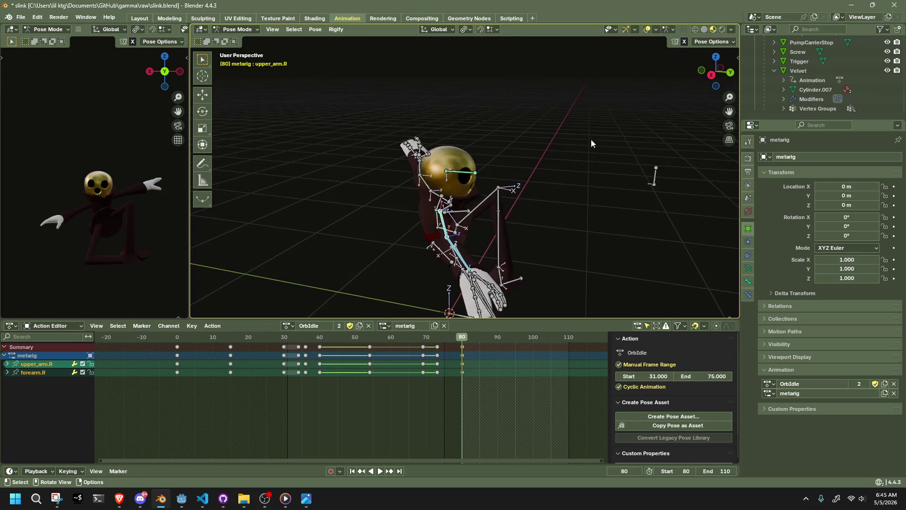
left_click(411, 241)
middle_click_drag(411, 241, 426, 183)
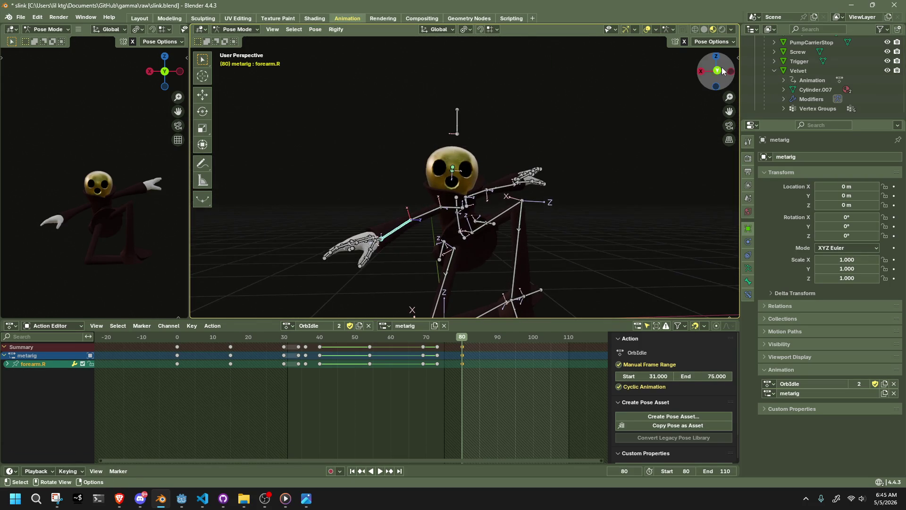
Move the right forearm from the back view to raise the hand
left_click(720, 71)
key("g")
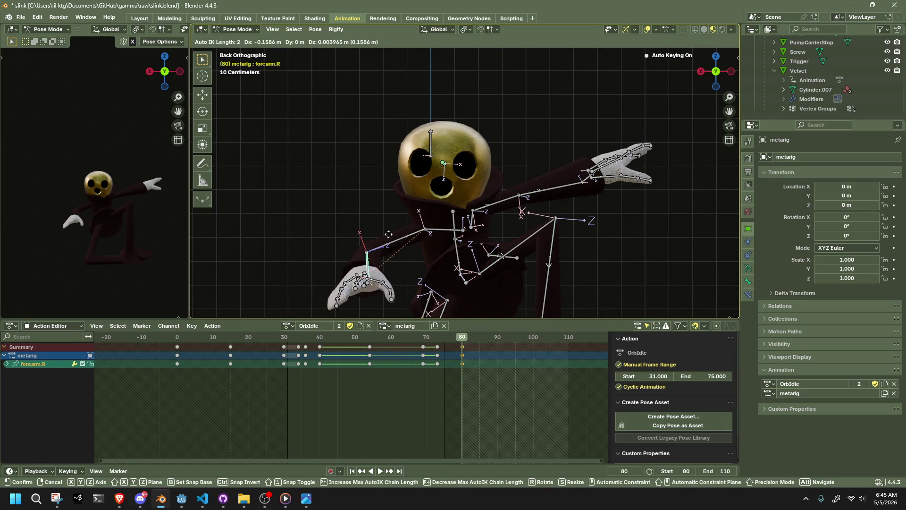
left_click(389, 234)
middle_click_drag(401, 231, 465, 225)
key("g")
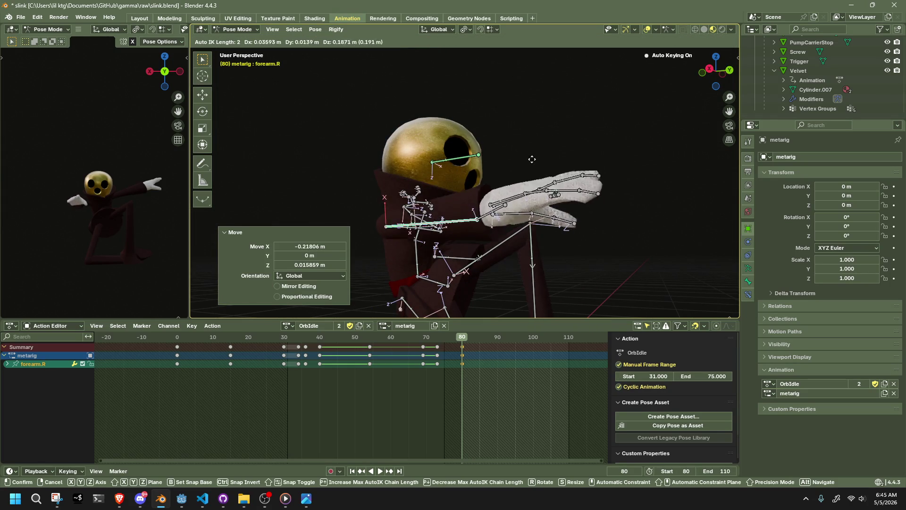
left_click(532, 99)
Rotate the right upper arm about 46° around X to lift the arm
left_click(411, 223)
middle_click_drag(411, 223, 301, 215)
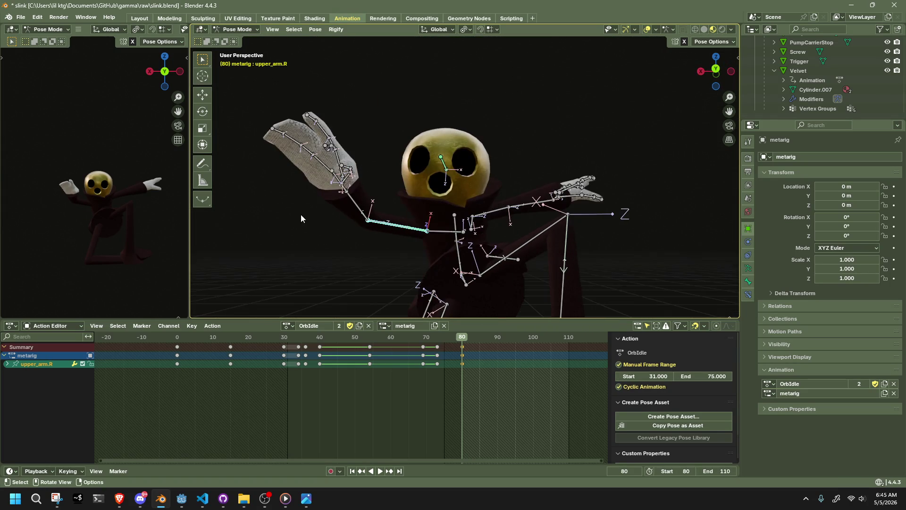
middle_click_drag(383, 239, 489, 248)
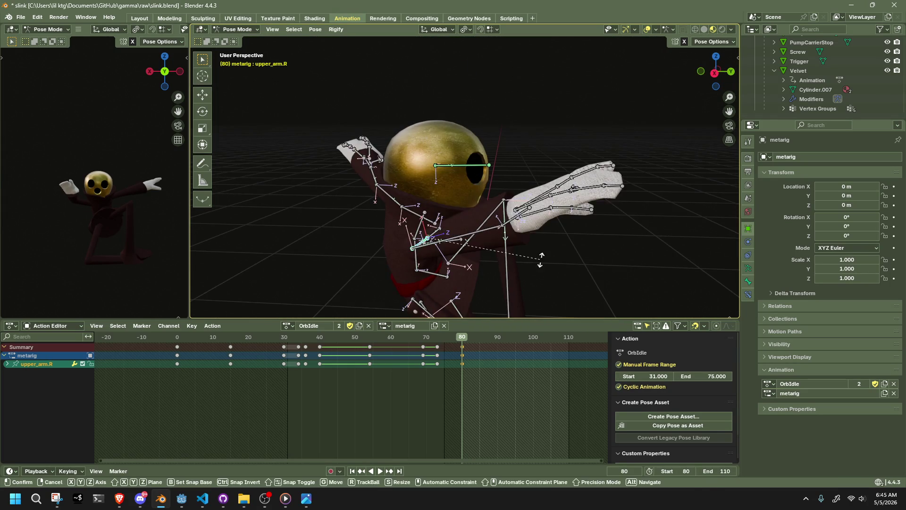
key("r")
key("z")
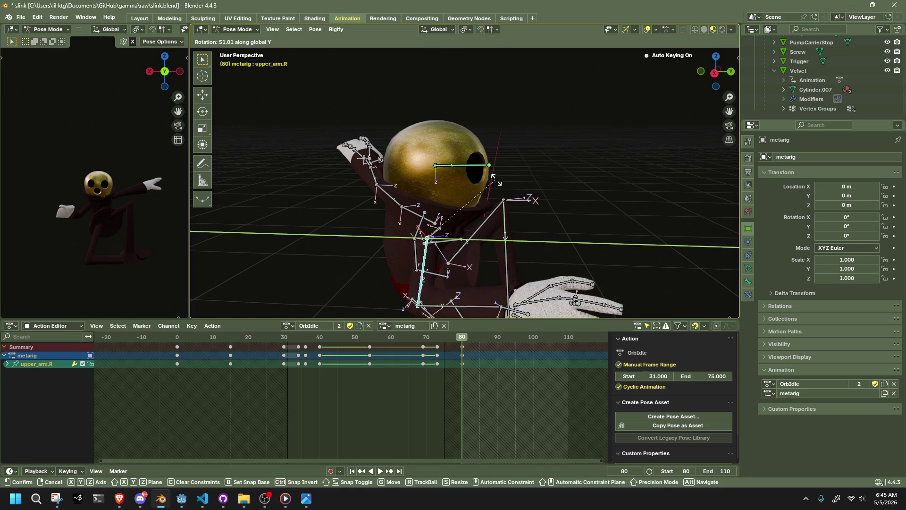
key("x")
left_click(490, 178)
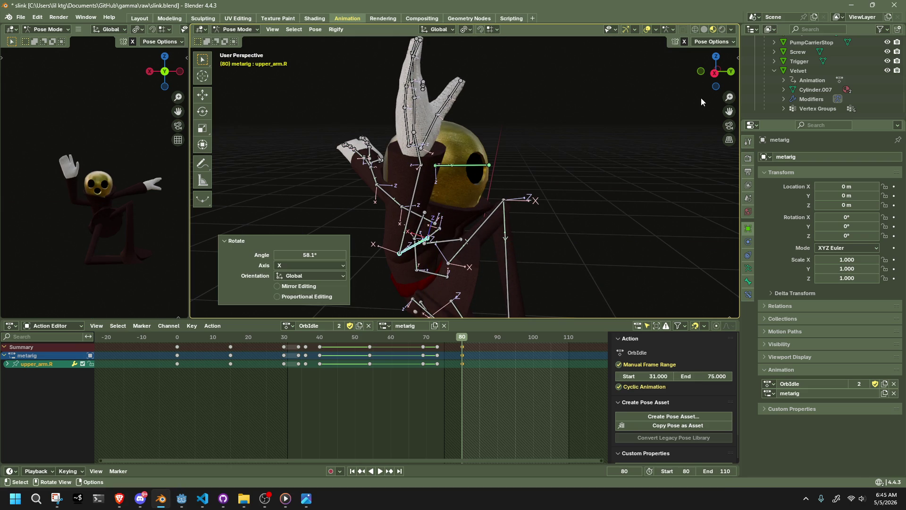
Reposition the forearm beside the head and turn the upper arm toward the face
left_click(731, 72)
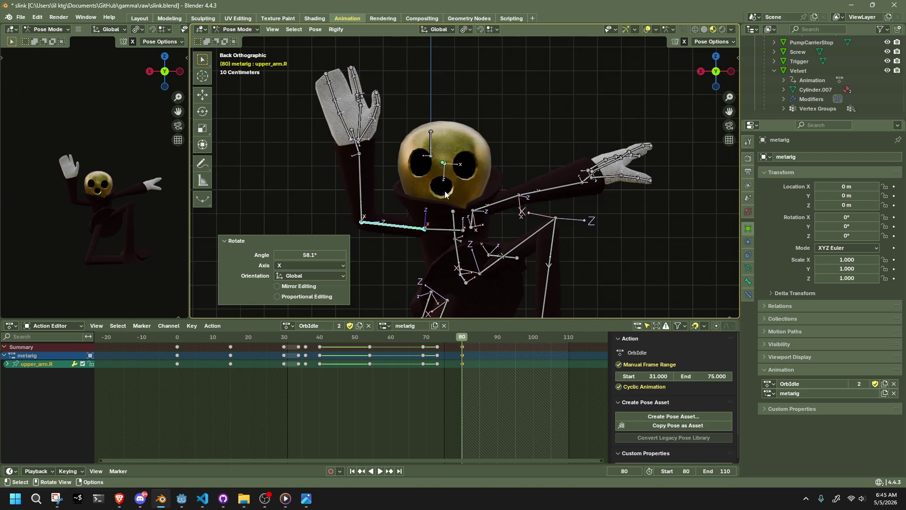
left_click(361, 175)
key("g")
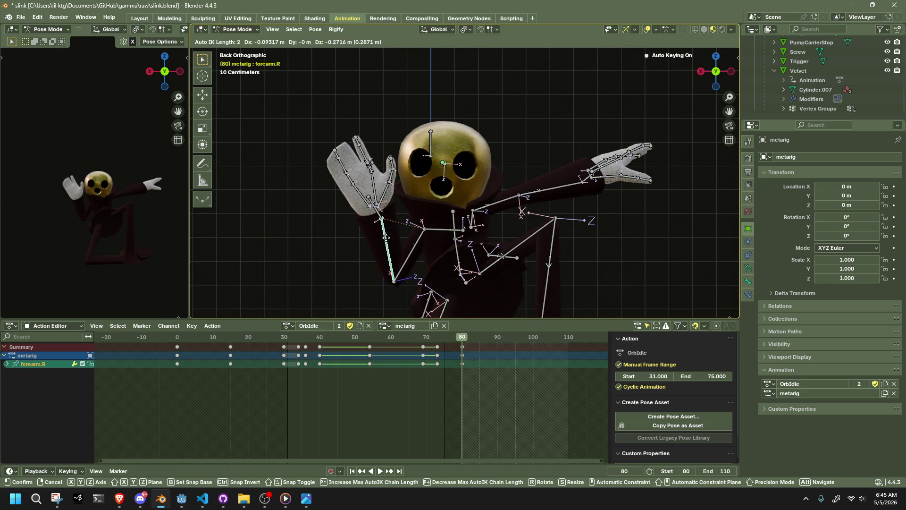
left_click(386, 240)
middle_click_drag(393, 239, 435, 269)
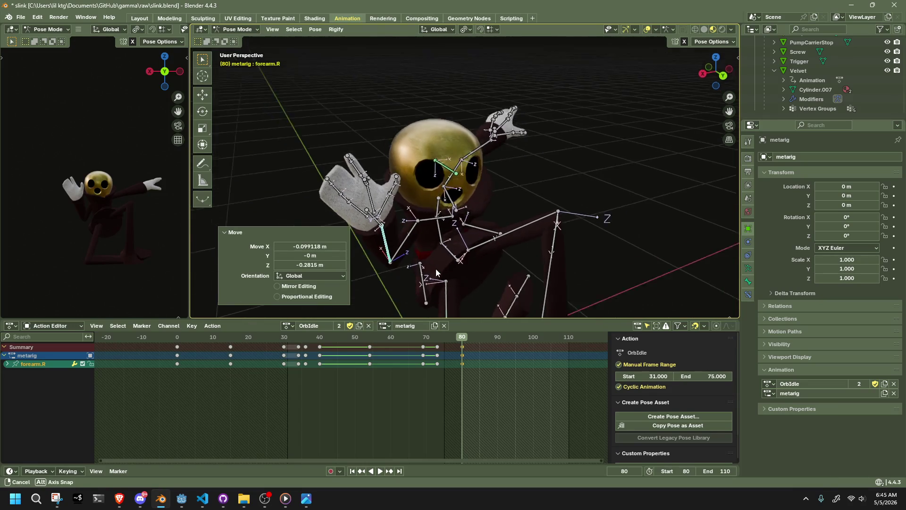
left_click(412, 239)
key("r")
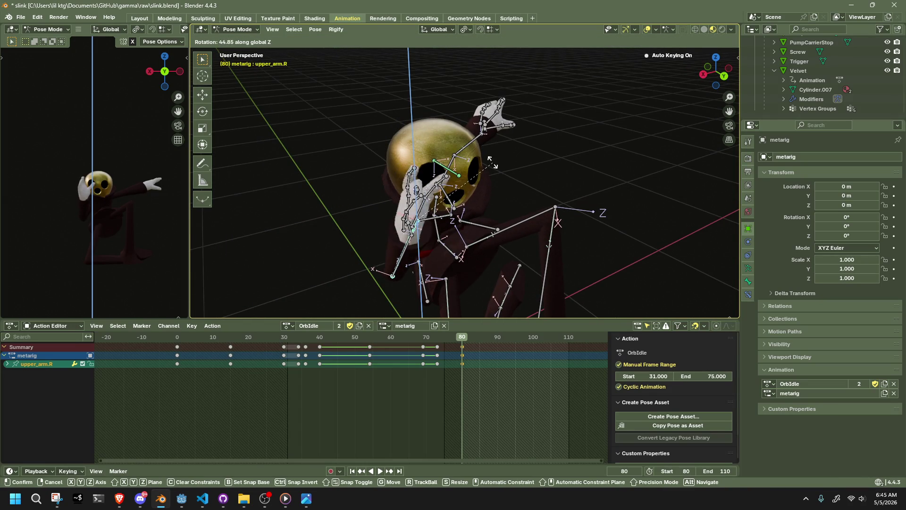
left_click(476, 214)
mouse_move(476, 214)
middle_mouse_down()
mouse_move(487, 247)
mouse_move(516, 243)
mouse_move(526, 224)
mouse_move(571, 204)
mouse_move(553, 219)
mouse_move(519, 213)
middle_mouse_up()
left_click(516, 212)
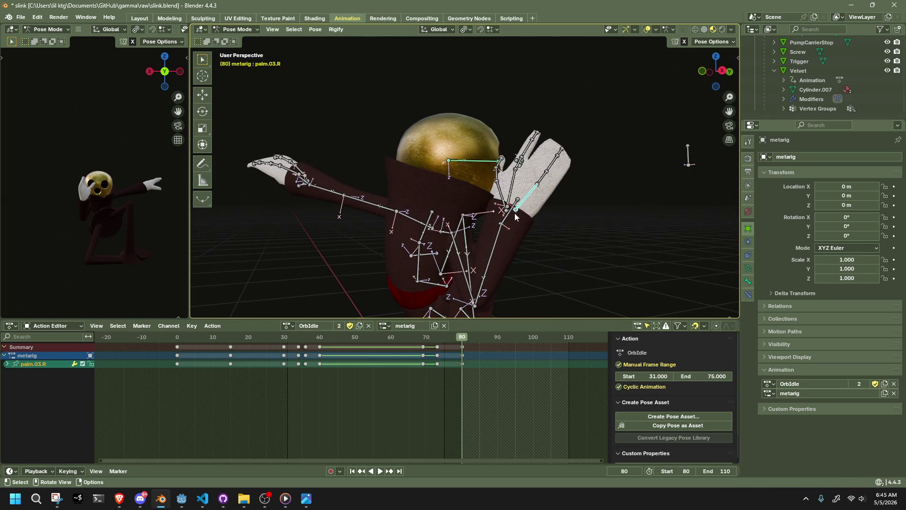
From the back view, move the right hand up beside the face and turn it on Z
left_click(724, 71)
key("g")
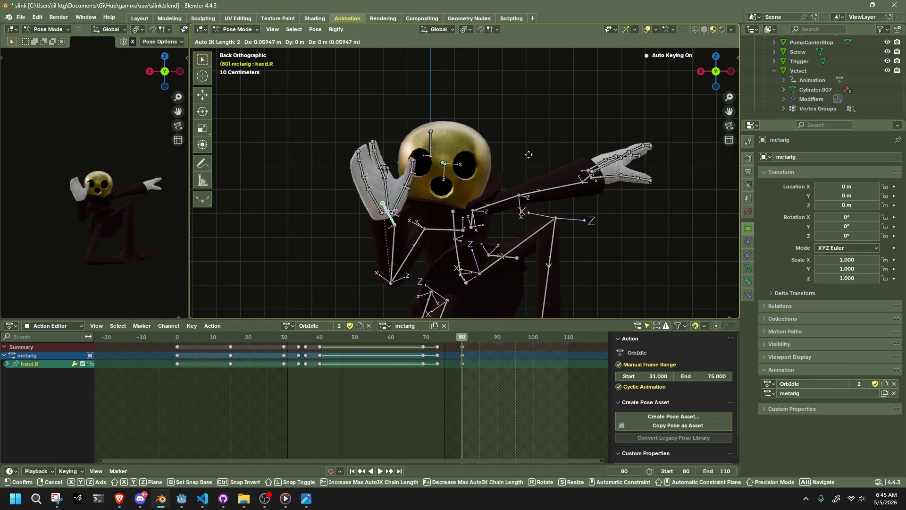
left_click(498, 154)
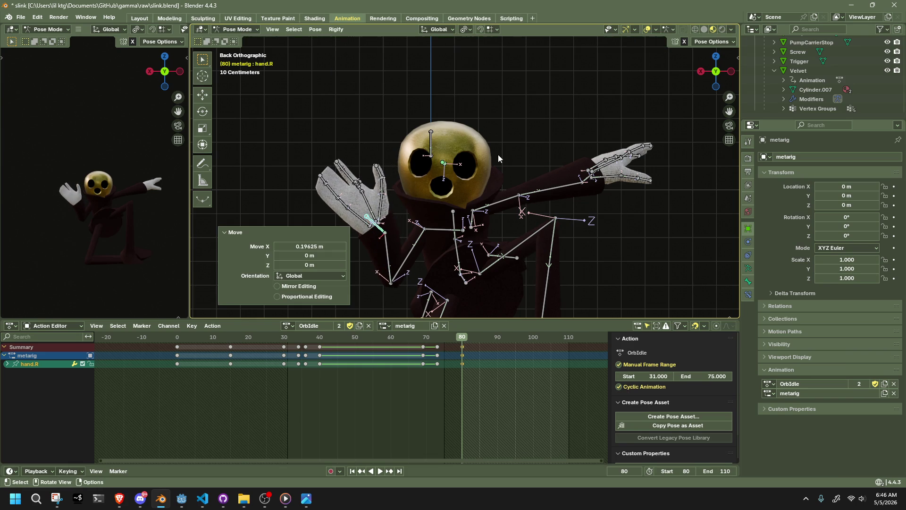
key("r")
key("z")
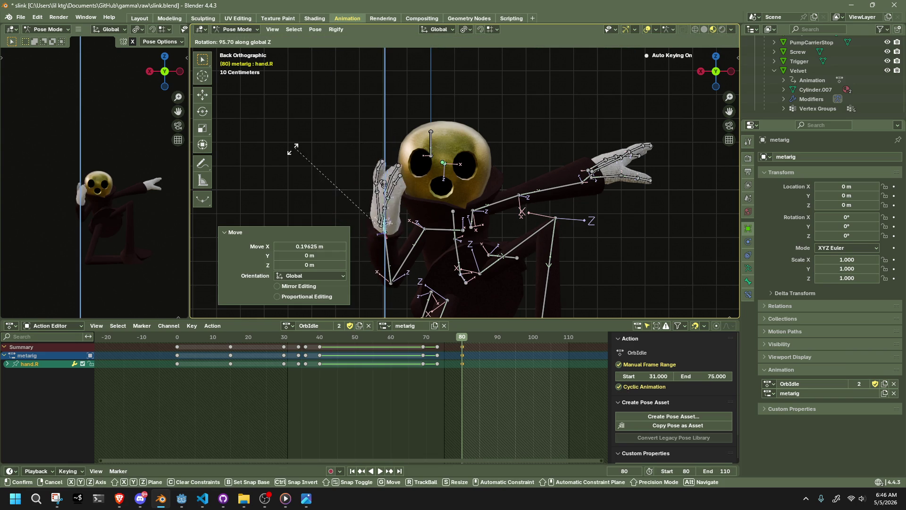
left_click(362, 249)
Twist the right hand on X, Y and Z so its palm rests against the side of the face
key("r")
key("x")
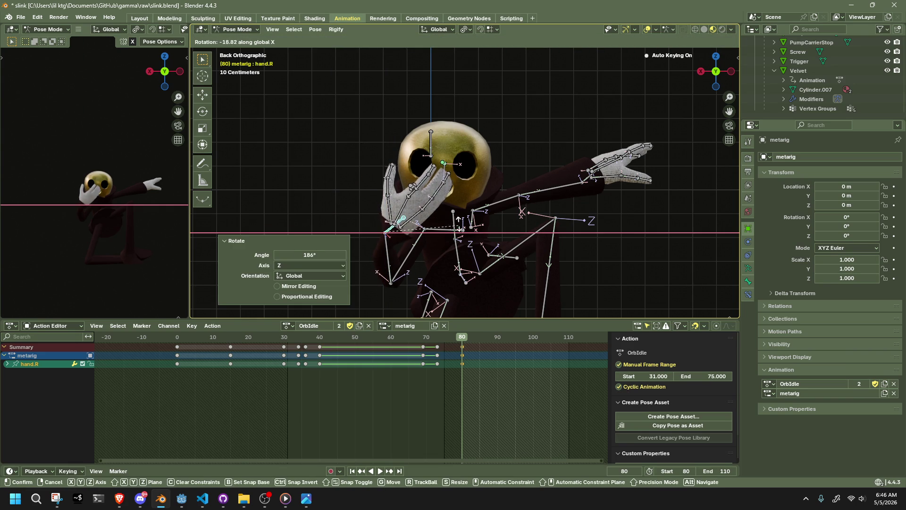
left_click(453, 212)
key("r")
key("y")
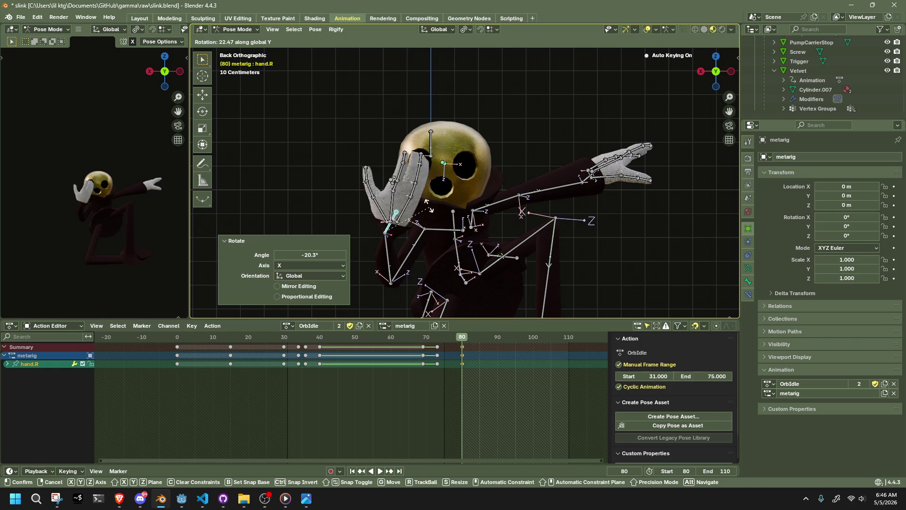
left_click(417, 196)
key("r")
key("x")
key("z")
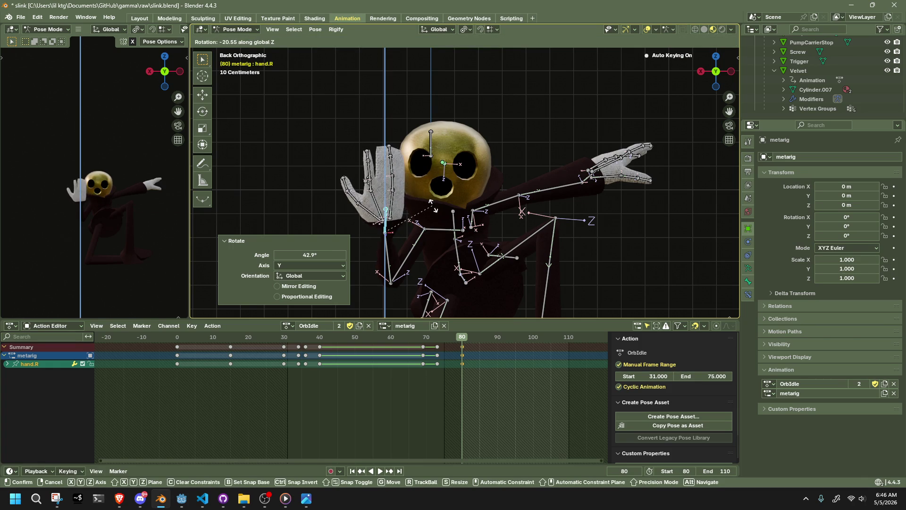
left_click(417, 263)
Select the right index and ring finger bones and begin curling them on X
middle_click_drag(413, 218, 433, 126)
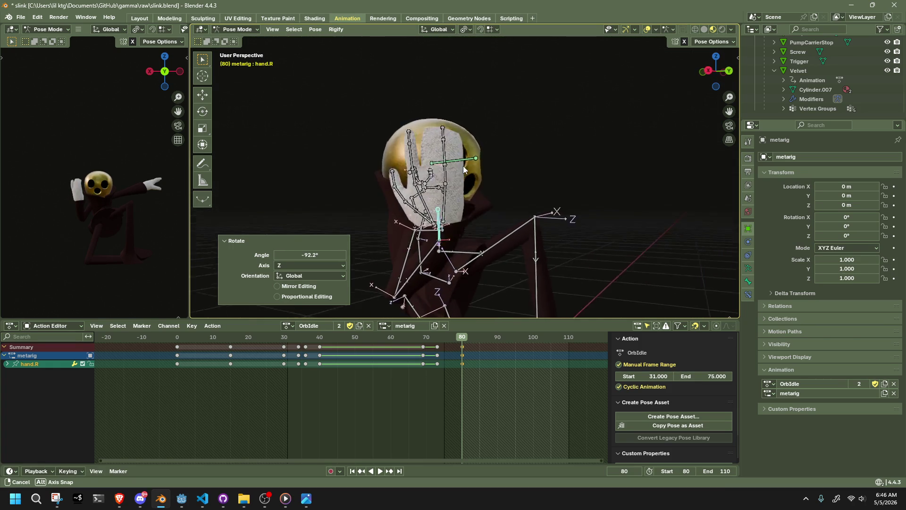
left_click(433, 126)
left_click(428, 142, "shift")
left_click(457, 127, "shift")
left_click(457, 145, "shift")
middle_click_drag(457, 145, 527, 162)
key("r")
key("x")
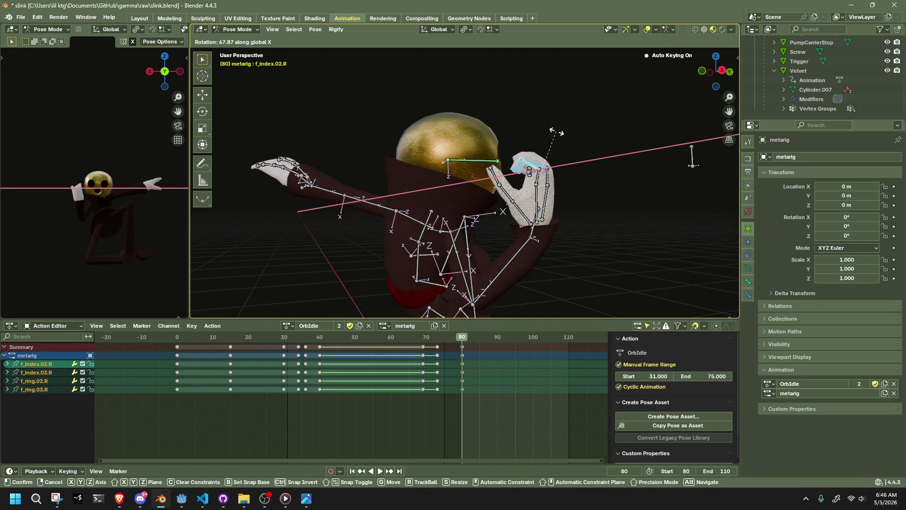
Curl the index and ring fingers further on X using Normal transform orientation
left_click(557, 132)
mouse_move(611, 175)
middle_mouse_down()
mouse_move(553, 201)
mouse_move(553, 238)
middle_mouse_up()
left_click(446, 31)
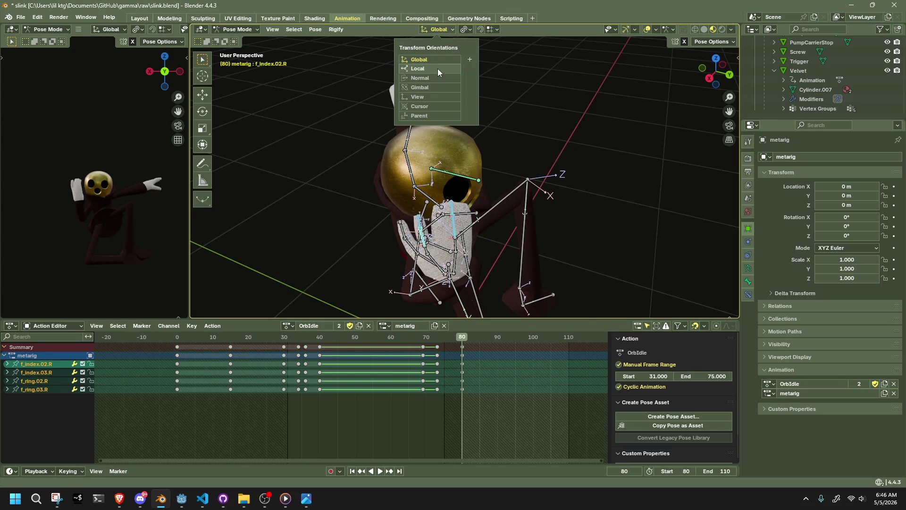
left_click(431, 74)
key("r")
key("x")
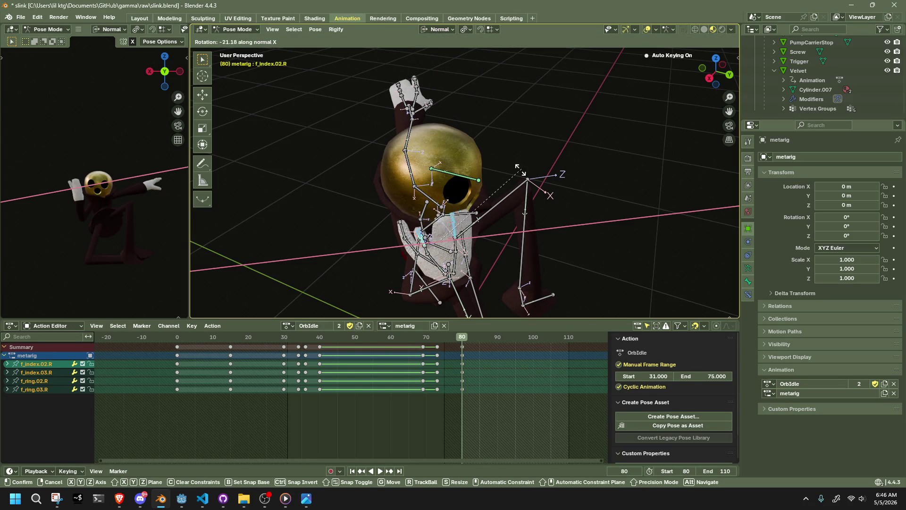
left_click(519, 168)
middle_click_drag(519, 169, 649, 152)
key("r")
key("x")
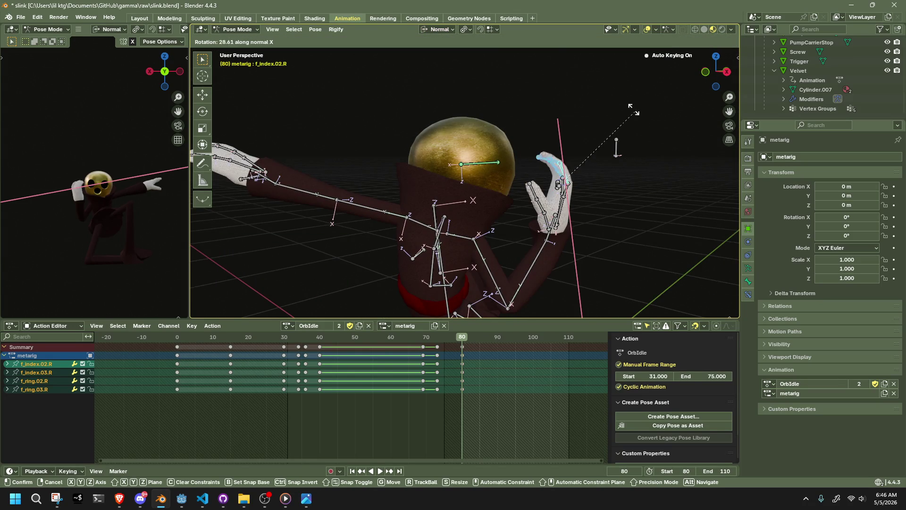
left_click(532, 73)
Add the base finger bones, curl the fingers into a loose fist, and nudge the middle index bone
mouse_move(532, 73)
middle_mouse_down()
mouse_move(616, 144)
mouse_move(529, 187)
middle_mouse_up()
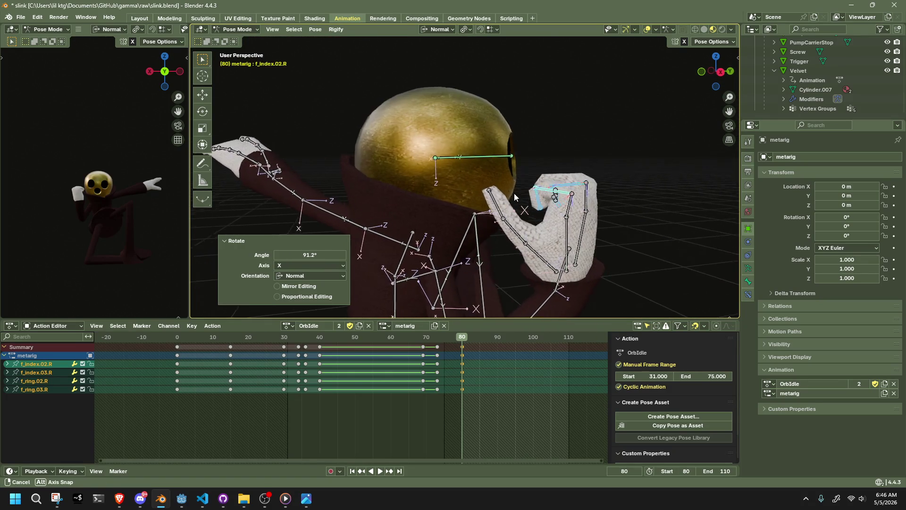
middle_click_drag(530, 189, 606, 182)
key("shift+bracketleft")
key("r")
key("x")
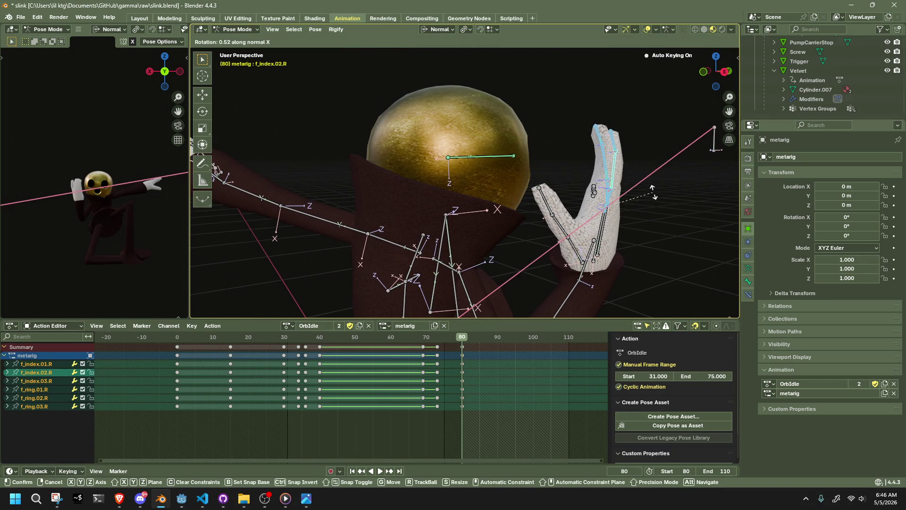
key("x")
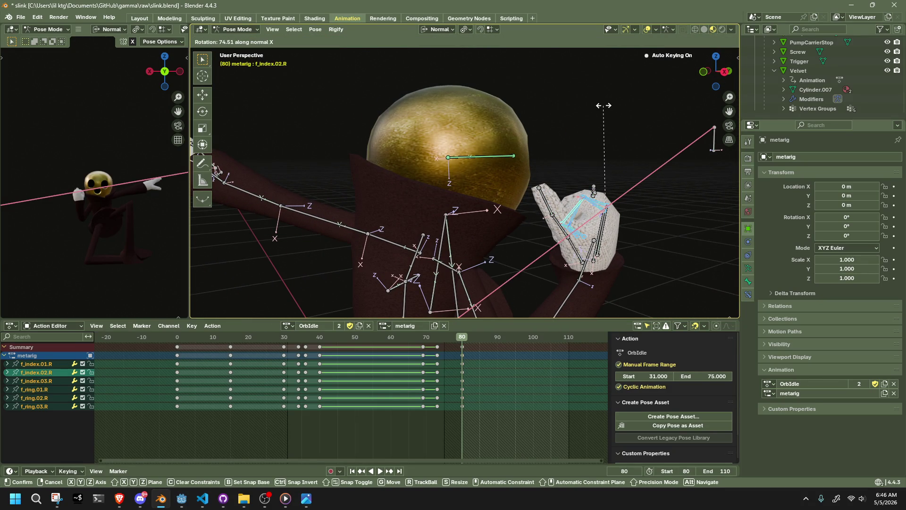
left_click(604, 106)
left_click(572, 208)
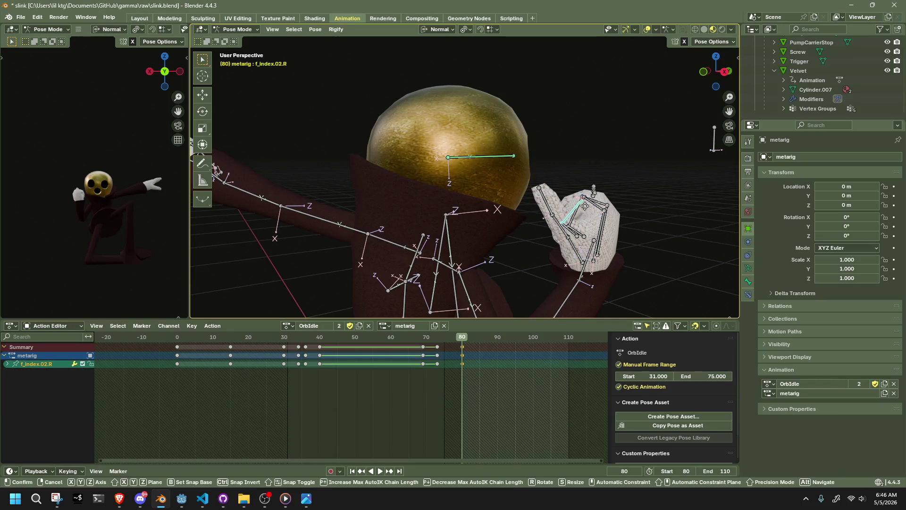
key("g")
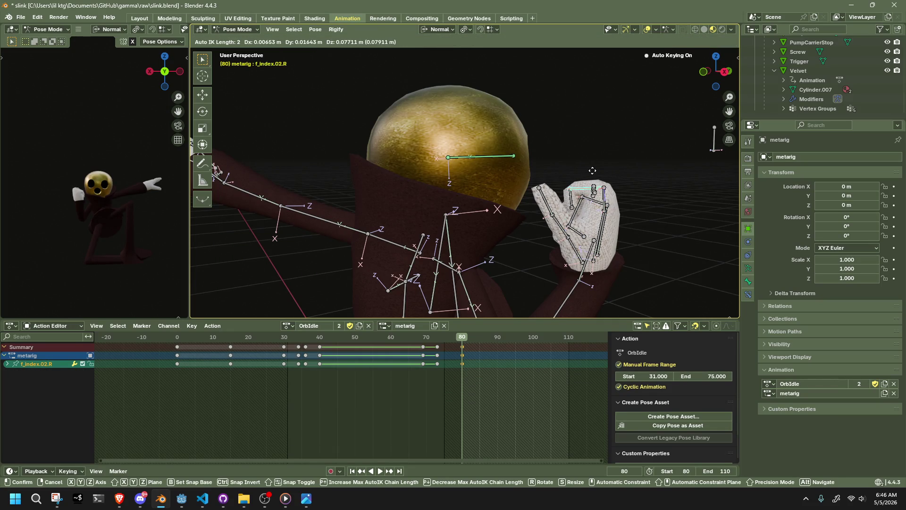
left_click(592, 170)
mouse_move(591, 170)
middle_mouse_down()
mouse_move(568, 172)
mouse_move(580, 193)
mouse_move(571, 202)
middle_mouse_up()
Bend the thumb.02.R/thumb.03.R bones about 67° on X, then view from the left and from behind
left_click(468, 256)
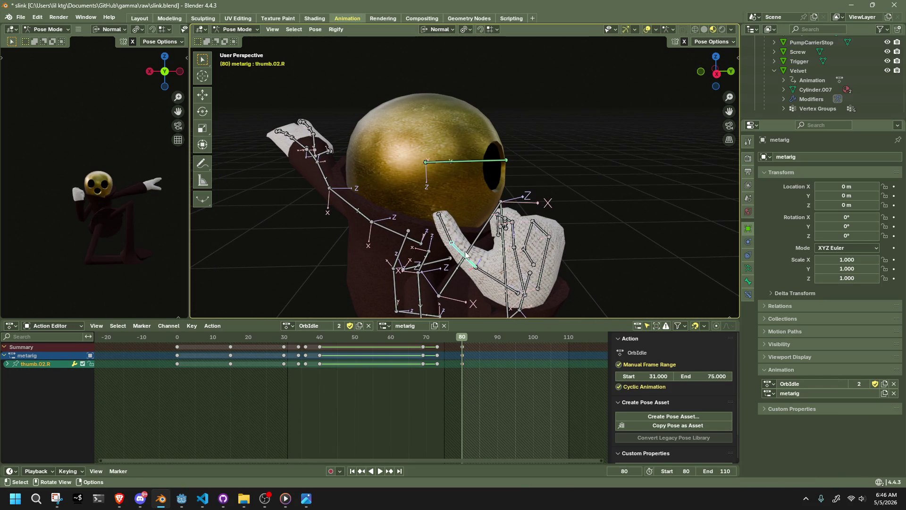
left_click(472, 223, "shift")
key("r")
key("x")
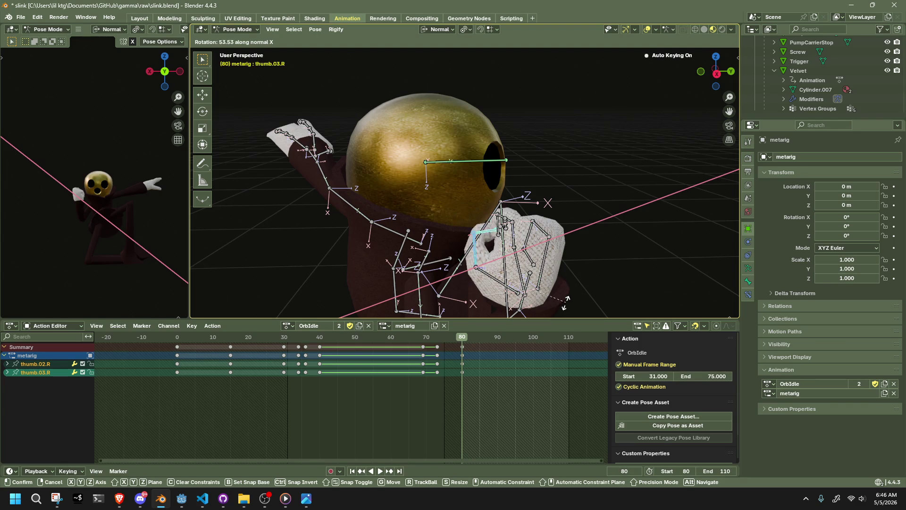
left_click(535, 308)
mouse_move(536, 308)
middle_mouse_down()
mouse_move(632, 277)
mouse_move(652, 291)
mouse_move(593, 311)
mouse_move(529, 296)
mouse_move(666, 82)
middle_mouse_up()
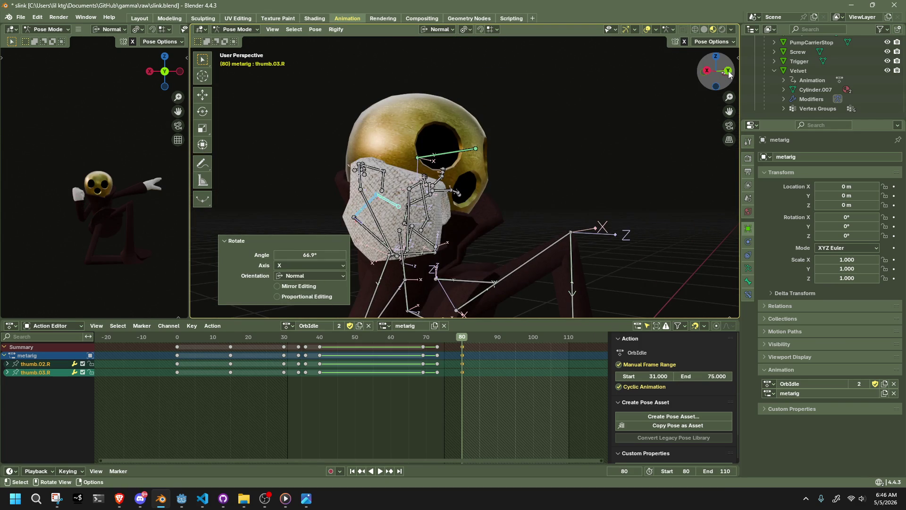
left_click(729, 73)
left_click(702, 72)
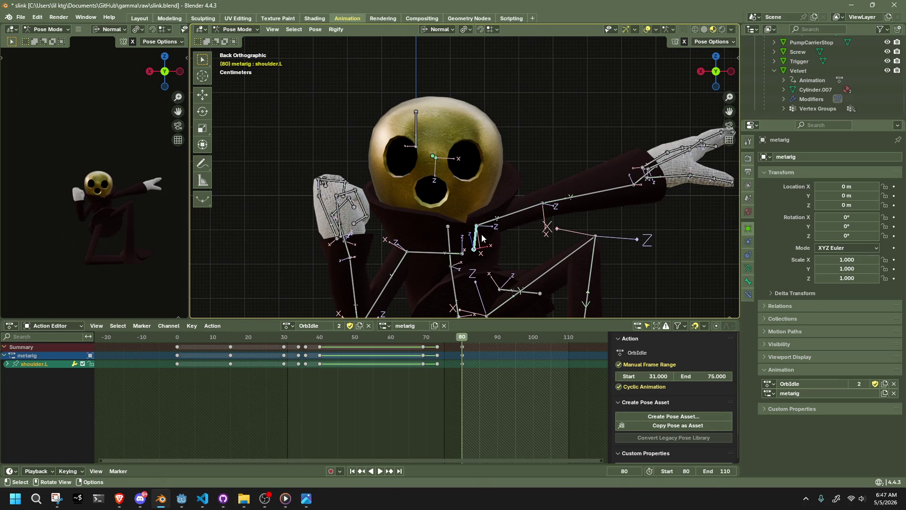
Rotate shoulder.L twice on its own Z axis to lift the left shoulder
key("r")
key("z")
left_click(517, 229)
middle_click_drag(517, 230, 291, 209)
key("r")
key("z")
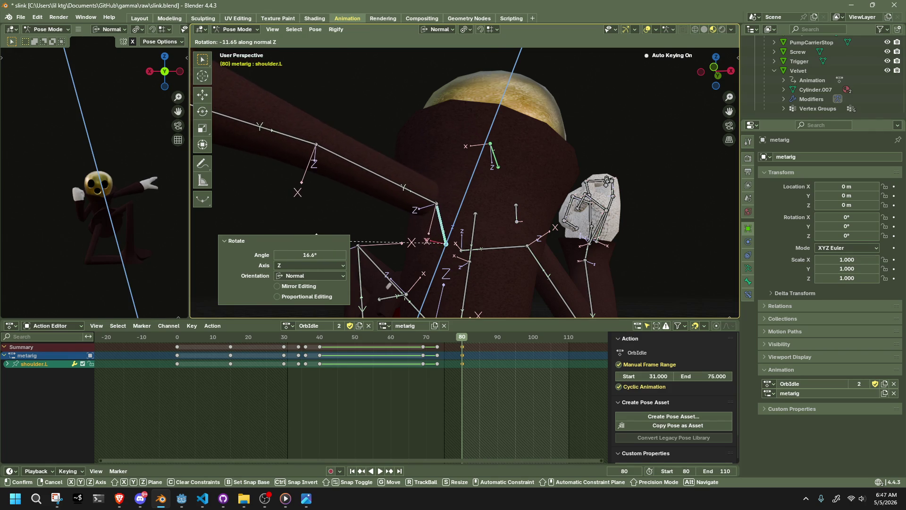
left_click(396, 203)
mouse_move(396, 203)
middle_mouse_down()
mouse_move(384, 211)
mouse_move(376, 204)
middle_mouse_up()
Swing upper_arm.L upward with a Z rotation, discarding a tried X rotation
left_click(420, 186)
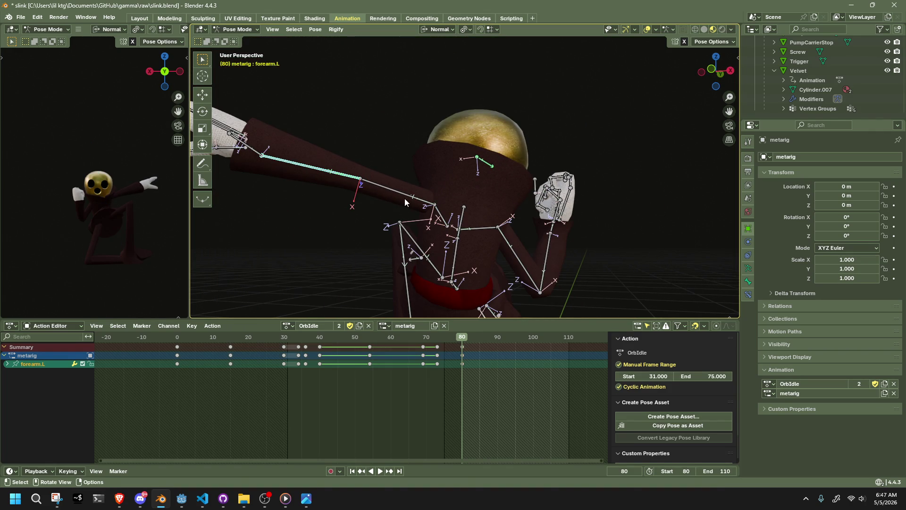
left_click(405, 200)
key("r")
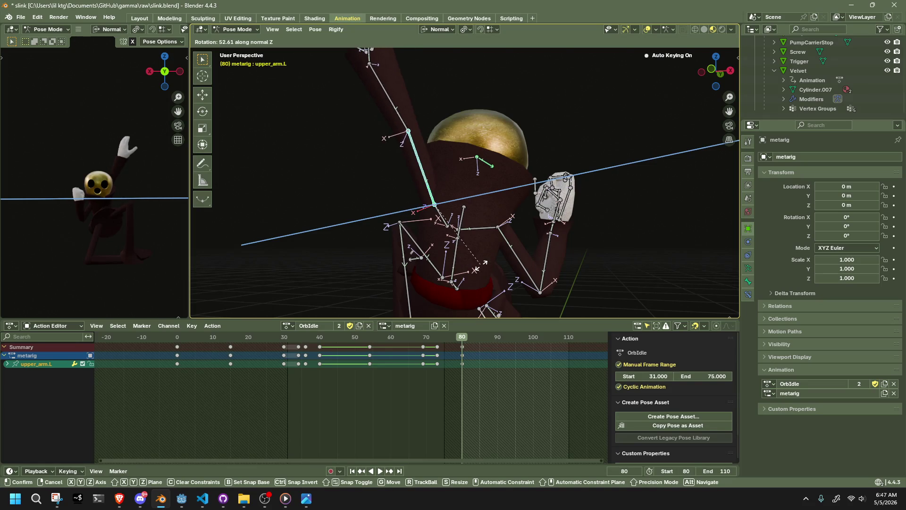
left_click(484, 261)
key("r")
key("x")
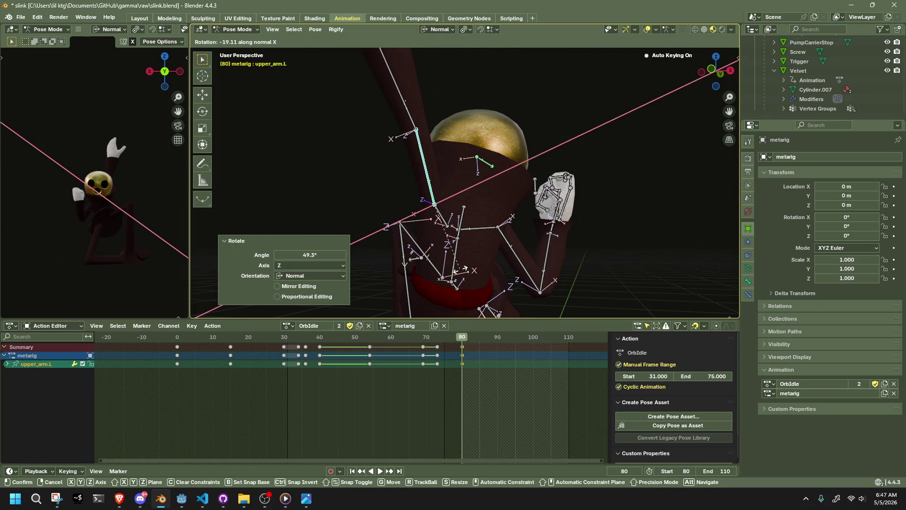
left_click(461, 270)
key("t")
key("r")
left_click(465, 267)
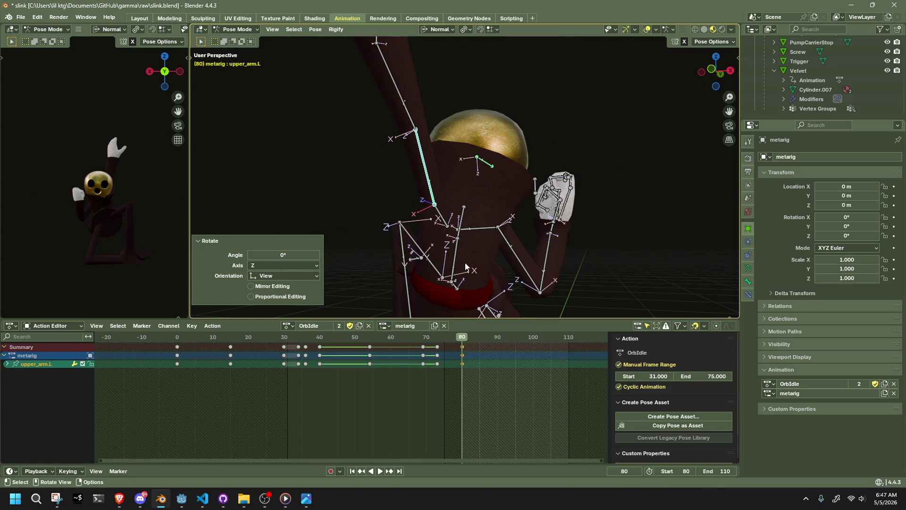
Rotate upper_arm.L about −106° on its Y axis and check it from the back view
key("r")
key("y")
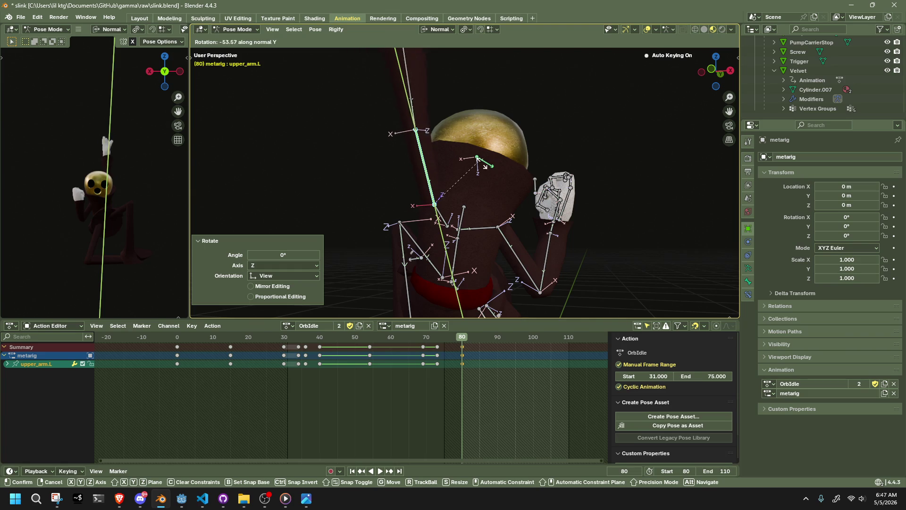
left_click(525, 216)
middle_click_drag(525, 215, 729, 244)
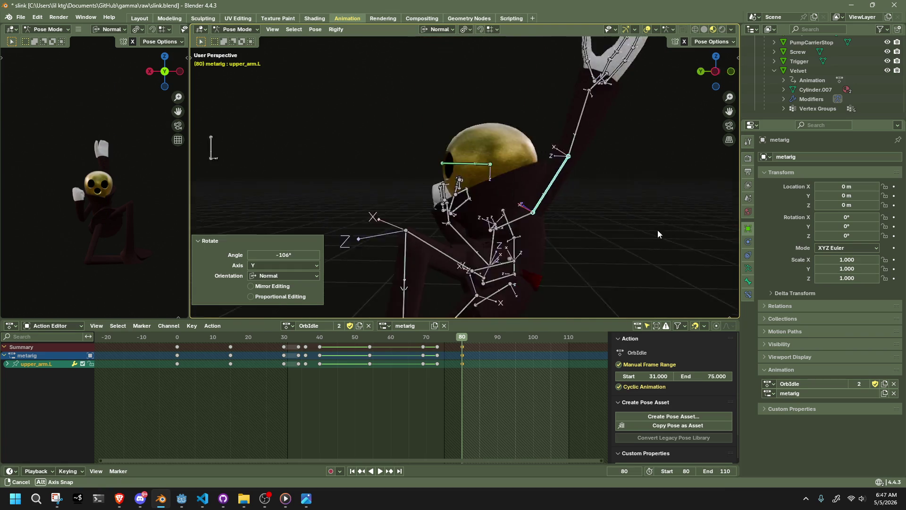
left_click(708, 74)
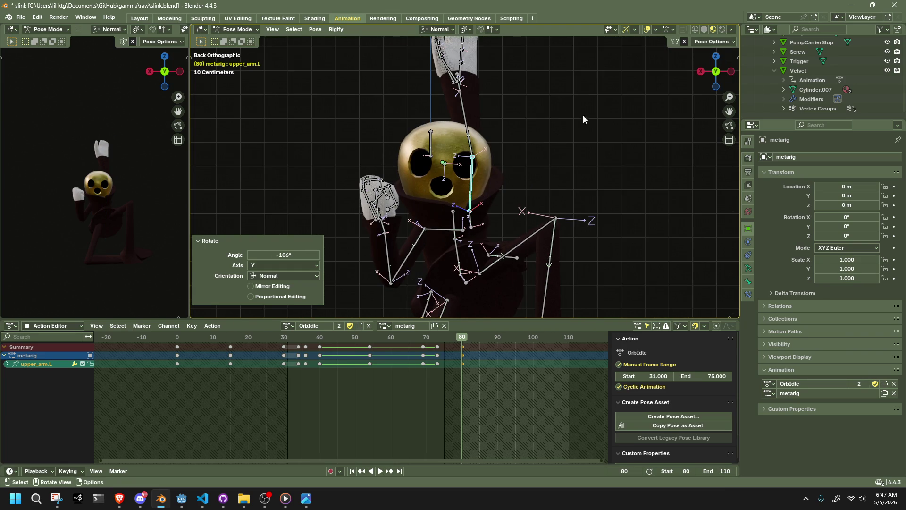
Raise forearm.L with Auto IK and rotate it 95.3° on X to fold over the skull, checking from above
left_click(465, 103)
key("g")
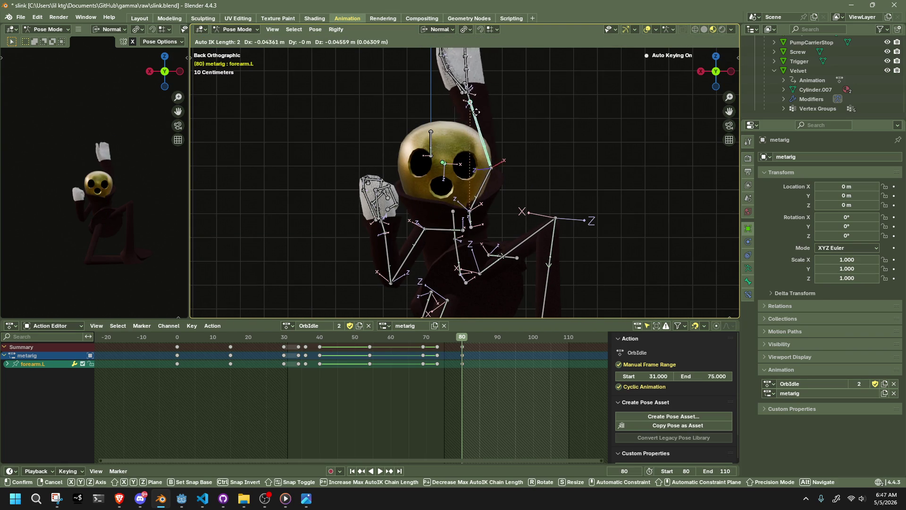
left_click(505, 126)
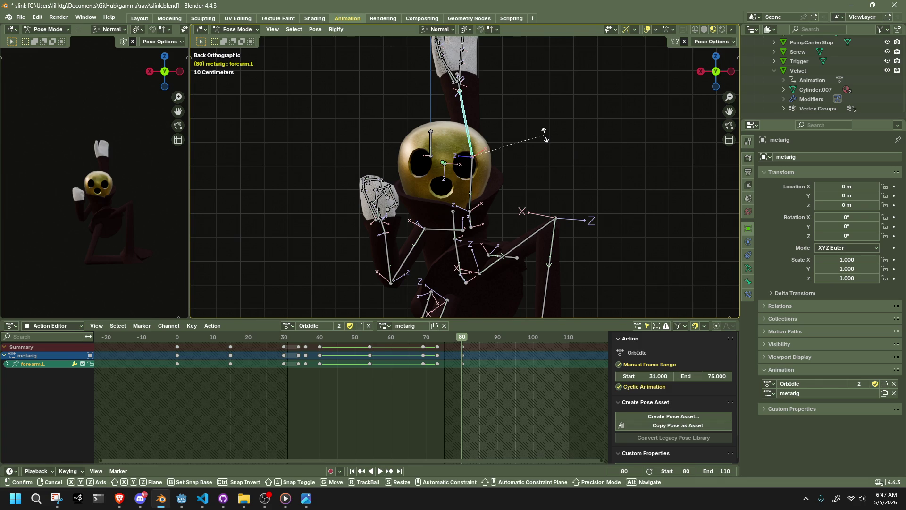
key("x")
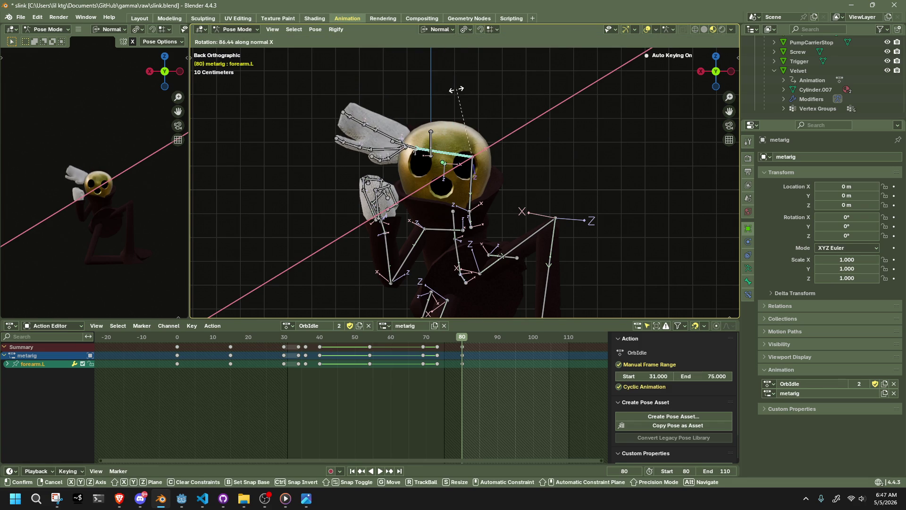
left_click(457, 91)
mouse_move(460, 95)
middle_mouse_down()
mouse_move(636, 161)
mouse_move(617, 159)
middle_mouse_up()
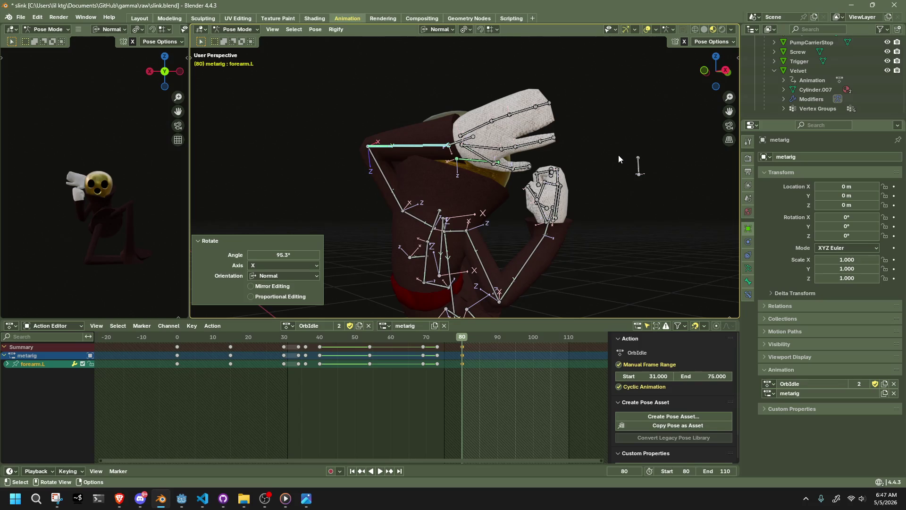
left_click(717, 58)
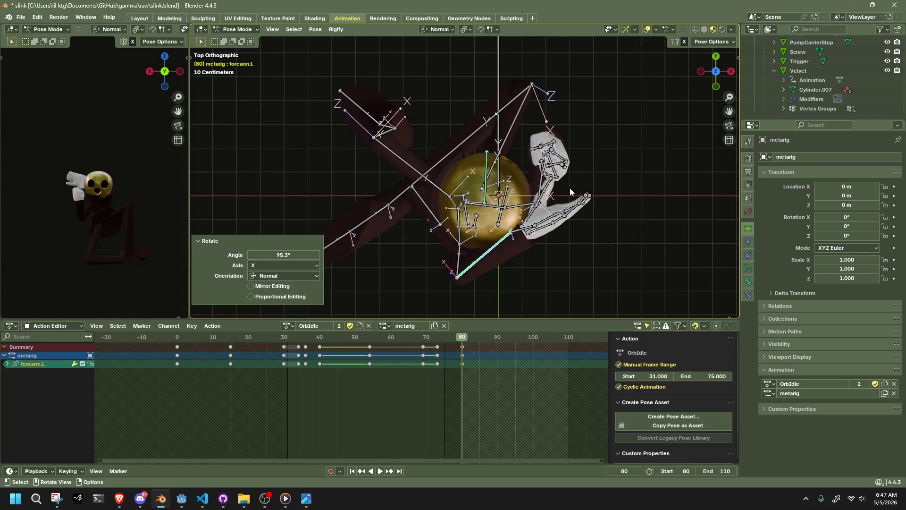
middle_click_drag(570, 191, 660, 122)
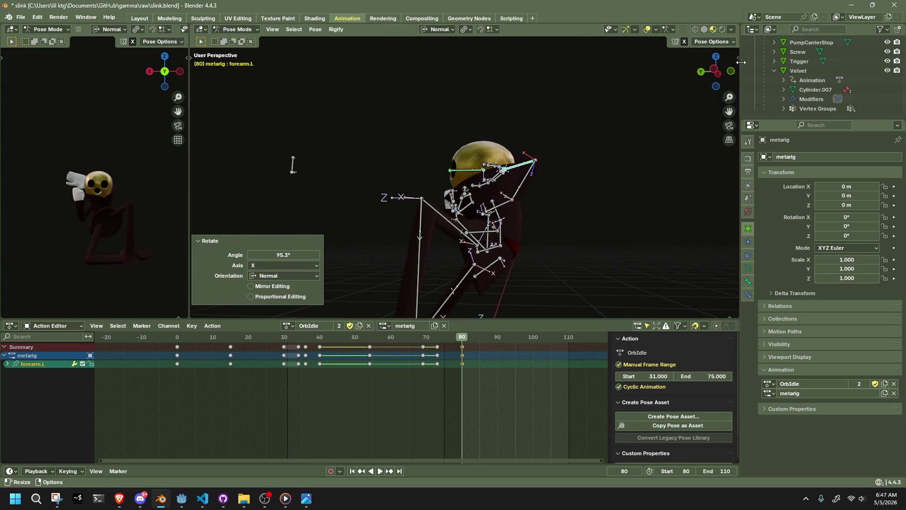
mouse_move(576, 230)
middle_mouse_down()
mouse_move(304, 224)
mouse_move(475, 221)
middle_mouse_up()
Rotate shoulder.R about −31° on Z and 12.9° on X to keep the right hand by the face
left_click(474, 221)
mouse_move(643, 220)
middle_mouse_down()
mouse_move(655, 239)
mouse_move(632, 253)
middle_mouse_up()
key("r")
key("z")
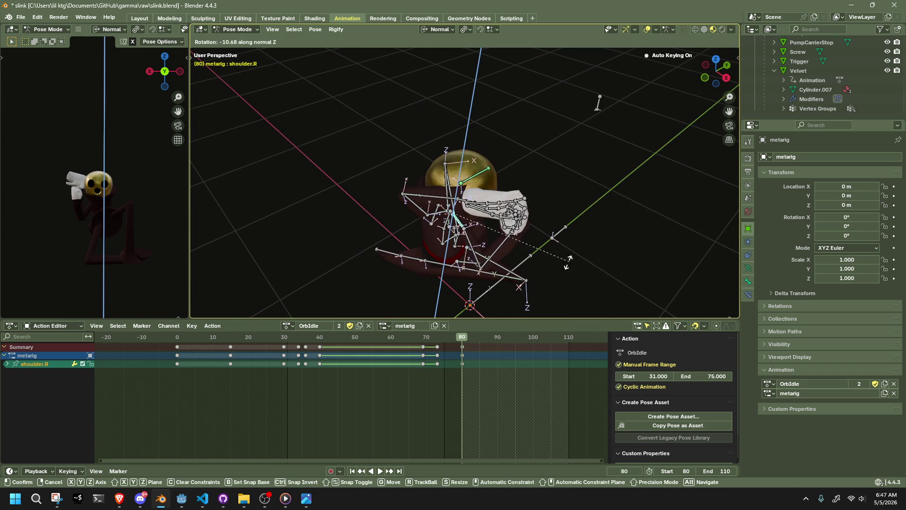
left_click(524, 268)
mouse_move(525, 269)
middle_mouse_down()
mouse_move(381, 217)
mouse_move(507, 219)
mouse_move(551, 234)
mouse_move(562, 210)
mouse_move(555, 236)
middle_mouse_up()
key("r")
key("z")
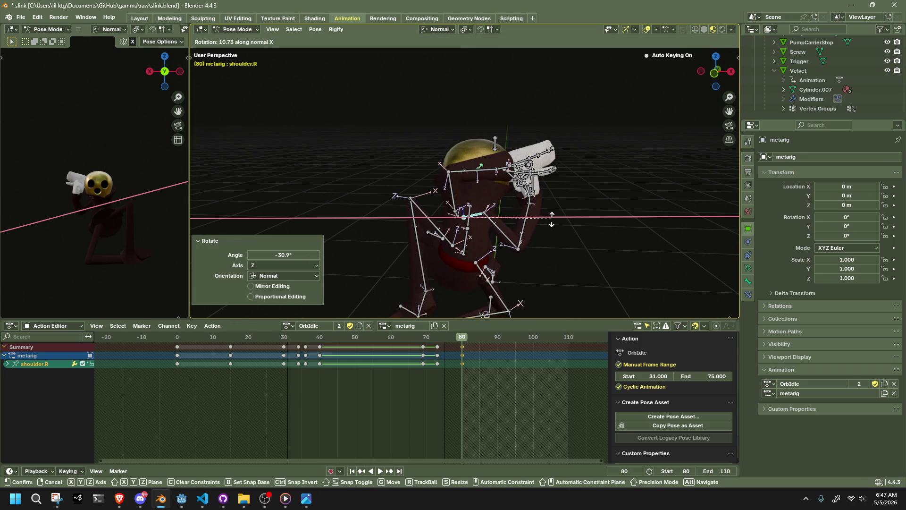
left_click(550, 216)
mouse_move(543, 215)
middle_mouse_down()
mouse_move(341, 209)
mouse_move(683, 148)
mouse_move(517, 211)
mouse_move(477, 172)
mouse_move(487, 145)
middle_mouse_up()
Grab forearm.L with Auto IK to reposition the left arm higher over the head
left_click(477, 172)
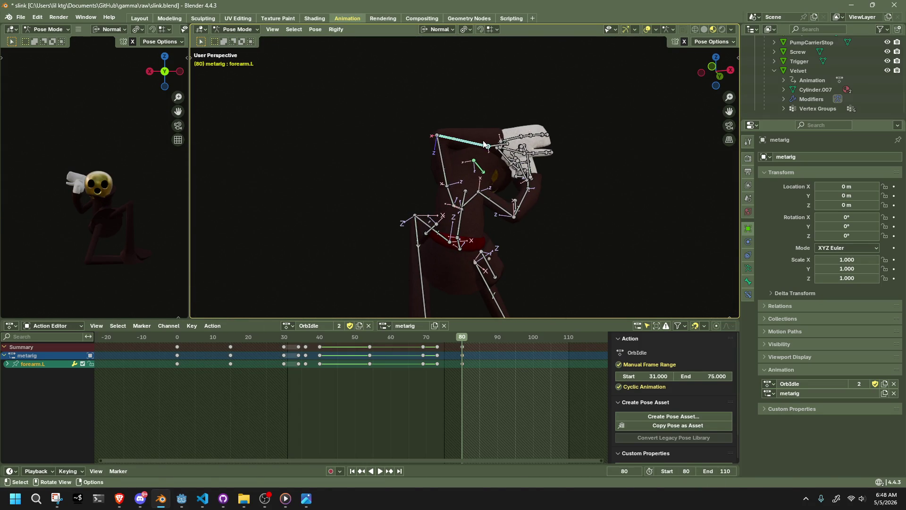
key("g")
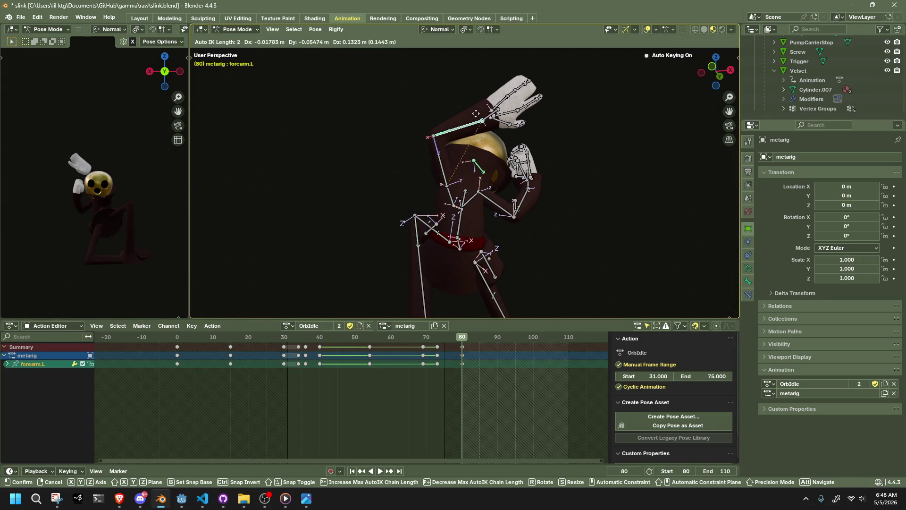
left_click(475, 114)
mouse_move(476, 113)
middle_mouse_down()
mouse_move(623, 154)
mouse_move(328, 160)
mouse_move(265, 149)
middle_mouse_up()
scroll(505, 257, "up", 3)
scroll(504, 256, "up", 3)
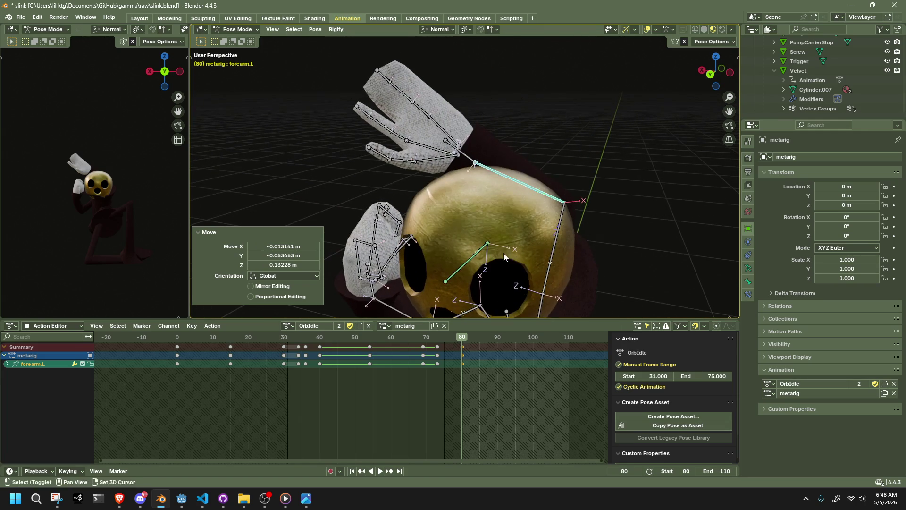
Turn hand.L about −88° on Y and 24° on its own Z so it drapes across the skull
left_click(468, 176)
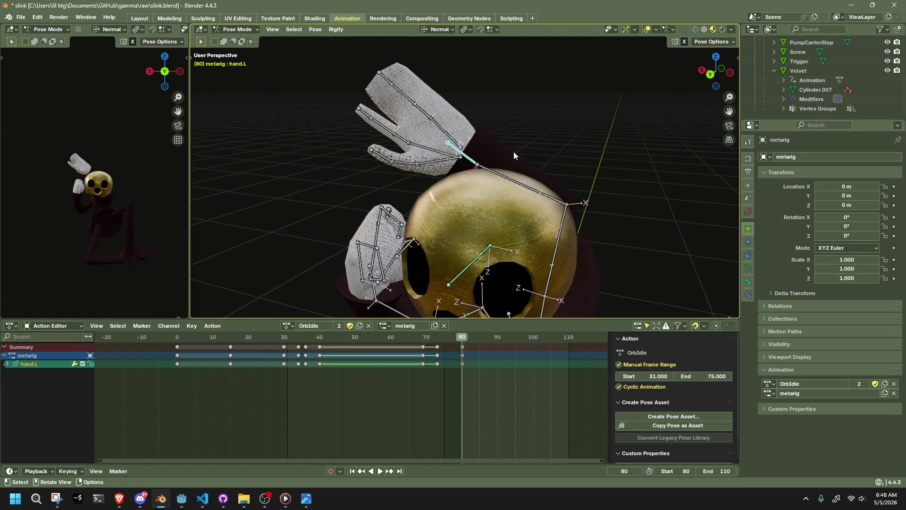
key("r")
key("y")
key("y")
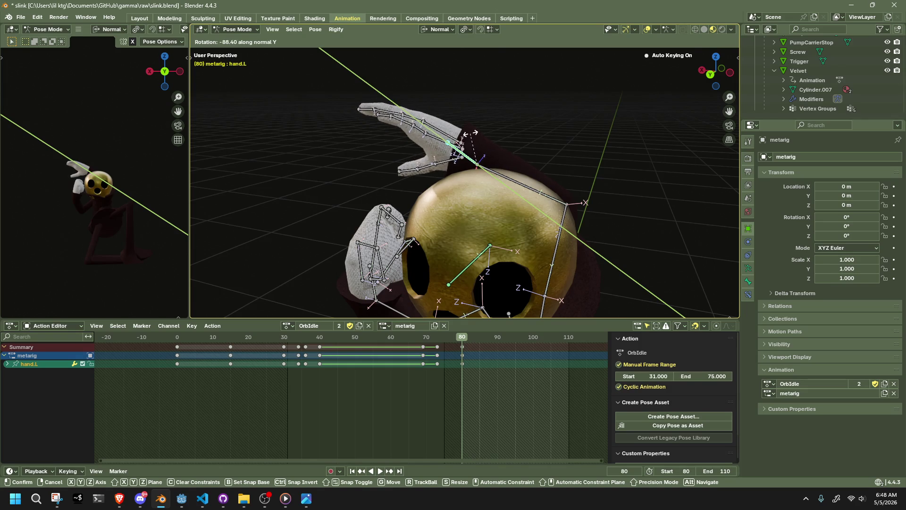
left_click(467, 134)
scroll(506, 150, "up", 4)
middle_click_drag(567, 121, 424, 145)
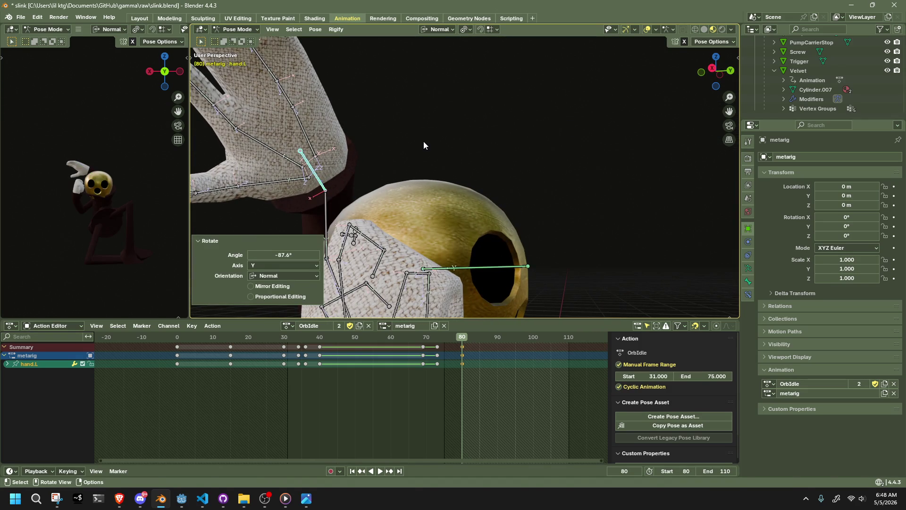
key("r")
key("Escape")
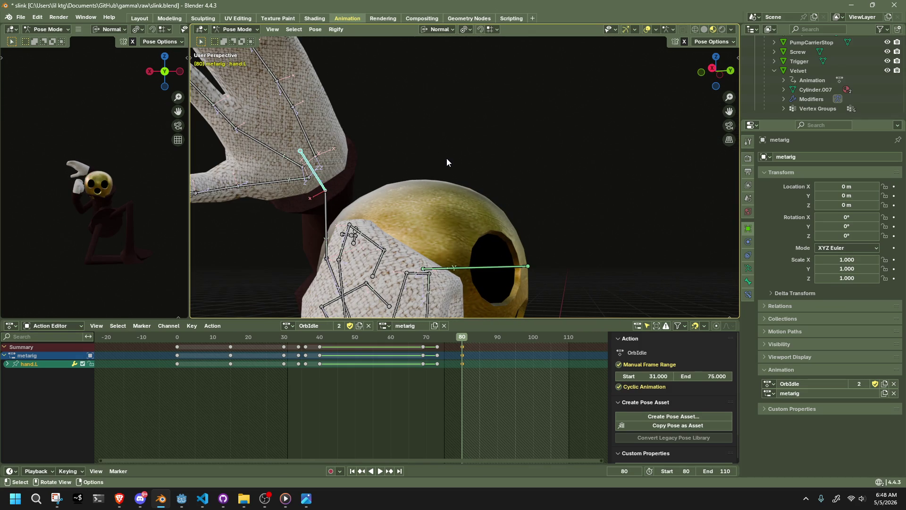
key("r")
key("x")
key("z")
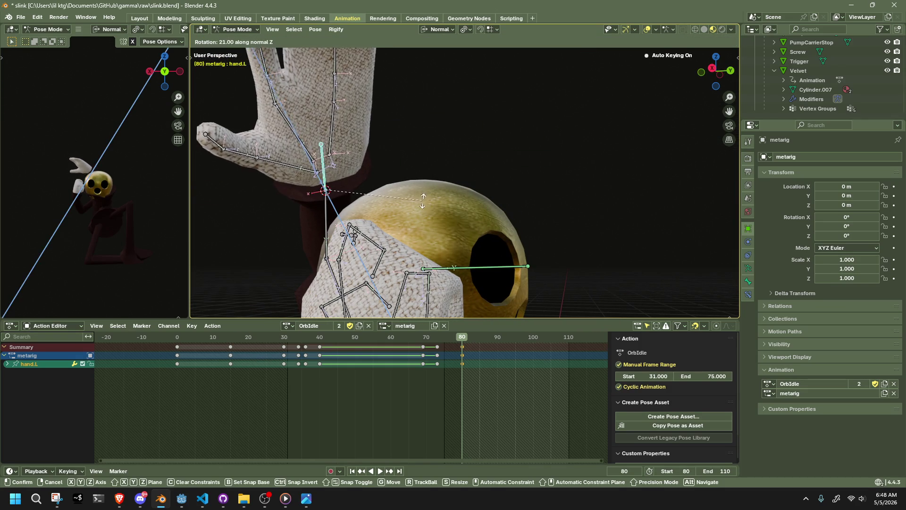
left_click(423, 201)
Inspect the pose around the skull, then select shoulder.R and begin a Z rotation
middle_click_drag(407, 205, 697, 99)
mouse_move(737, 71)
middle_mouse_down()
mouse_move(506, 184)
mouse_move(437, 184)
middle_mouse_up()
mouse_move(446, 252)
middle_mouse_down()
mouse_move(513, 225)
mouse_move(474, 187)
middle_mouse_up()
left_click(513, 226)
left_click(474, 188)
key("r")
key("z")
key("z")
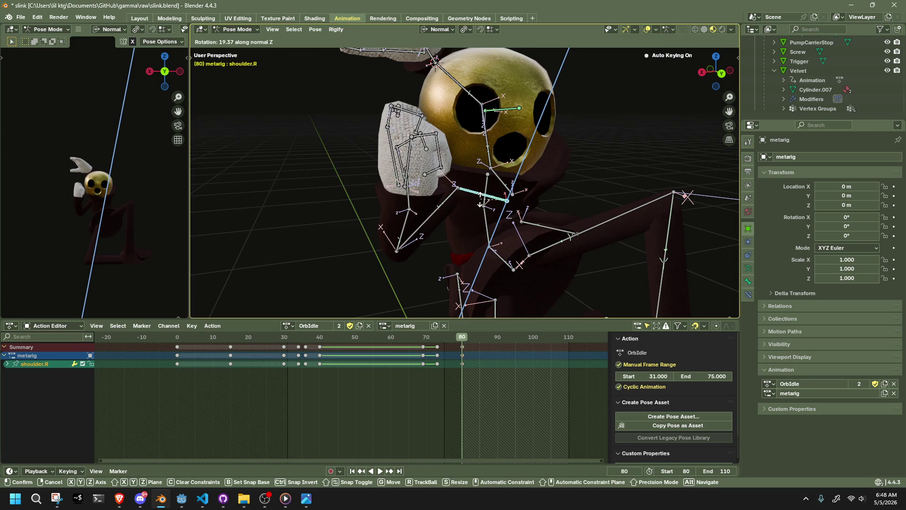
Finish the shoulder.R turn and rotate upper_arm.R on its Z axis
left_click(481, 204)
left_click(439, 227)
mouse_move(439, 227)
middle_mouse_down()
mouse_move(548, 193)
mouse_move(560, 254)
middle_mouse_up()
key("r")
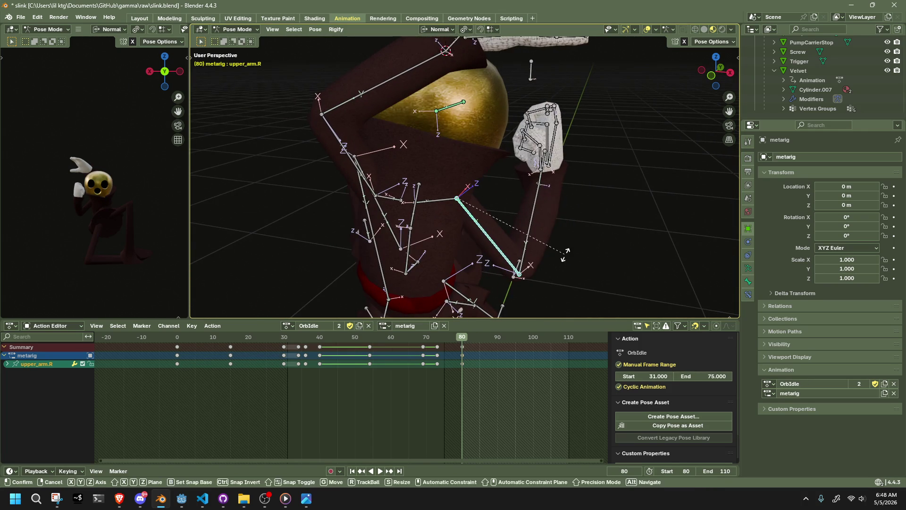
key("z")
left_click(555, 243)
Nudge forearm.R with an Auto IK grab so the hand sits beside the face
left_click(527, 214)
mouse_move(527, 214)
middle_mouse_down()
mouse_move(488, 189)
mouse_move(544, 210)
mouse_move(360, 203)
middle_mouse_up()
key("g")
left_click(514, 211)
Rotate upper_arm.R about 38° on Z, review the pose, and select shoulder.L
left_click(421, 237)
key("r")
key("z")
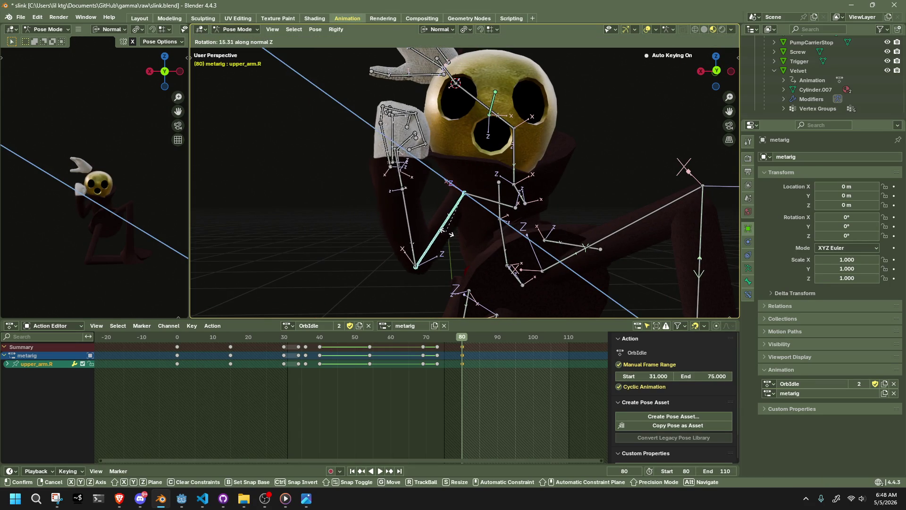
left_click(463, 228)
mouse_move(463, 228)
middle_mouse_down()
mouse_move(531, 228)
mouse_move(402, 240)
mouse_move(489, 249)
mouse_move(451, 224)
middle_mouse_up()
mouse_move(710, 72)
left_mouse_down()
mouse_move(404, 165)
mouse_move(376, 152)
mouse_move(359, 195)
mouse_move(372, 160)
mouse_move(538, 188)
left_mouse_up()
left_click(536, 187)
middle_click_drag(570, 190, 418, 69)
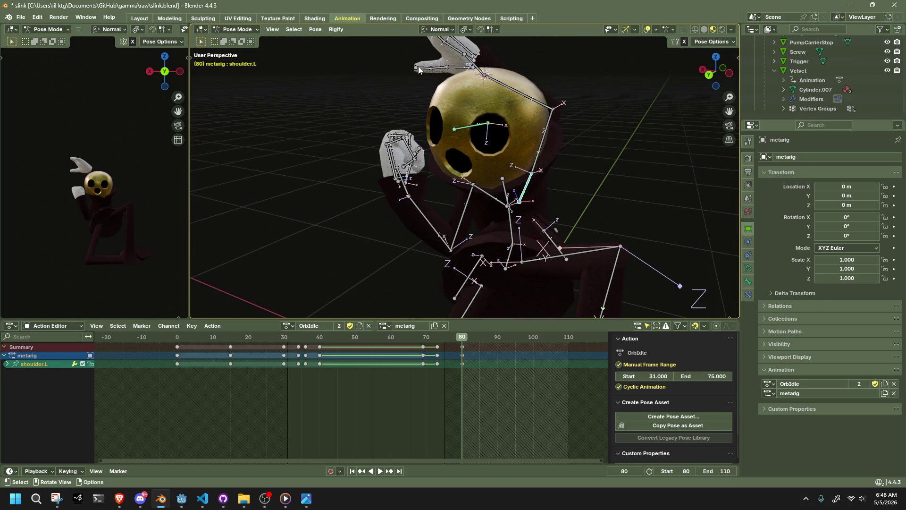
Try Pose > Clear Transform on the left upper arm, then undo to restore its pose
left_click(320, 29)
left_click(455, 49)
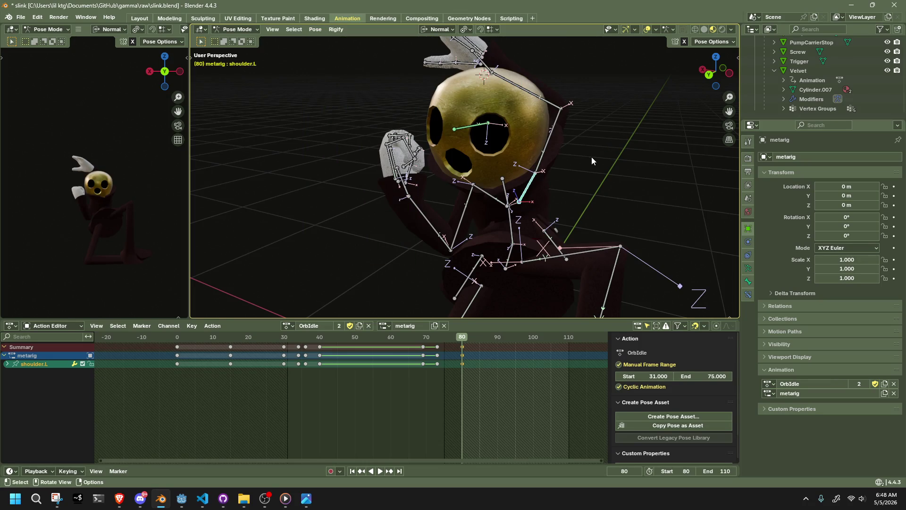
middle_click_drag(549, 154, 485, 213)
mouse_move(563, 171)
middle_mouse_down()
mouse_move(522, 160)
mouse_move(492, 124)
mouse_move(462, 117)
mouse_move(417, 176)
middle_mouse_up()
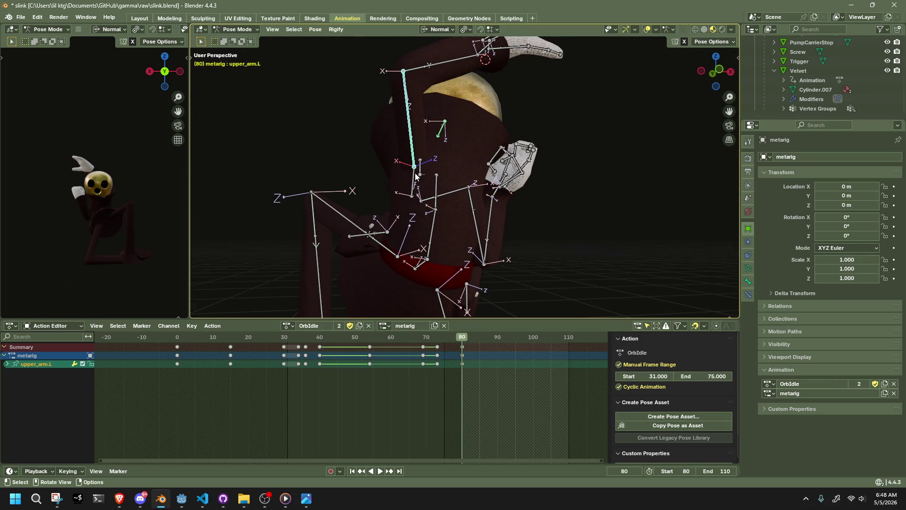
left_click(316, 32)
left_click(441, 50)
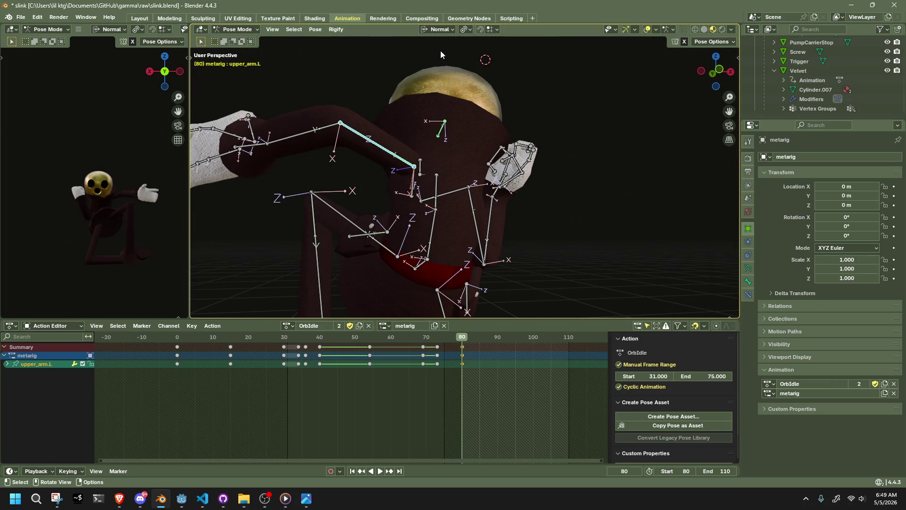
left_click(602, 180)
mouse_move(602, 179)
middle_mouse_down()
mouse_move(499, 203)
mouse_move(427, 179)
mouse_move(561, 160)
mouse_move(563, 138)
middle_mouse_up()
key("ctrl+z")
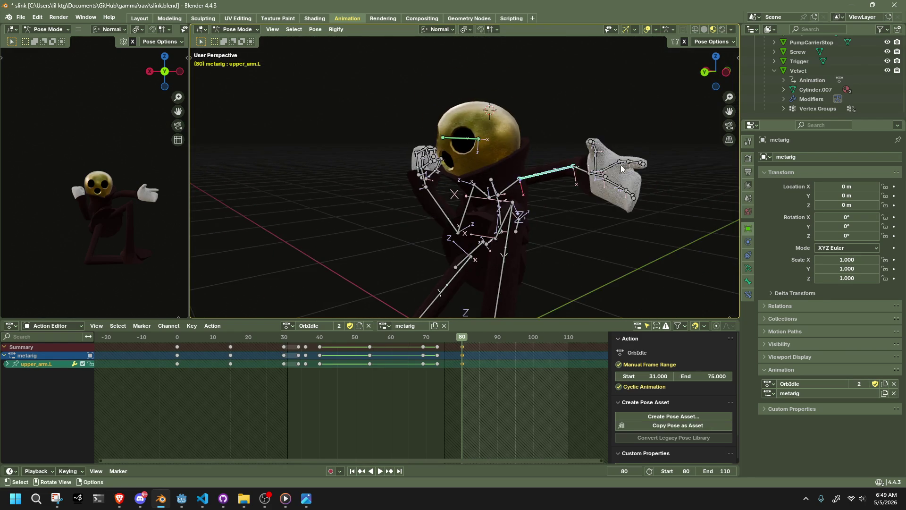
Clear the box-selected left hand bones back to rest pose and select only upper_arm.L
left_click_drag(560, 137, 664, 211)
left_click(315, 29)
mouse_move(341, 49)
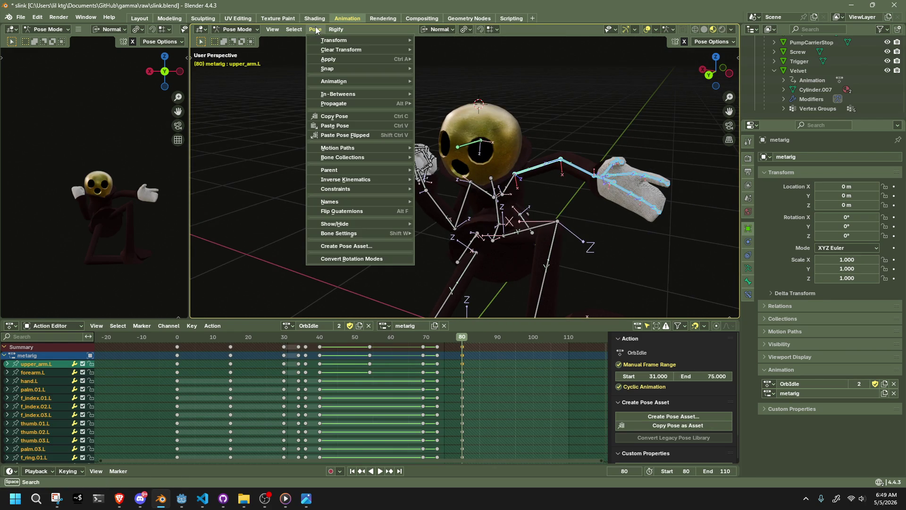
left_click(468, 49)
left_click(613, 207)
left_click(541, 169)
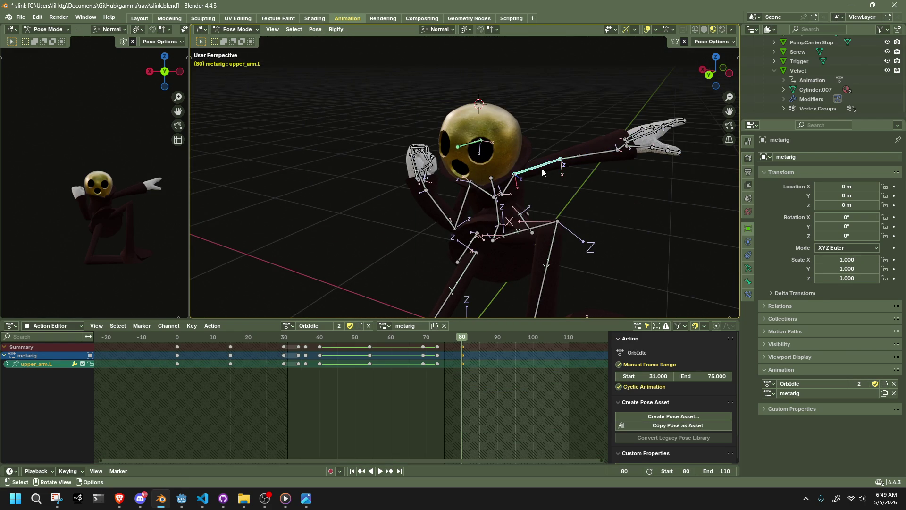
middle_click_drag(541, 169, 574, 160)
key("r")
key("z")
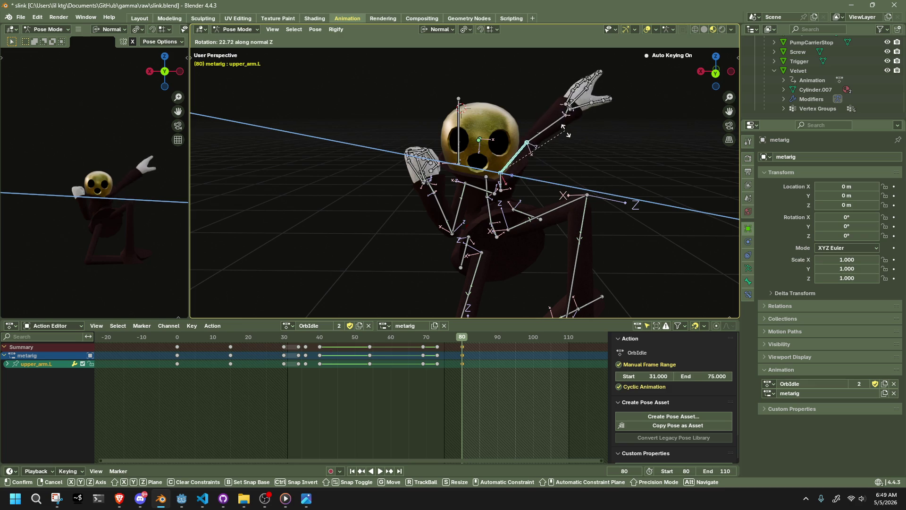
Rotate upper_arm.L about its local Z axis twice so it swings up overhead
left_click(544, 110)
middle_click_drag(543, 110, 619, 156)
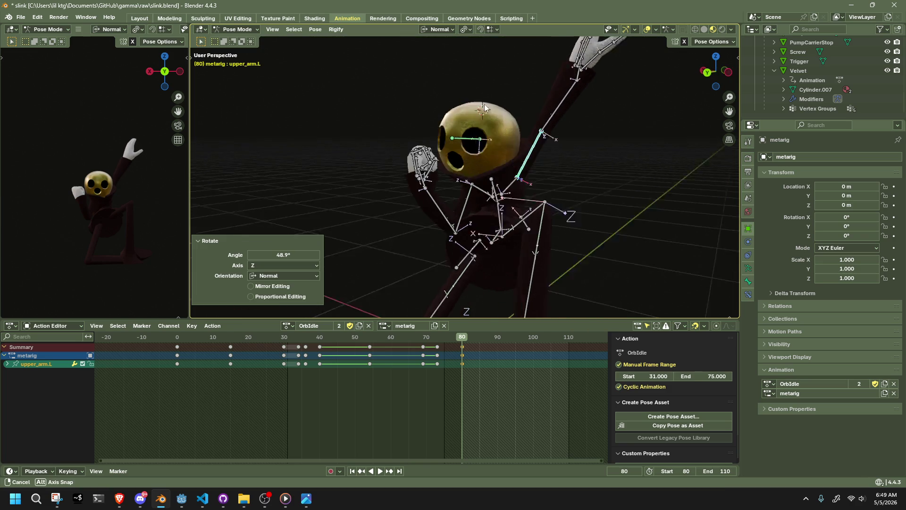
key("r")
key("z")
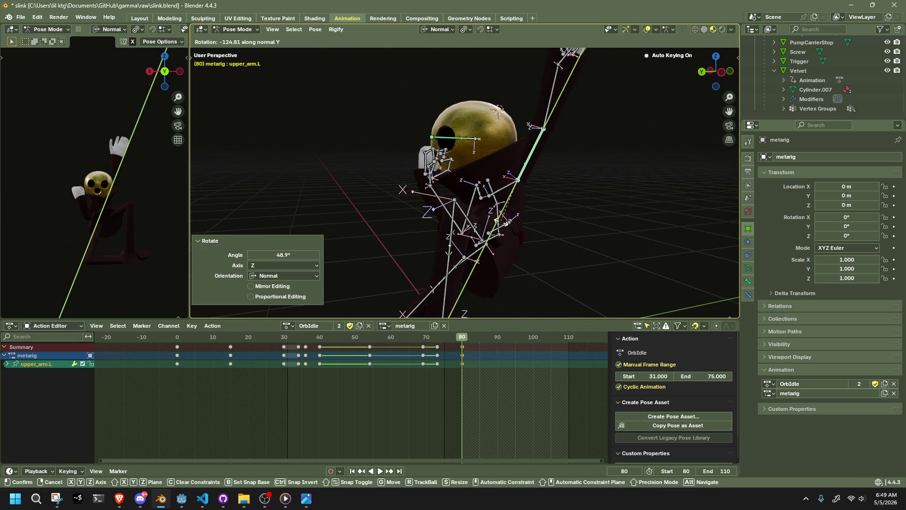
left_click(499, 222)
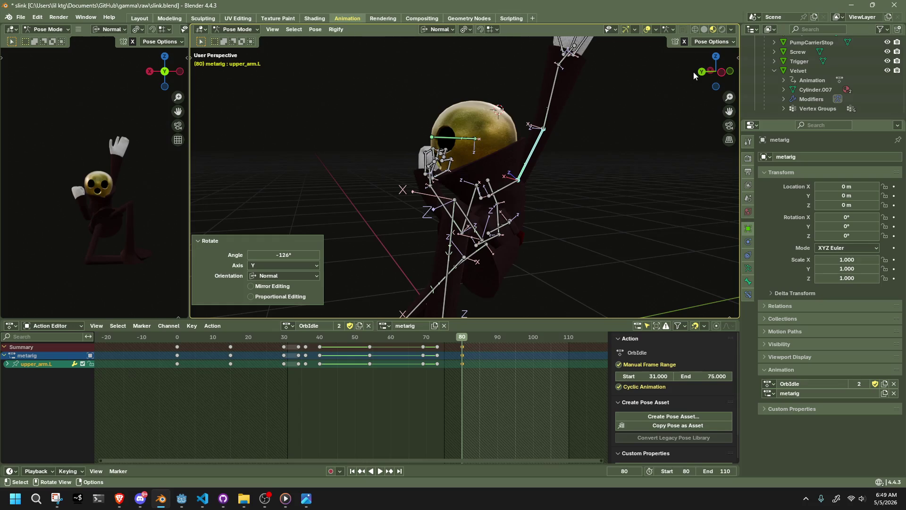
left_click(703, 70)
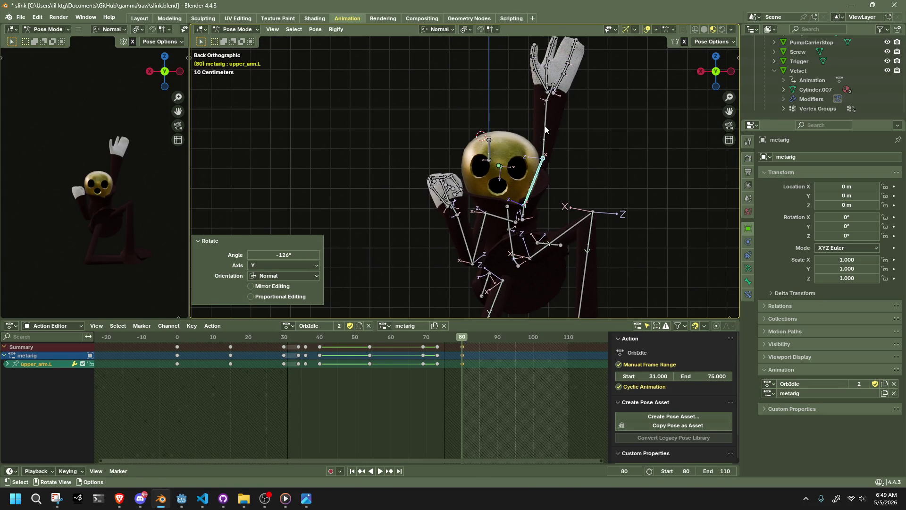
Rotate forearm.L on its local X axis to fold it over the head
left_click(545, 130)
key("r")
key("x")
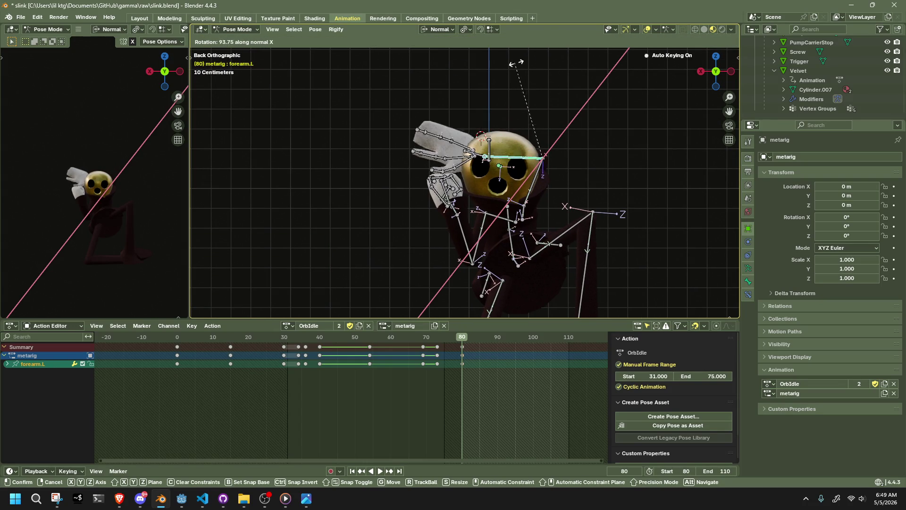
left_click(537, 73)
middle_click_drag(542, 146, 388, 174)
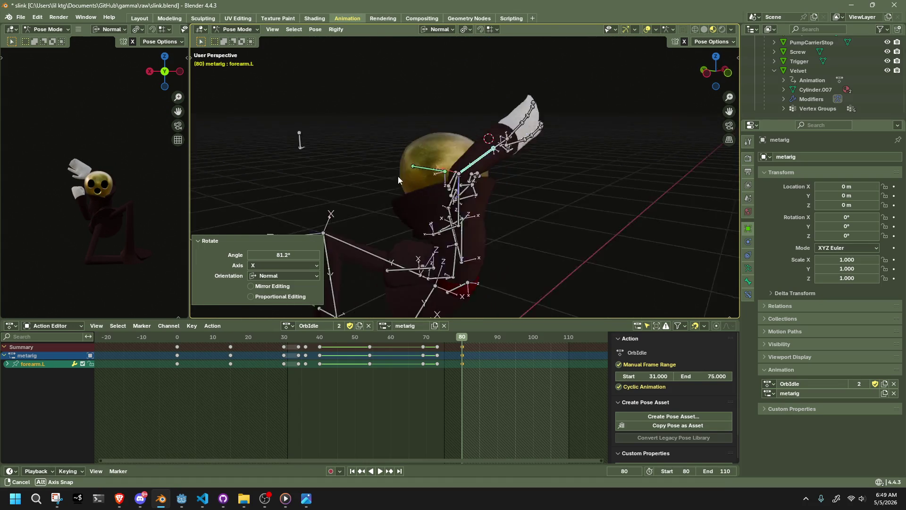
left_click(720, 74)
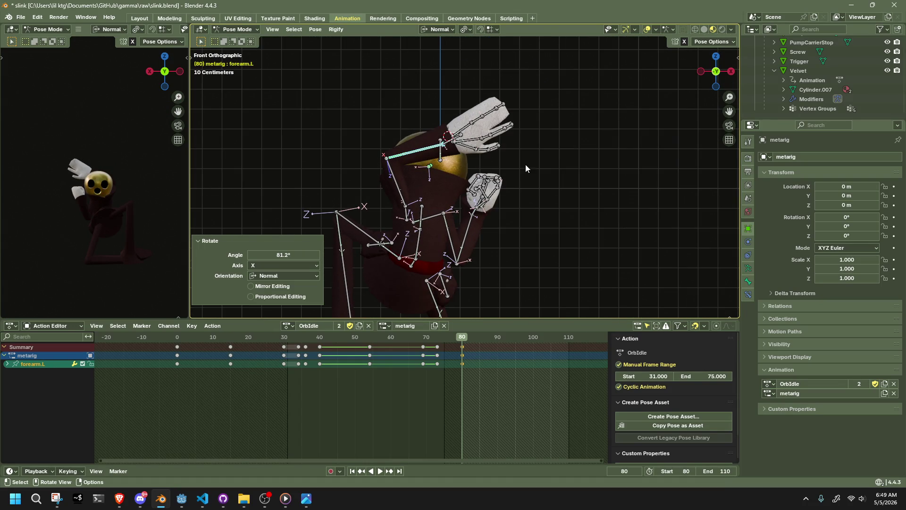
Enlarge upper_arm.L and forearm.L, and shrink and reposition hand.L
left_click(391, 173)
key("s")
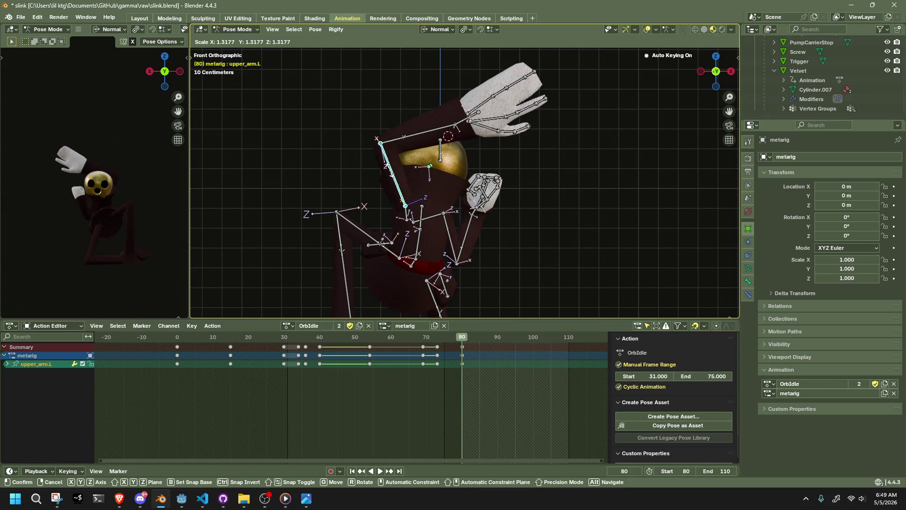
left_click(470, 123)
left_click(467, 122)
key("s")
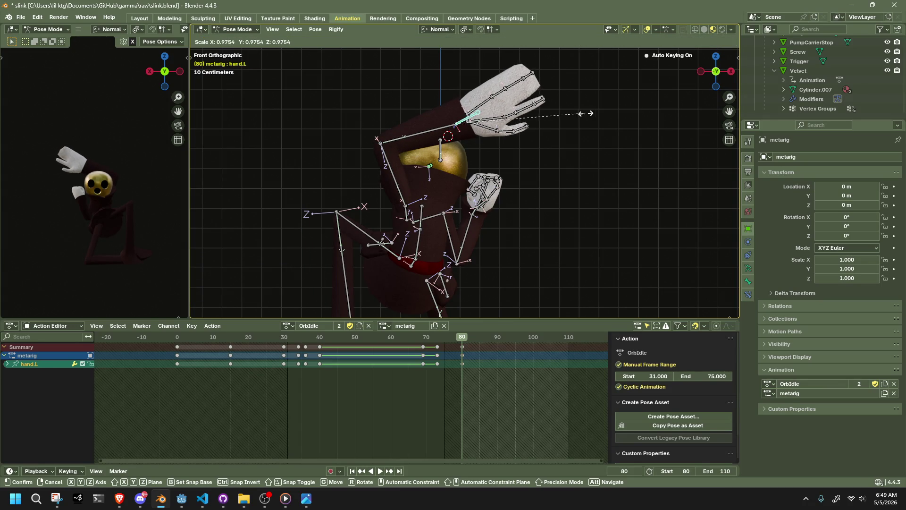
left_click(533, 123)
key("g")
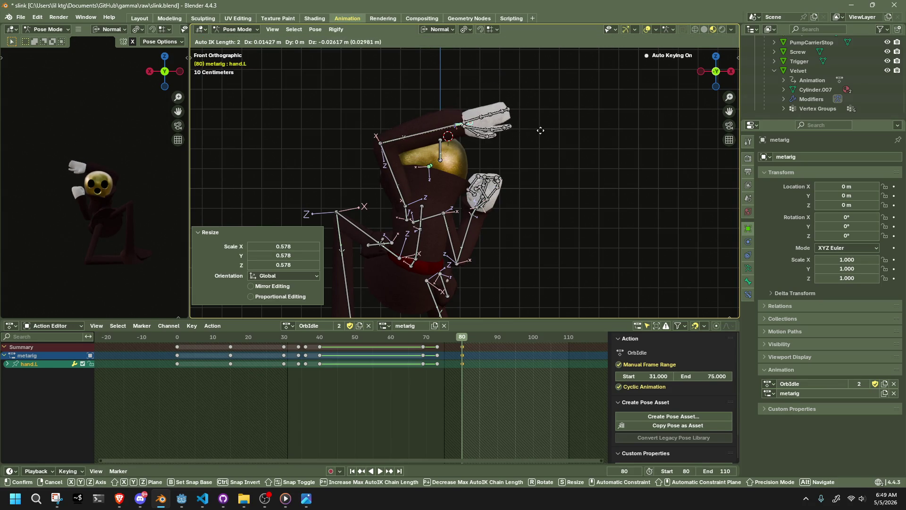
left_click(543, 148)
left_click(429, 143)
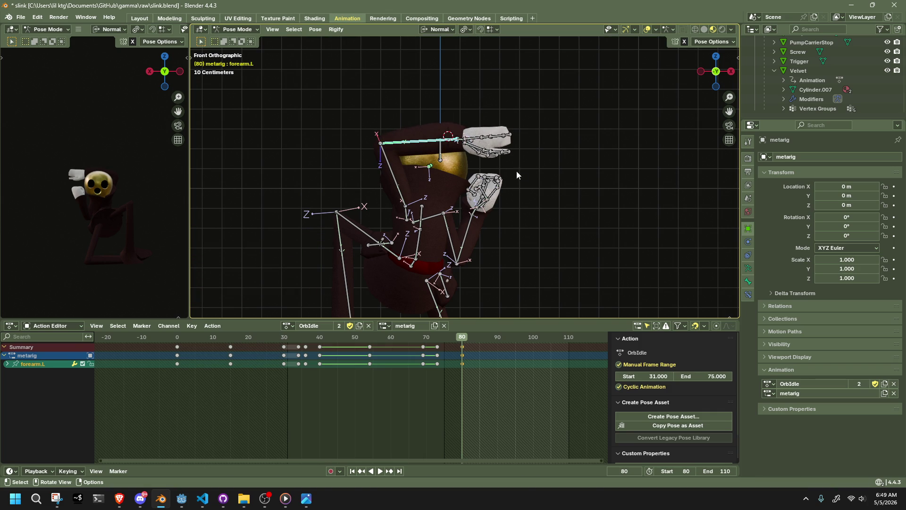
scroll(524, 173, "up", 2)
key("s")
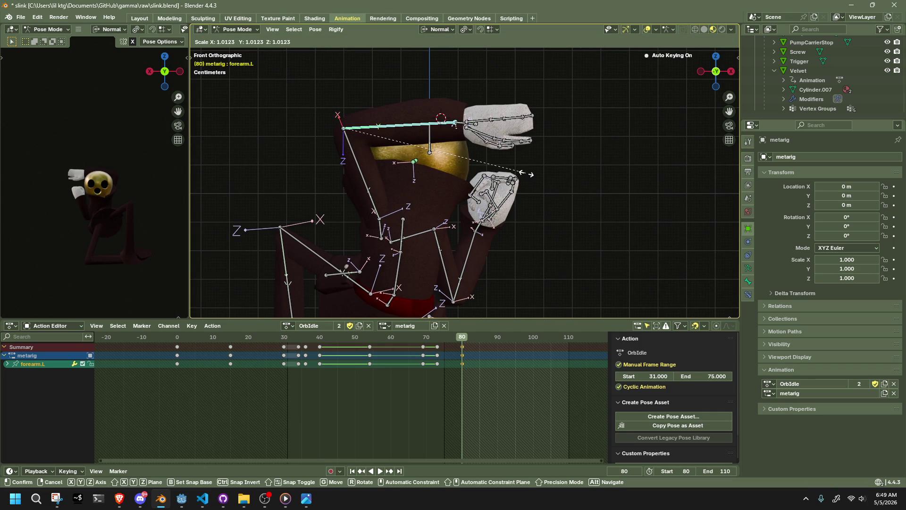
left_click(526, 173)
Tilt hand.L with a rotation on its local axis
left_click(461, 125)
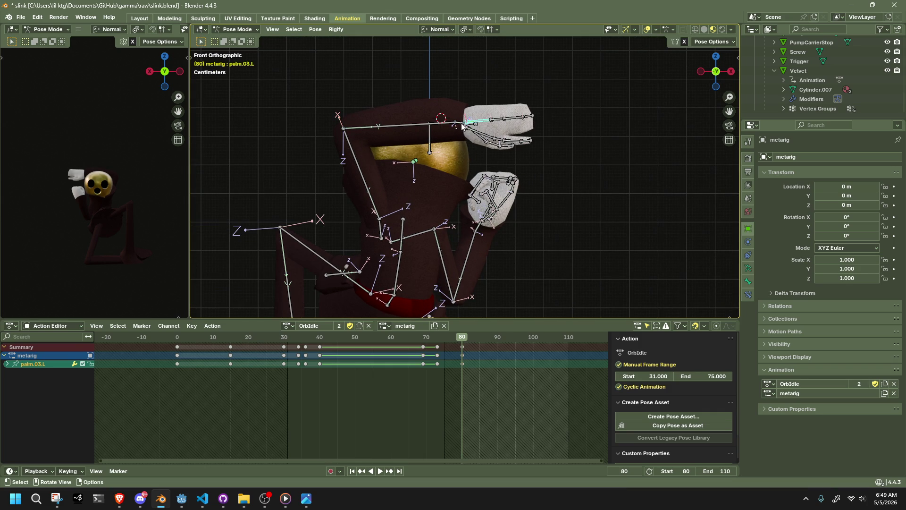
mouse_move(526, 154)
middle_mouse_down()
mouse_move(249, 188)
mouse_move(347, 174)
mouse_move(464, 179)
middle_mouse_up()
key("r")
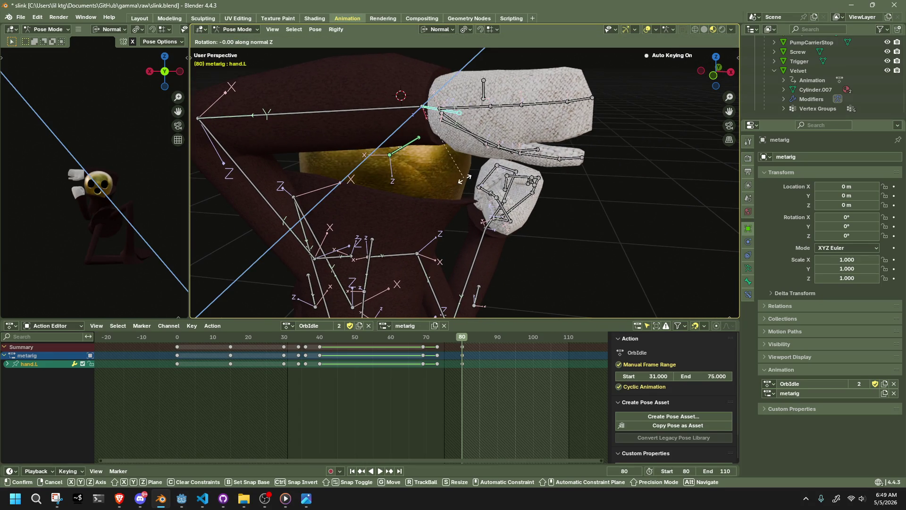
key("z")
key("z")
key("y")
key("y")
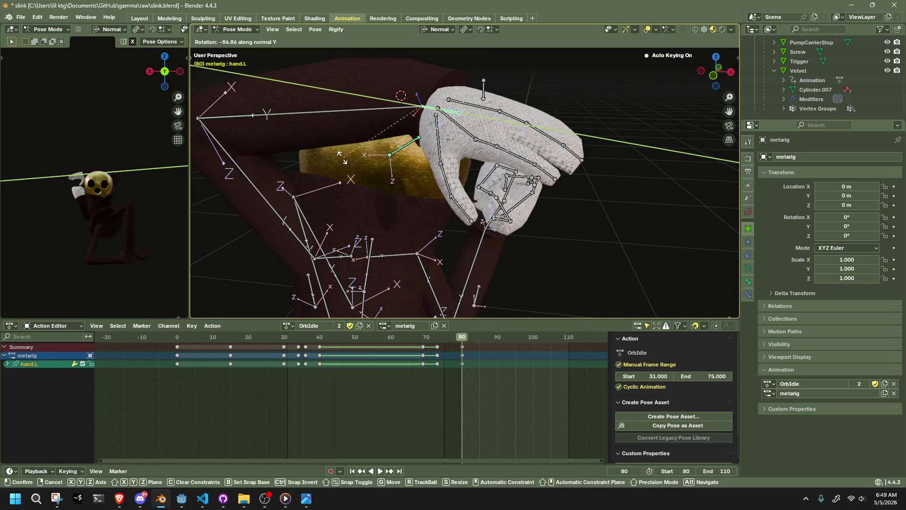
left_click(321, 144)
Twist hand.L to 57° on Z and curl it −59° on X so it drapes over the skull
middle_click_drag(320, 143, 414, 203)
key("r")
key("x")
key("x")
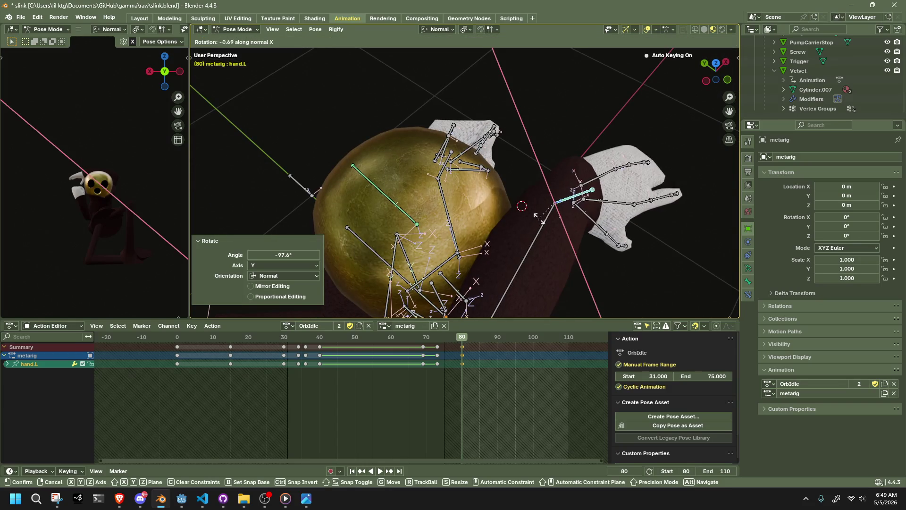
key("z")
key("Escape")
key("r")
key("z")
left_click(609, 125)
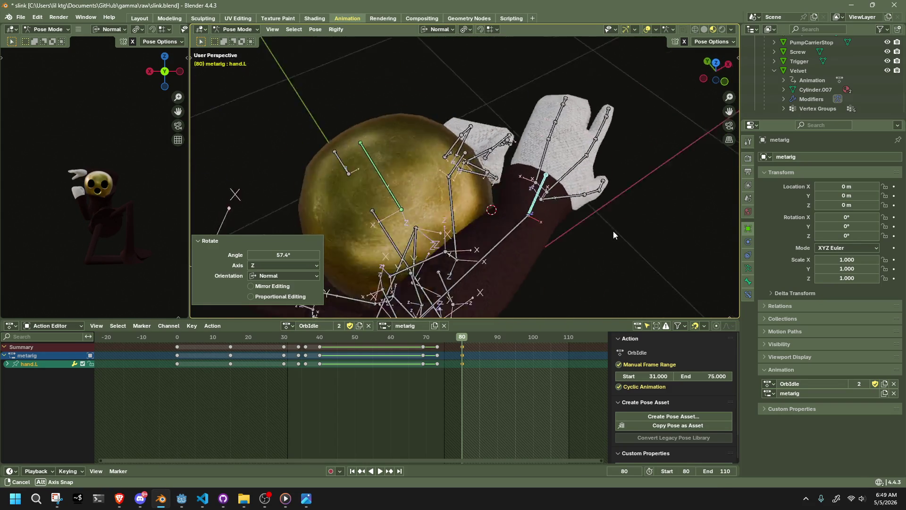
middle_click_drag(613, 230, 570, 179)
key("r")
key("x")
key("x")
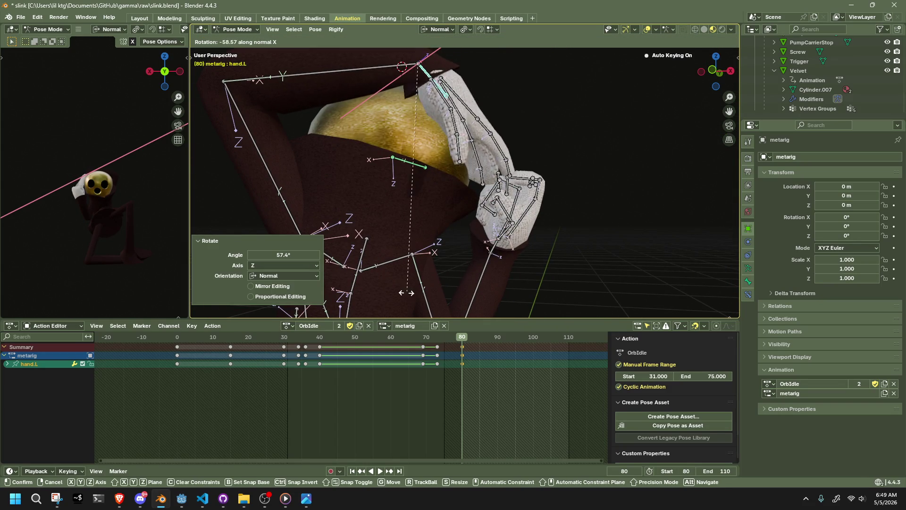
left_click(468, 206)
mouse_move(451, 187)
middle_mouse_down()
mouse_move(274, 214)
mouse_move(248, 208)
mouse_move(366, 177)
mouse_move(362, 131)
mouse_move(413, 135)
mouse_move(395, 147)
mouse_move(466, 184)
mouse_move(415, 170)
mouse_move(339, 179)
mouse_move(477, 146)
mouse_move(479, 176)
middle_mouse_up()
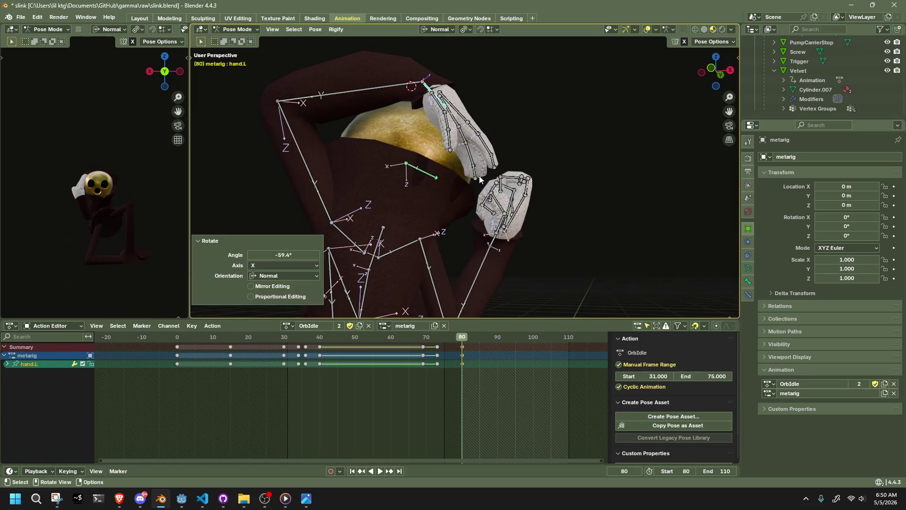
Bend the left ring finger bones on X, then twist them on Y
left_click(479, 176)
left_click(479, 163, "shift")
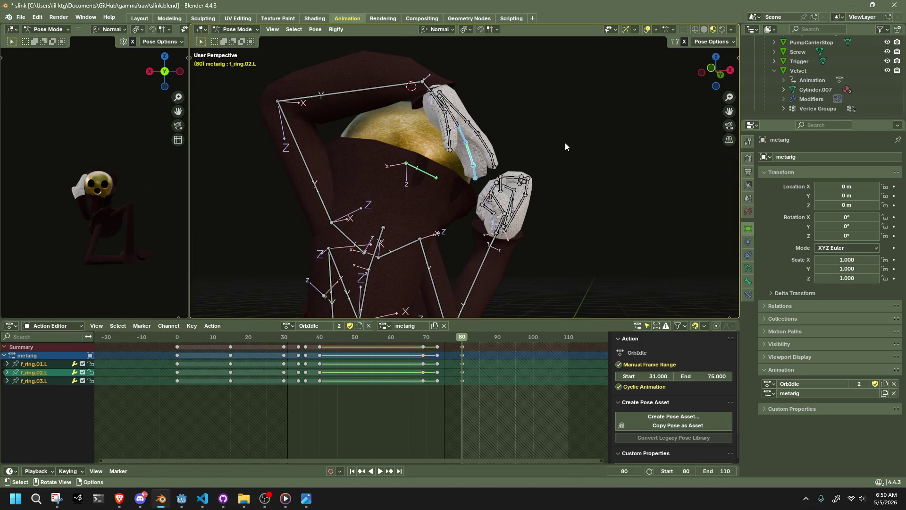
key("r")
key("x")
key("x")
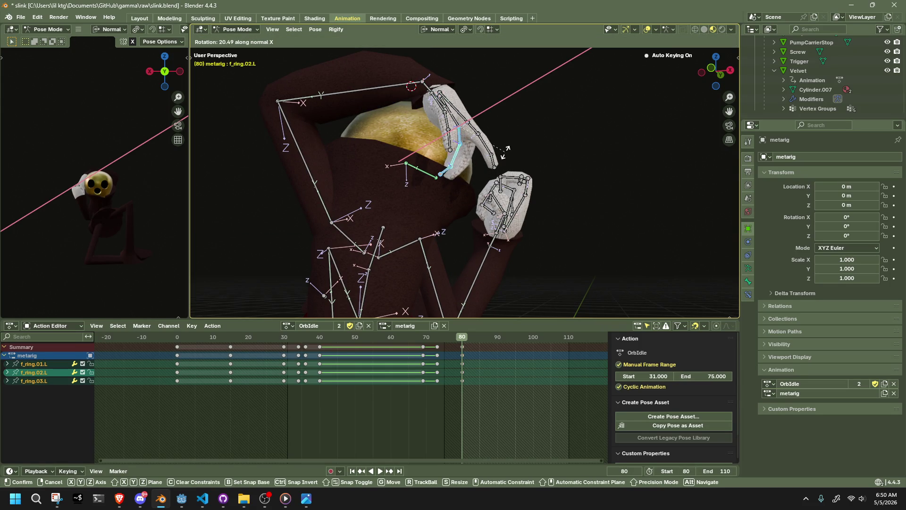
left_click(495, 145)
mouse_move(495, 146)
middle_mouse_down()
mouse_move(367, 192)
mouse_move(400, 223)
mouse_move(494, 240)
middle_mouse_up()
key("r")
key("z")
key("z")
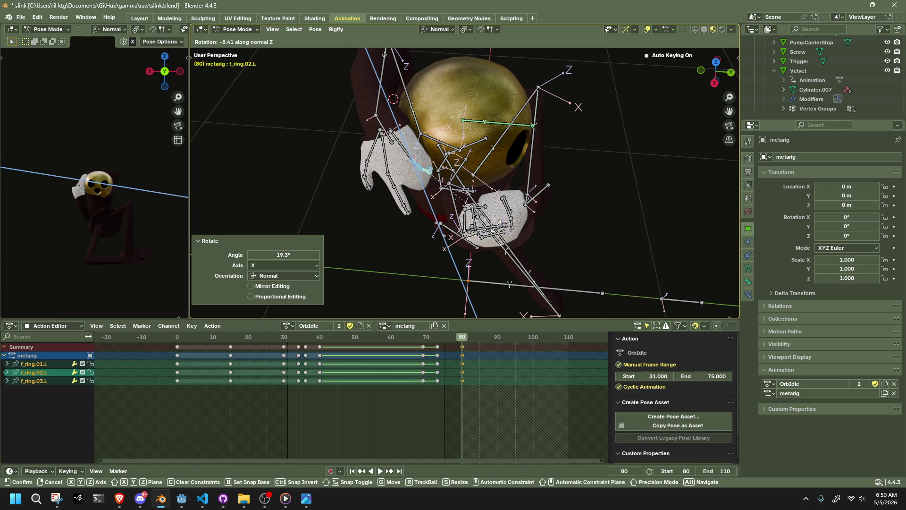
key("r")
key("y")
key("y")
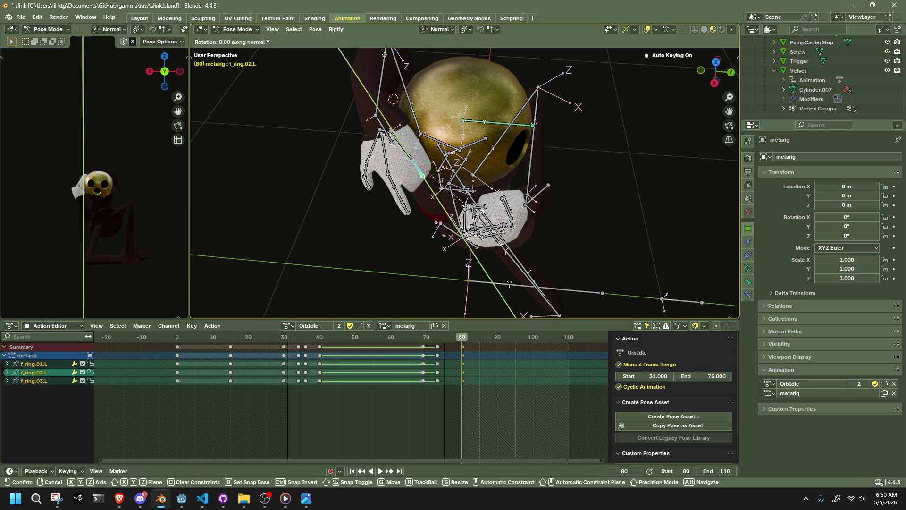
left_click(460, 199)
mouse_move(460, 199)
middle_mouse_down()
mouse_move(482, 190)
mouse_move(518, 119)
middle_mouse_up()
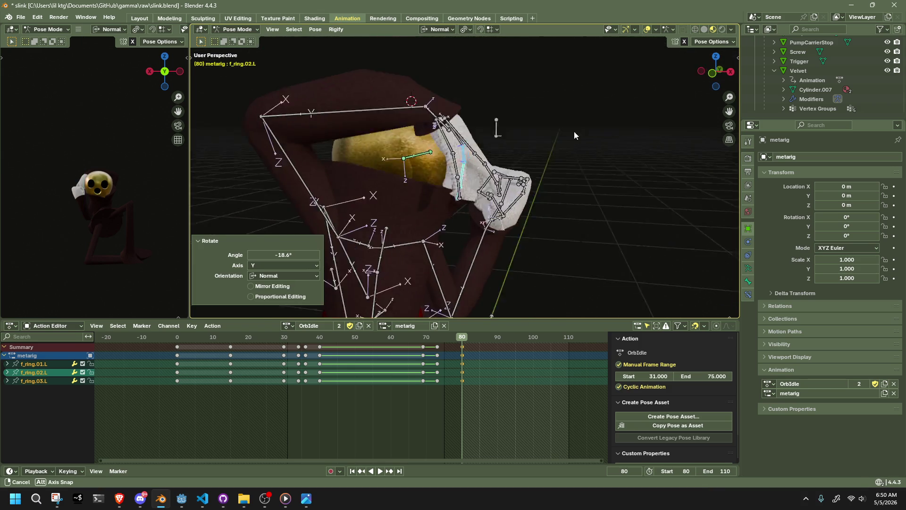
Curl the three left index finger bones with a rotation on their local X axis
left_click(447, 144)
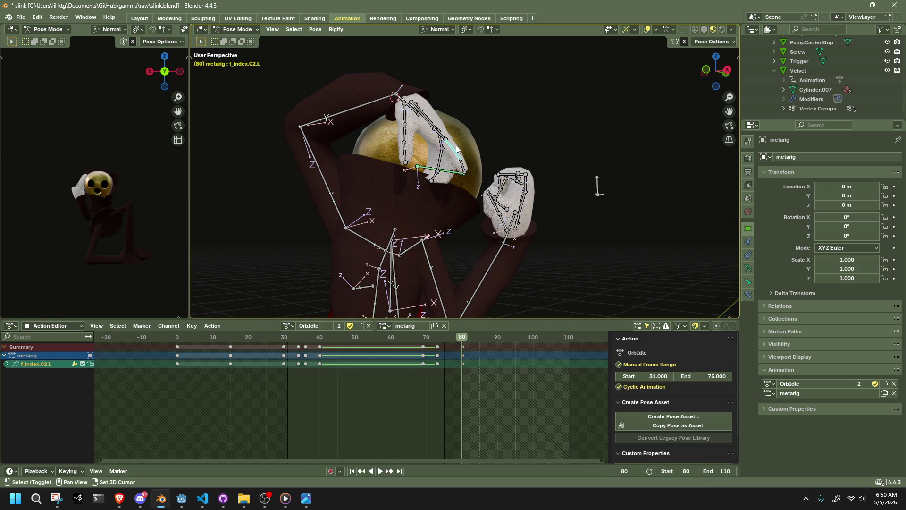
left_click(469, 154, "shift")
left_click(469, 157, "shift")
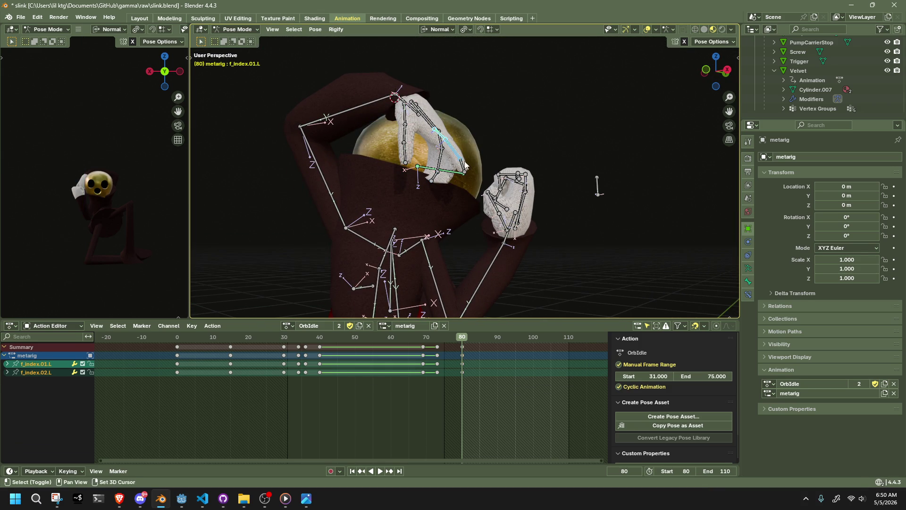
middle_click_drag(466, 160, 595, 169)
key("r")
key("x")
key("x")
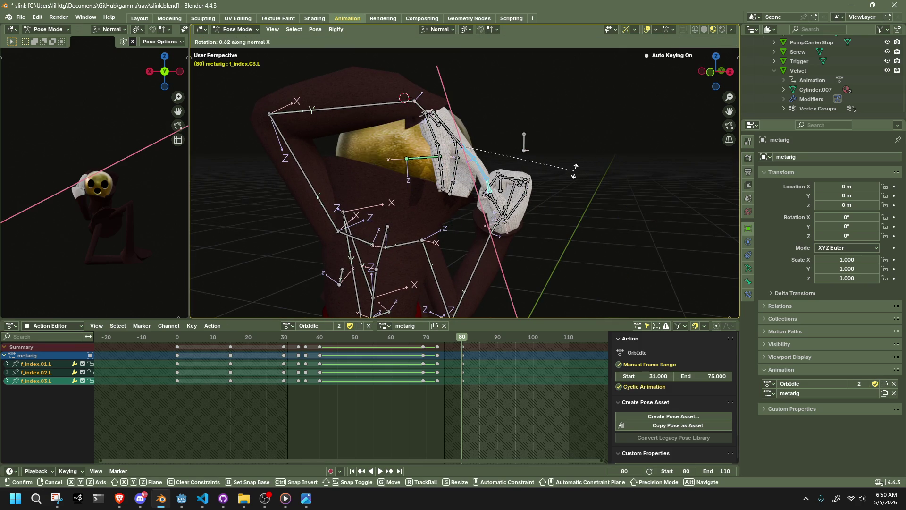
left_click(476, 202)
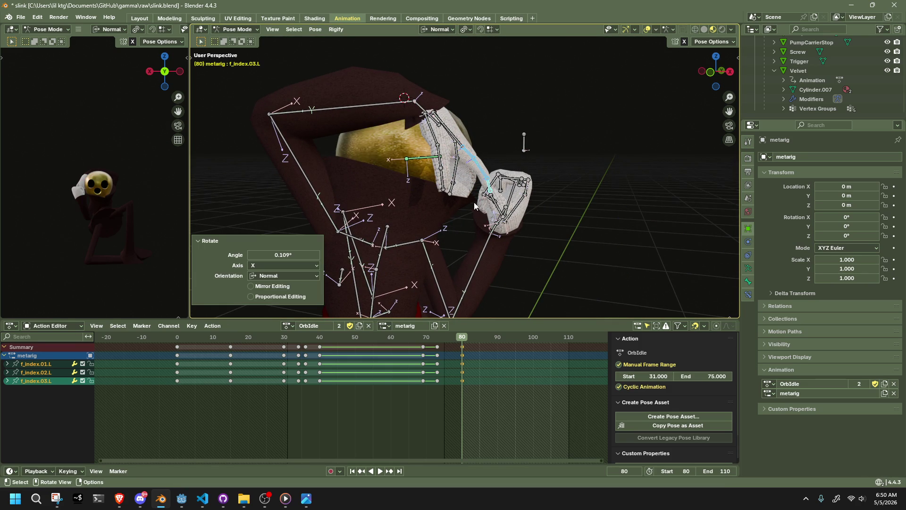
mouse_move(456, 210)
middle_mouse_down()
mouse_move(405, 209)
mouse_move(362, 190)
middle_mouse_up()
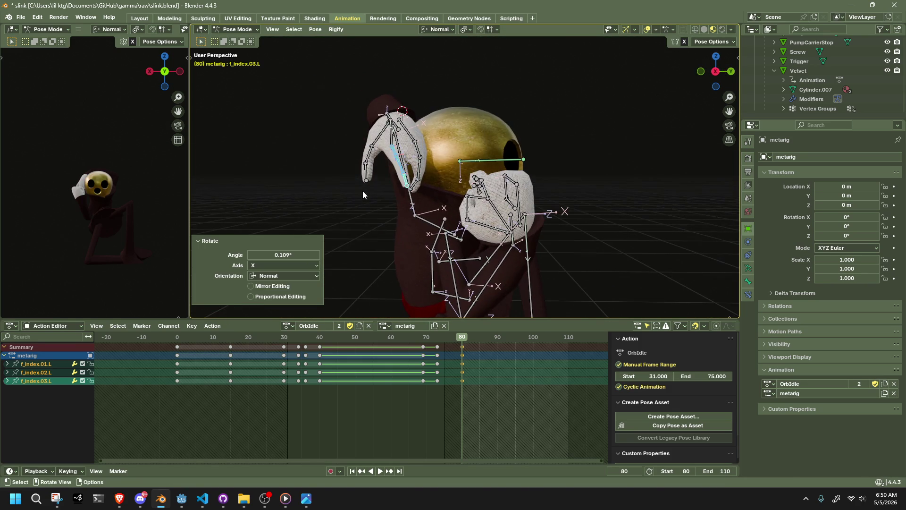
Move the left thumb tip into place and rotate thumb.01.L 10° on X
left_click(377, 181)
key("g")
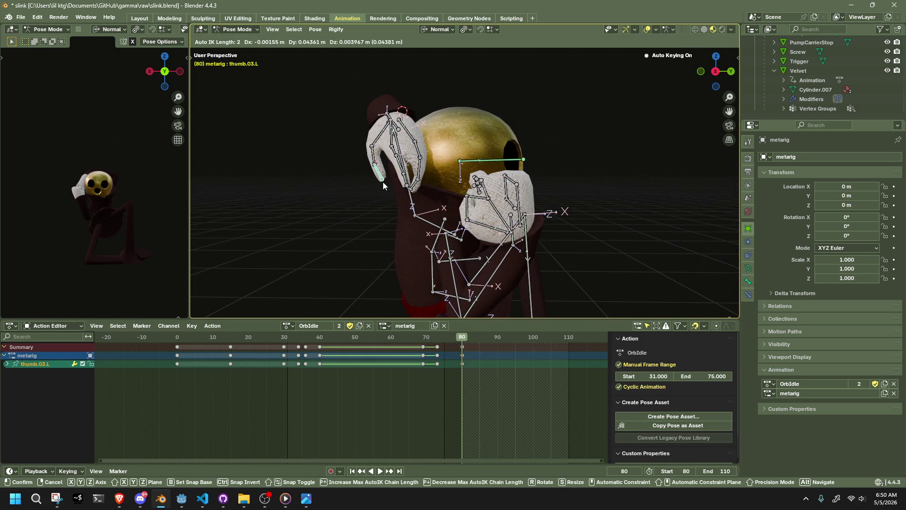
left_click(379, 182)
left_click(376, 165)
left_click(382, 140)
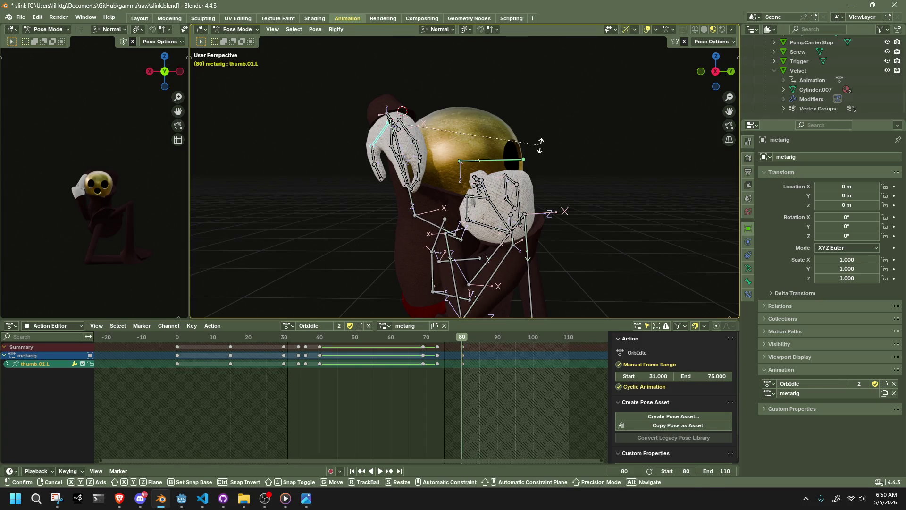
key("r")
key("x")
left_click(552, 119)
mouse_move(552, 118)
middle_mouse_down()
mouse_move(405, 192)
mouse_move(507, 122)
middle_mouse_up()
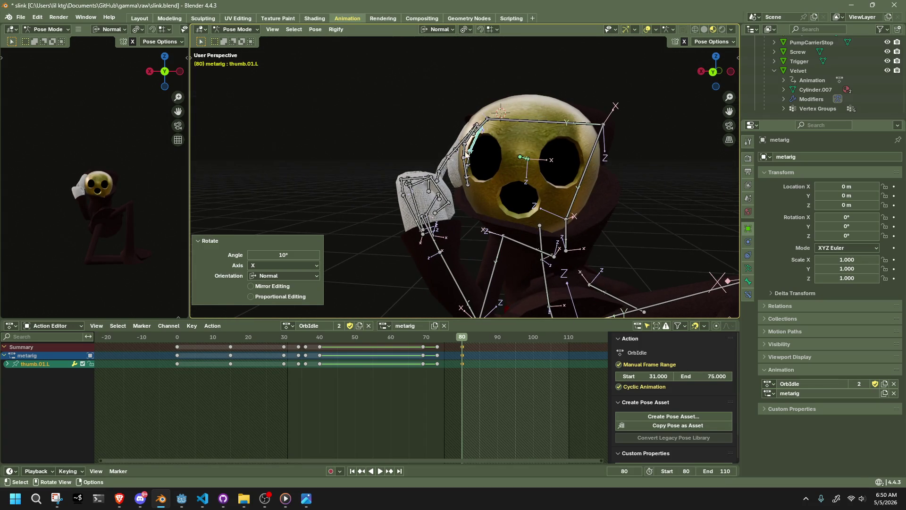
left_click(507, 120)
key("g")
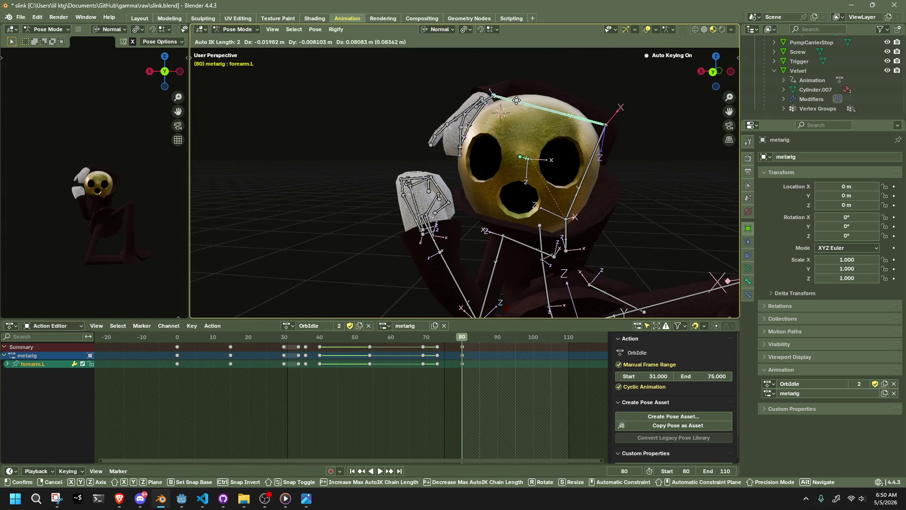
Set the left forearm raised above the skull and view the rig in Back Orthographic
left_click(602, 69)
scroll(634, 191, "down", 4)
mouse_move(636, 191)
middle_mouse_down()
mouse_move(611, 203)
mouse_move(194, 202)
middle_mouse_up()
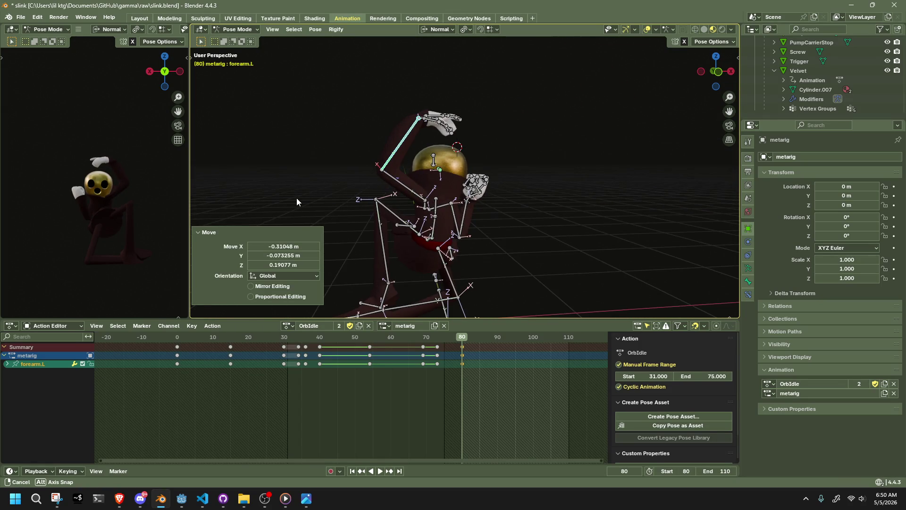
mouse_move(194, 203)
middle_mouse_down()
mouse_move(720, 217)
mouse_move(633, 214)
middle_mouse_up()
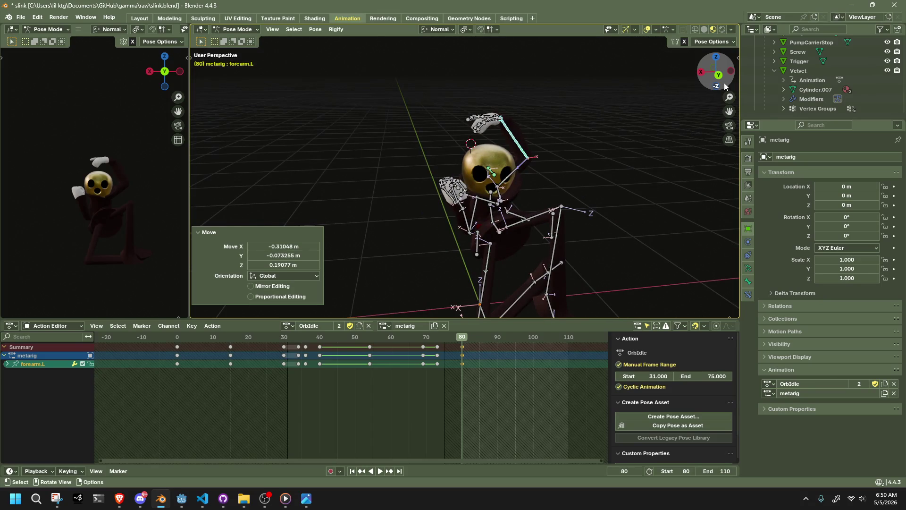
key("ctrl+KP_1")
scroll(616, 259, "up", 1)
scroll(498, 232, "up", 1)
scroll(476, 273, "up", 1)
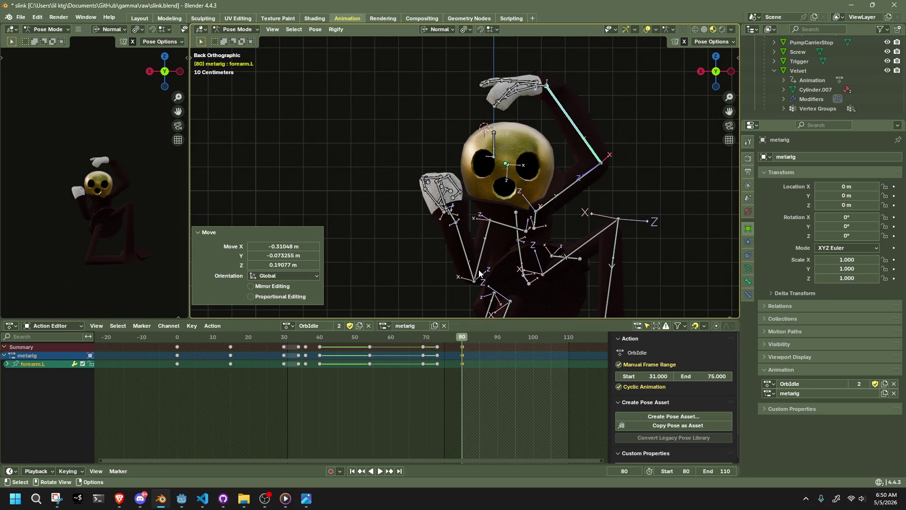
Move upper_arm.R and rotate forearm.R on X then Y so the right hand rises beside the face
left_click(480, 273)
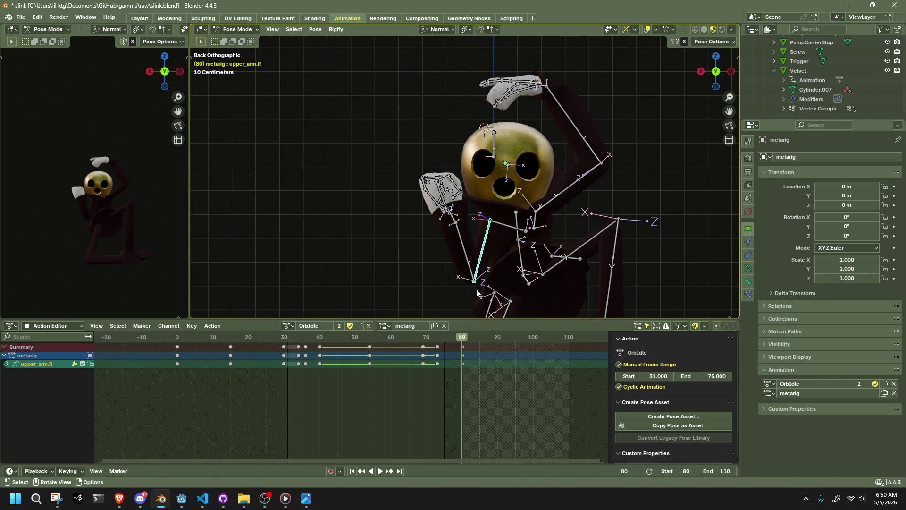
key("g")
left_click(456, 244)
key("r")
key("x")
mouse_move(457, 243)
middle_mouse_down()
mouse_move(425, 259)
mouse_move(659, 237)
middle_mouse_up()
left_click(443, 255)
key("r")
key("y")
left_click(405, 262)
Apply trial rotations to thumb.01.R and select the right hand
left_click(486, 204)
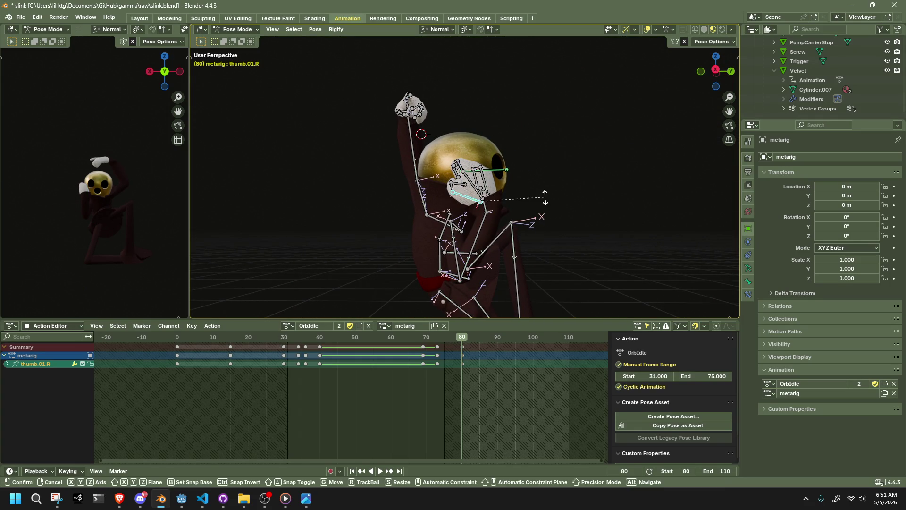
key("r")
key("Return")
key("r")
key("Return")
left_click(486, 207)
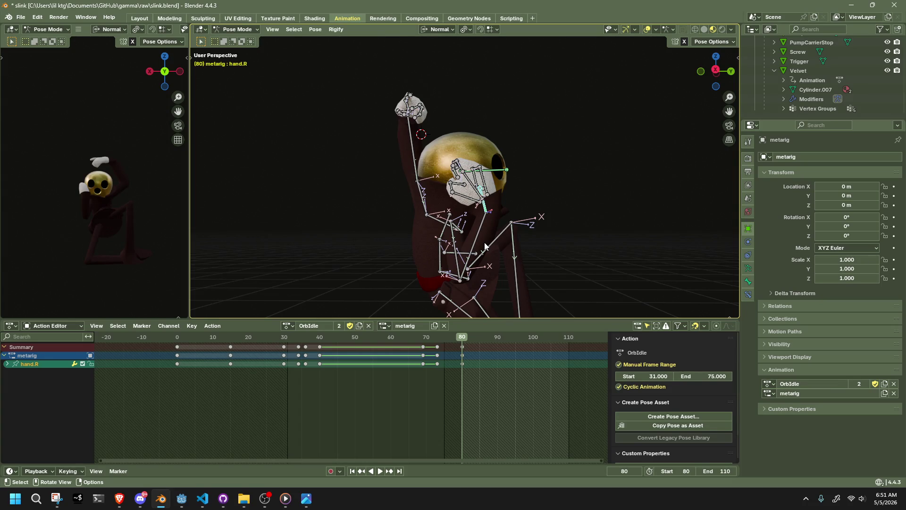
Try shrinking HeadBone, then undo the scaling
mouse_move(505, 188)
middle_mouse_down()
mouse_move(569, 188)
mouse_move(614, 203)
mouse_move(588, 196)
middle_mouse_up()
left_click(440, 167)
key("s")
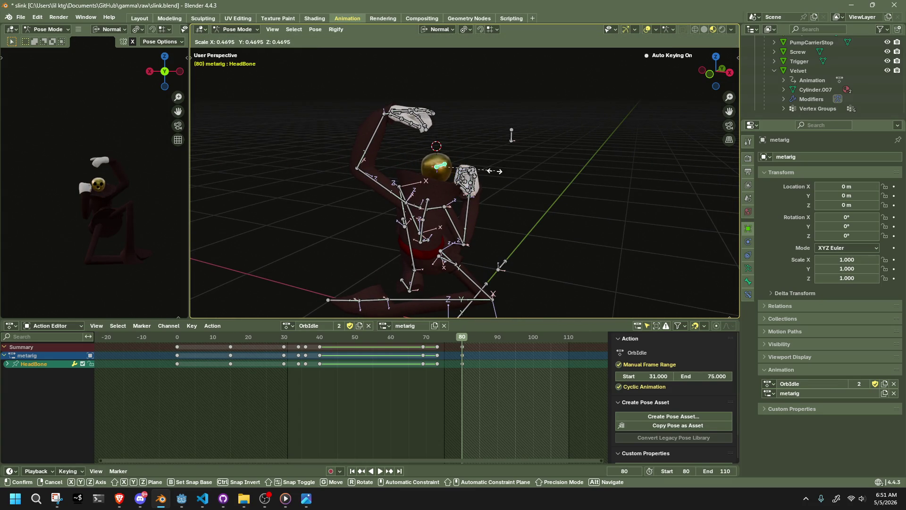
left_click(512, 183)
mouse_move(512, 182)
middle_mouse_down()
mouse_move(531, 205)
mouse_move(367, 177)
middle_mouse_up()
key("ctrl+z")
key("ctrl+z")
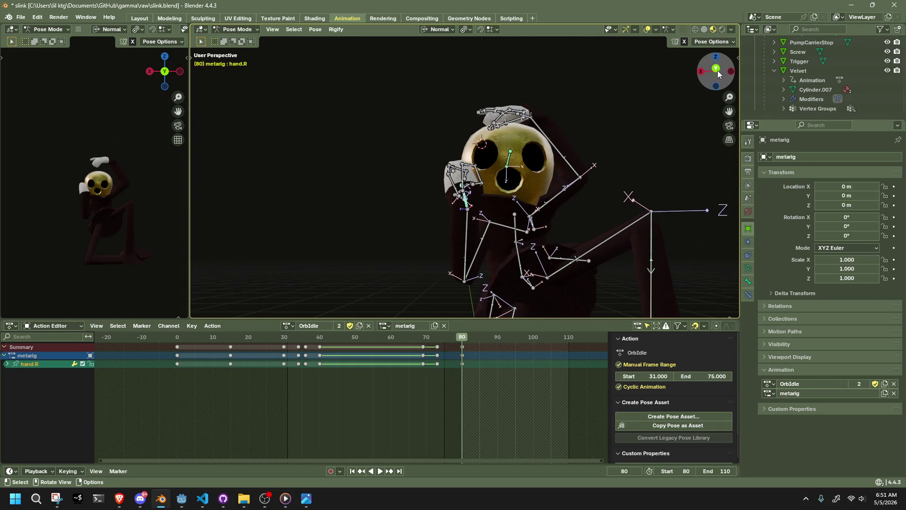
Twist the Chest bone about 6° from the back view
left_click(717, 71)
left_click(519, 221)
key("r")
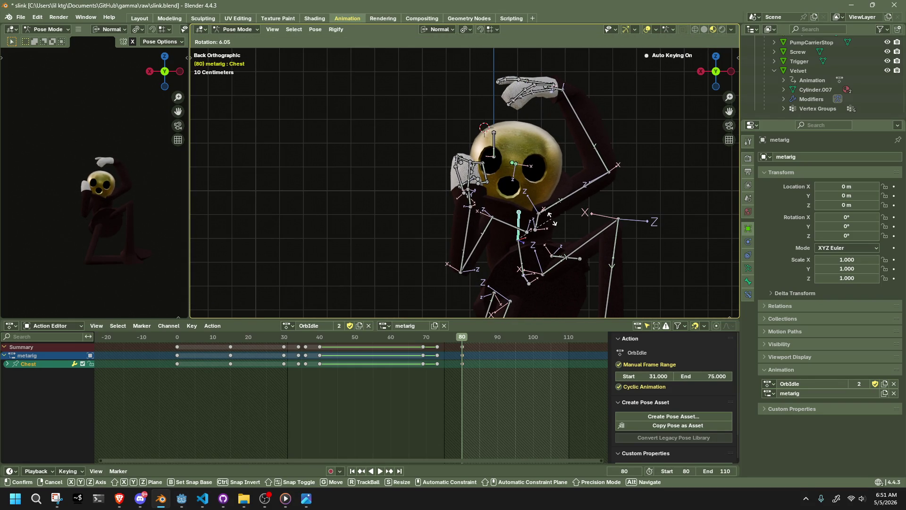
left_click(495, 213)
Rotate forearm.R −22.3° on X and nudge its position twice so the right hand rises
left_click(469, 220)
key("r")
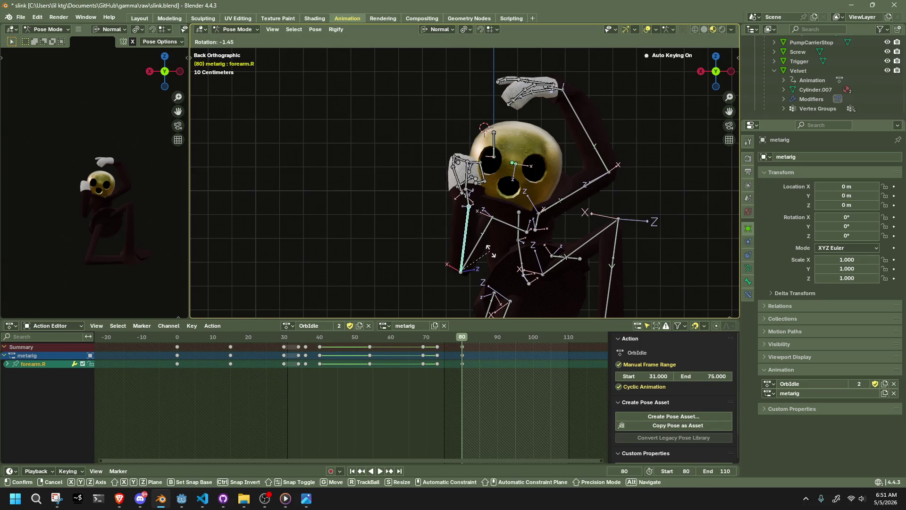
key("x")
left_click(479, 243)
key("g")
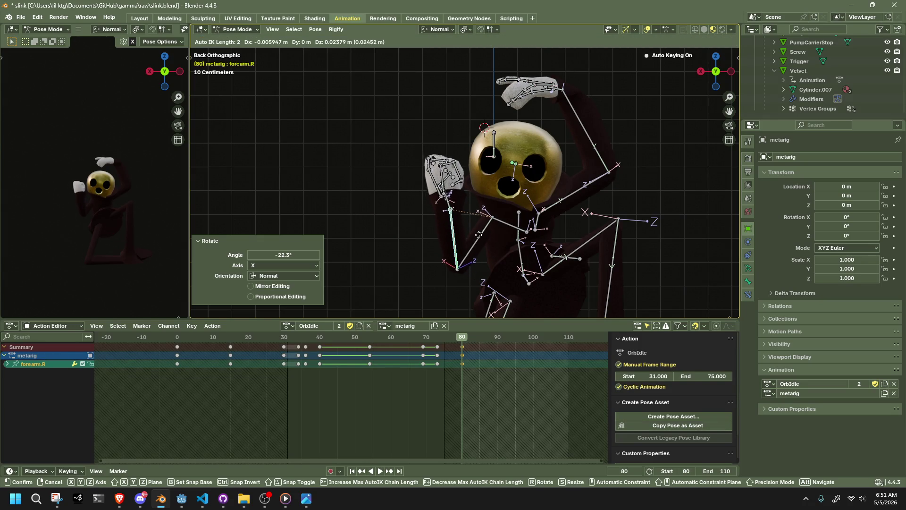
left_click(484, 243)
mouse_move(483, 242)
middle_mouse_down()
mouse_move(597, 239)
mouse_move(654, 220)
middle_mouse_up()
key("g")
left_click(556, 221)
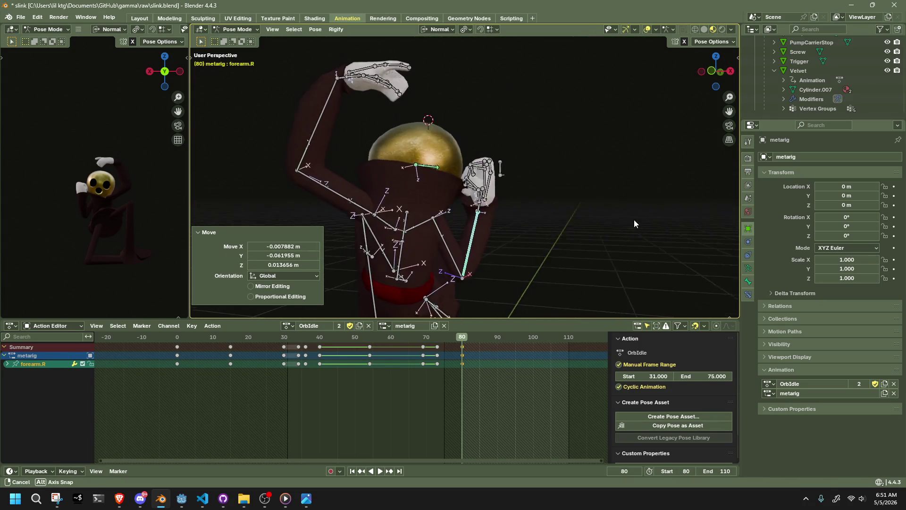
Move forearm.L 0.37 m on X and 0.13 m lower so it folds over the head, then select the right upper arm
left_click(330, 84)
mouse_move(383, 121)
middle_mouse_down()
mouse_move(374, 138)
mouse_move(393, 136)
middle_mouse_up()
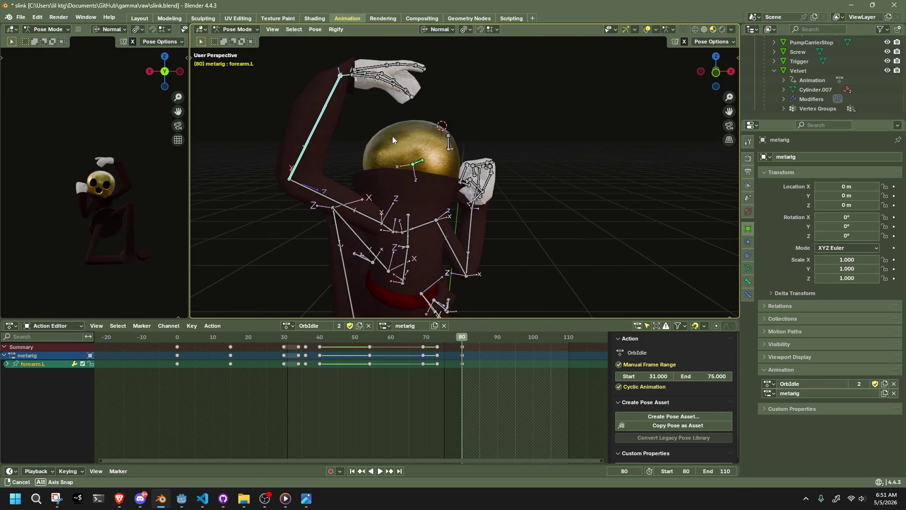
key("g")
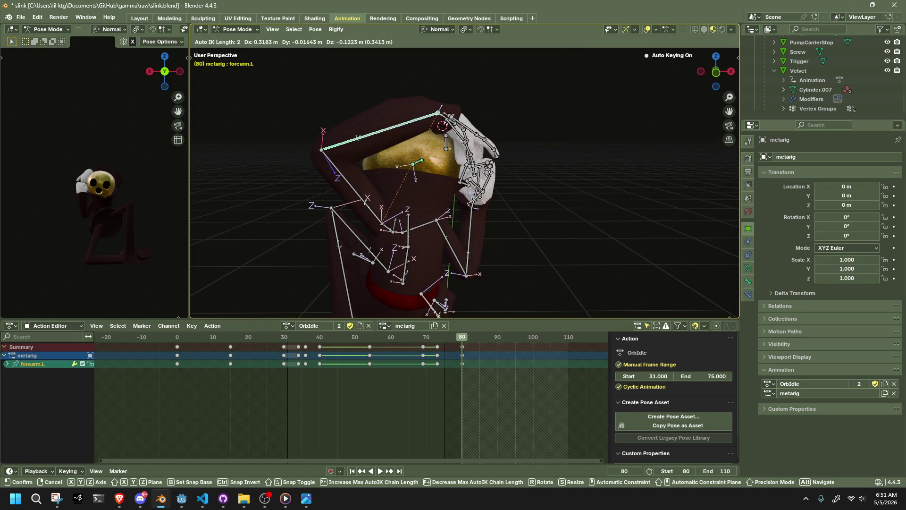
left_click(418, 178)
mouse_move(418, 179)
middle_mouse_down()
mouse_move(311, 179)
mouse_move(387, 165)
mouse_move(473, 219)
mouse_move(467, 202)
mouse_move(439, 193)
mouse_move(351, 197)
mouse_move(430, 209)
mouse_move(570, 184)
middle_mouse_up()
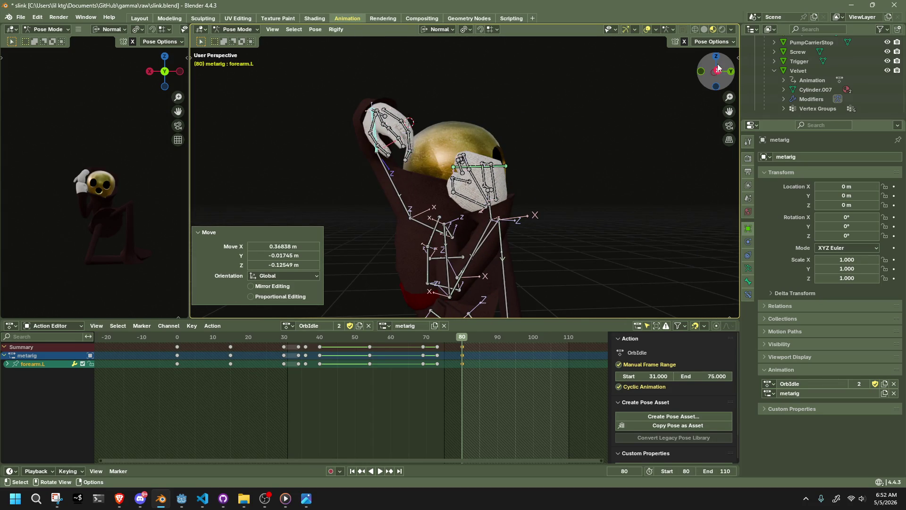
left_click(443, 238)
middle_click_drag(442, 238, 538, 227)
left_click(439, 236)
left_click(711, 41)
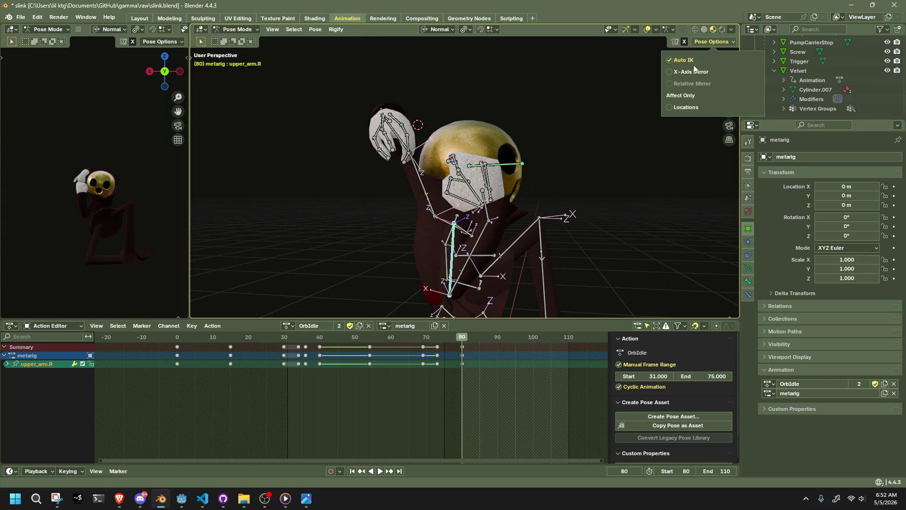
Shift upper_arm.R slightly so the right hand moves toward the skull
key("g")
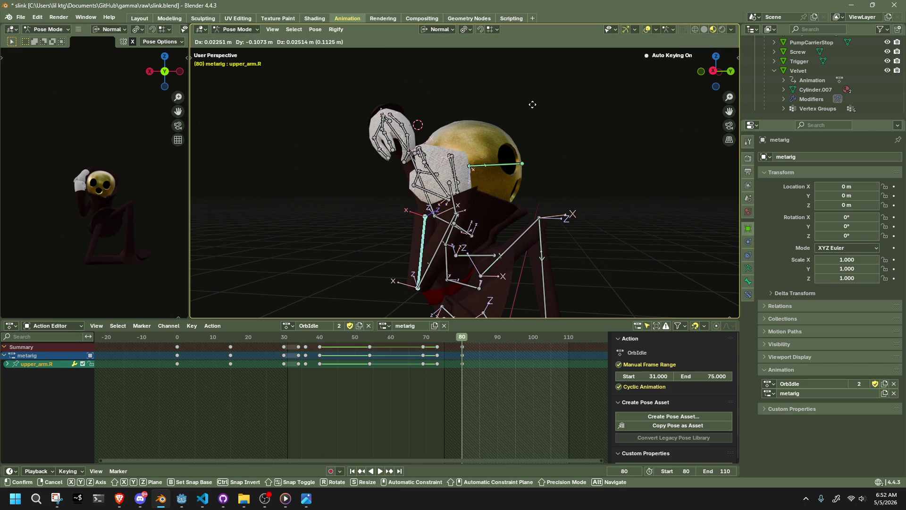
left_click(527, 110)
mouse_move(526, 111)
middle_mouse_down()
mouse_move(419, 104)
mouse_move(614, 51)
middle_mouse_up()
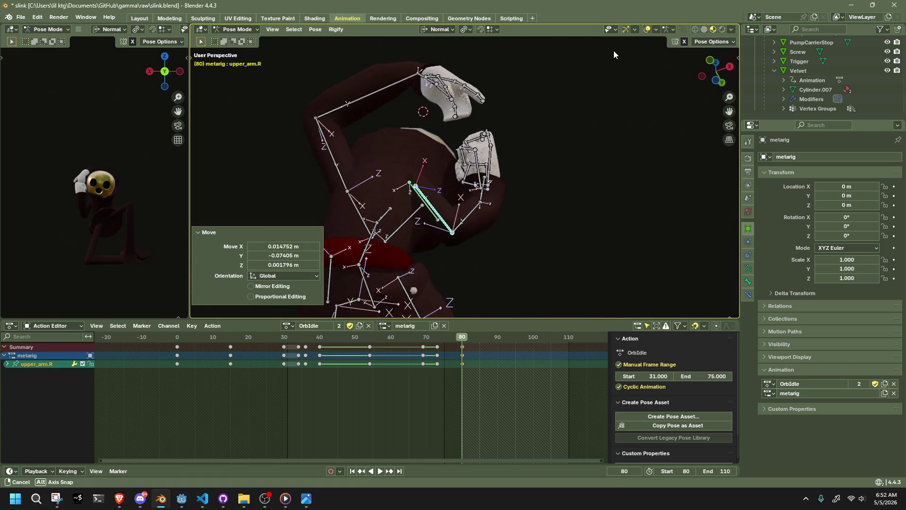
middle_click_drag(613, 50, 548, 96)
Rotate upper_arm.R about 18.9° on Y so the hand rests against the skull, then deselect
key("r")
key("z")
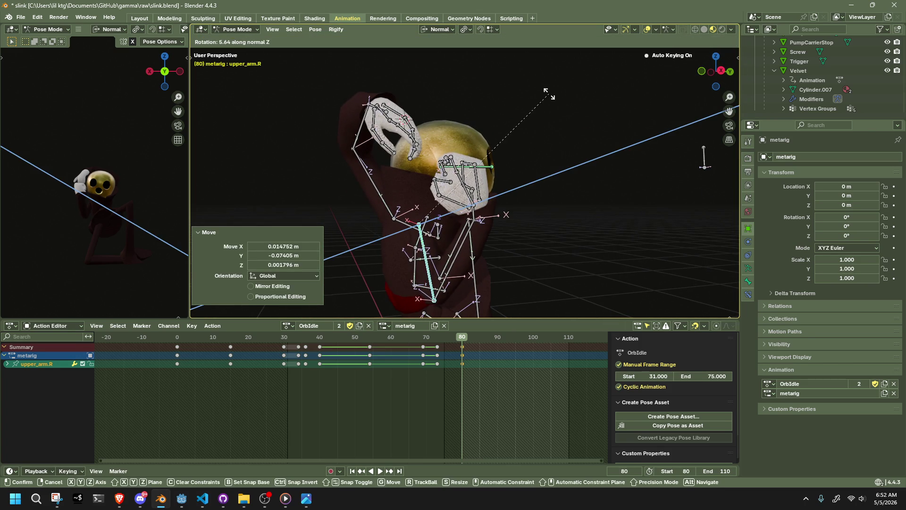
key("y")
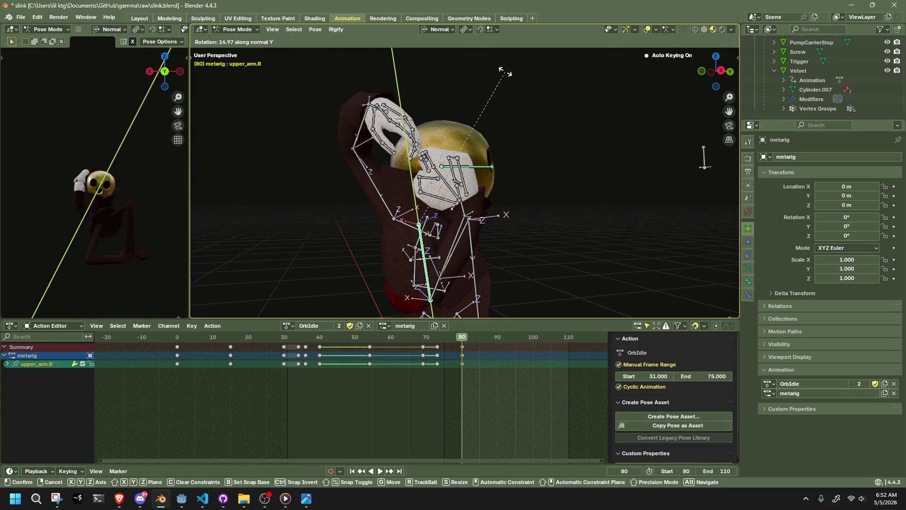
left_click(499, 74)
mouse_move(498, 73)
middle_mouse_down()
mouse_move(710, 85)
mouse_move(708, 92)
middle_mouse_up()
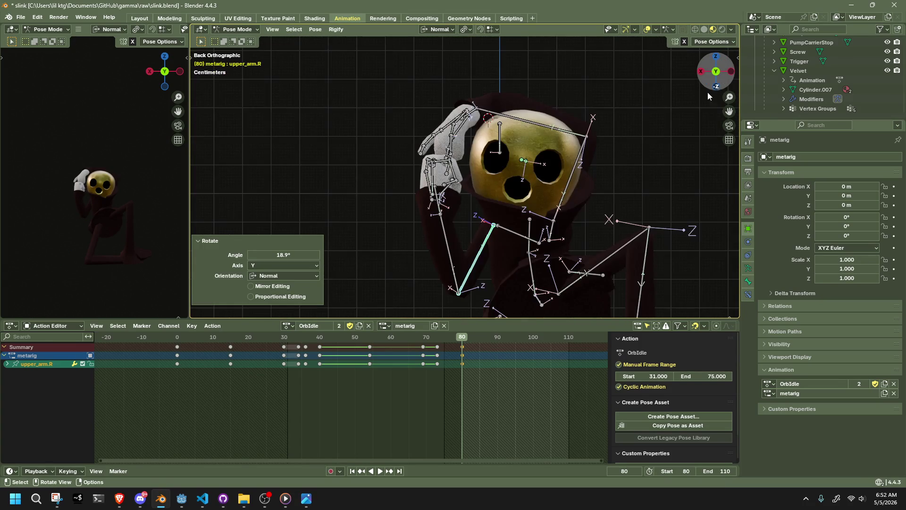
left_click(659, 159)
scroll(660, 160, "down", 3)
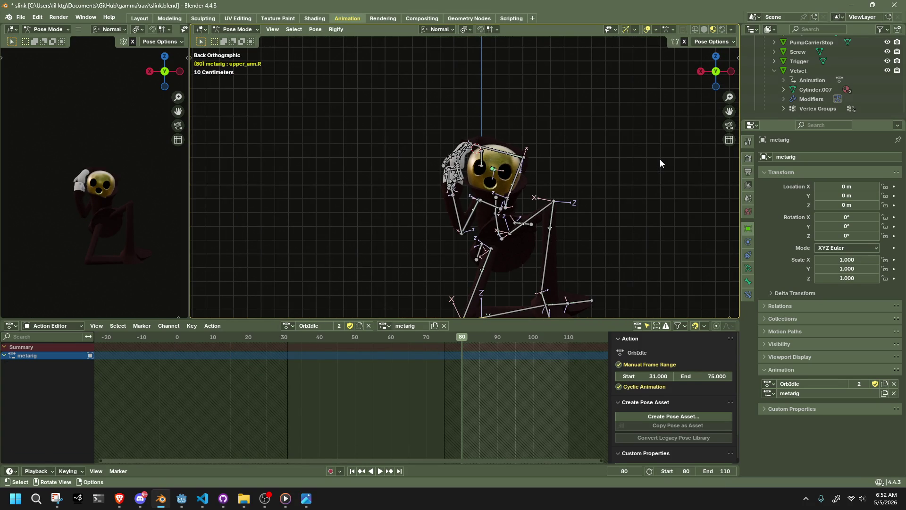
scroll(660, 159, "down", 2)
scroll(660, 159, "down", 3)
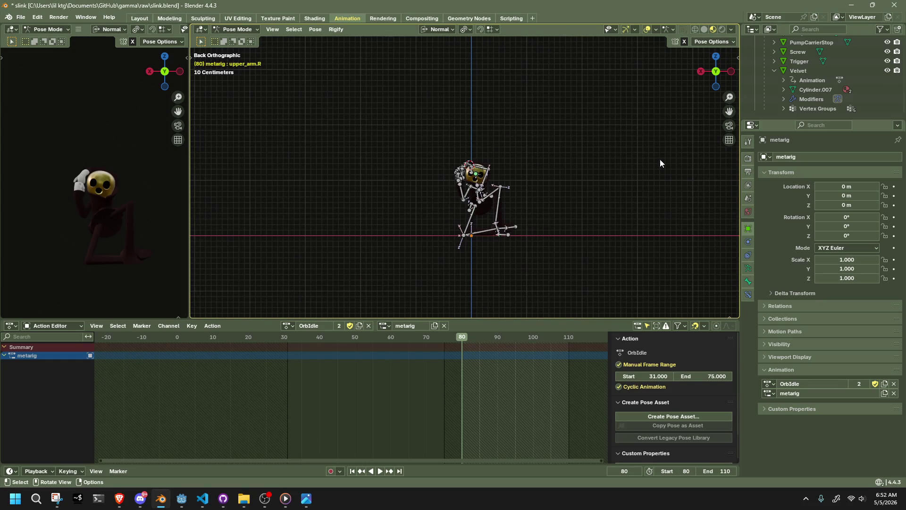
middle_click_drag(653, 160, 624, 188)
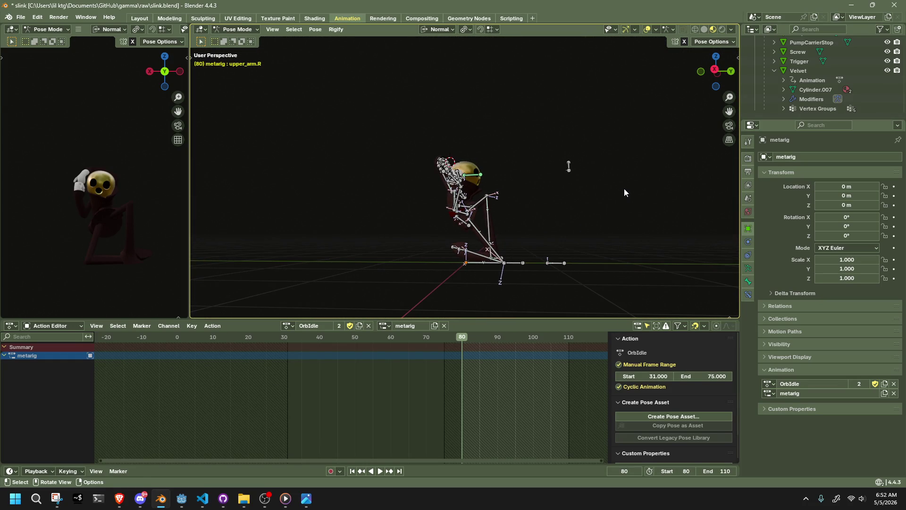